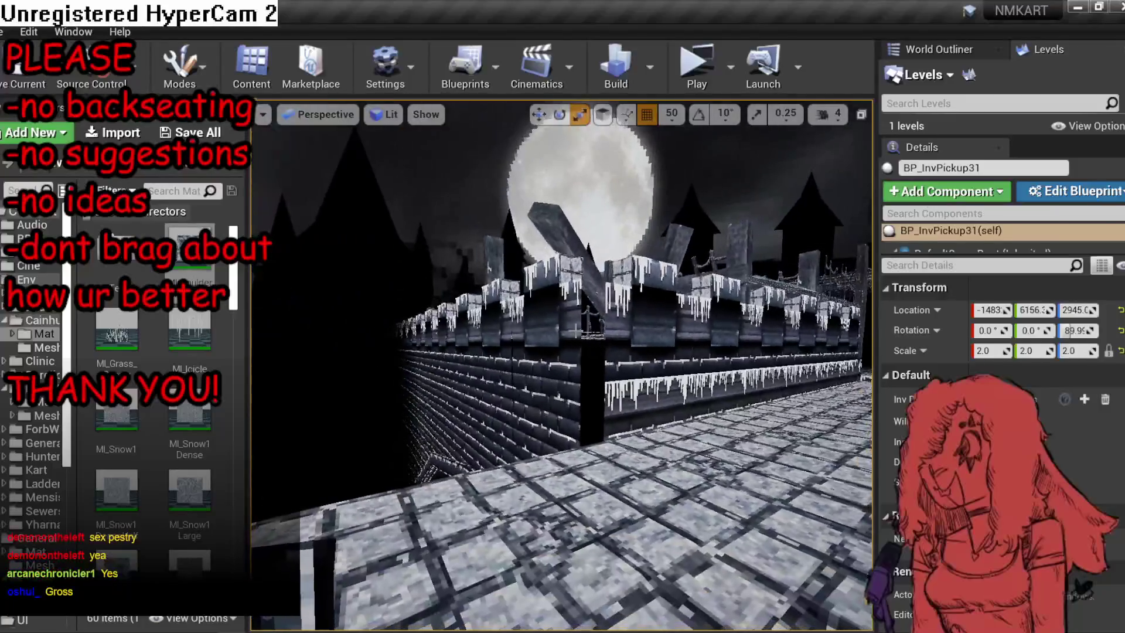
Alt-drag a copy of a single icicle trim panel along the wall, using local coordinates.
click(656, 332)
click(645, 404)
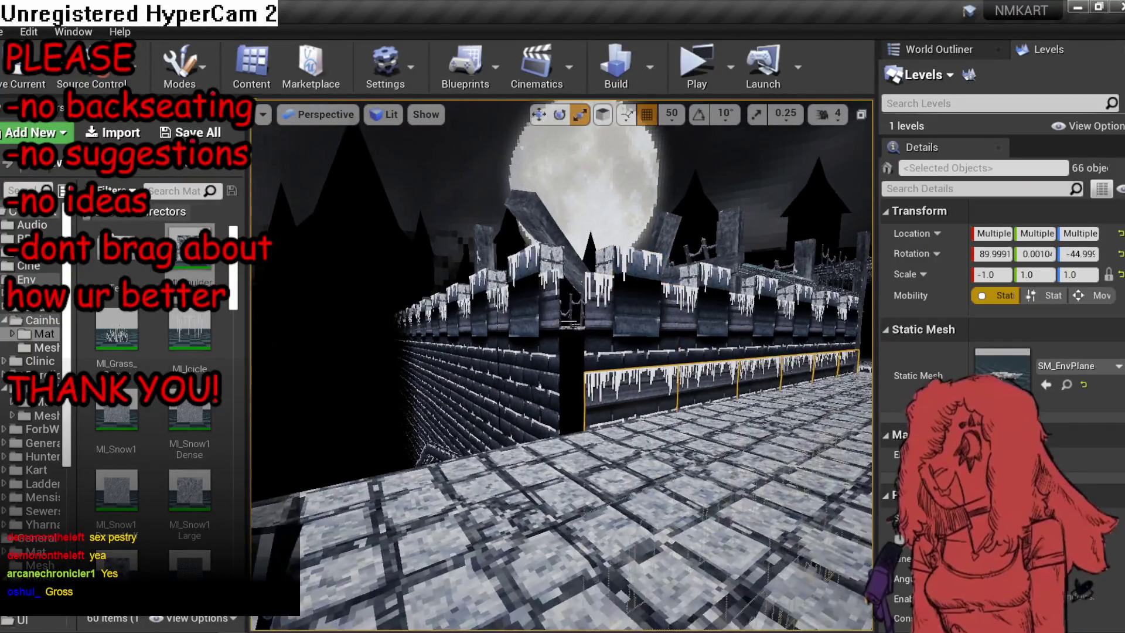
key(a)
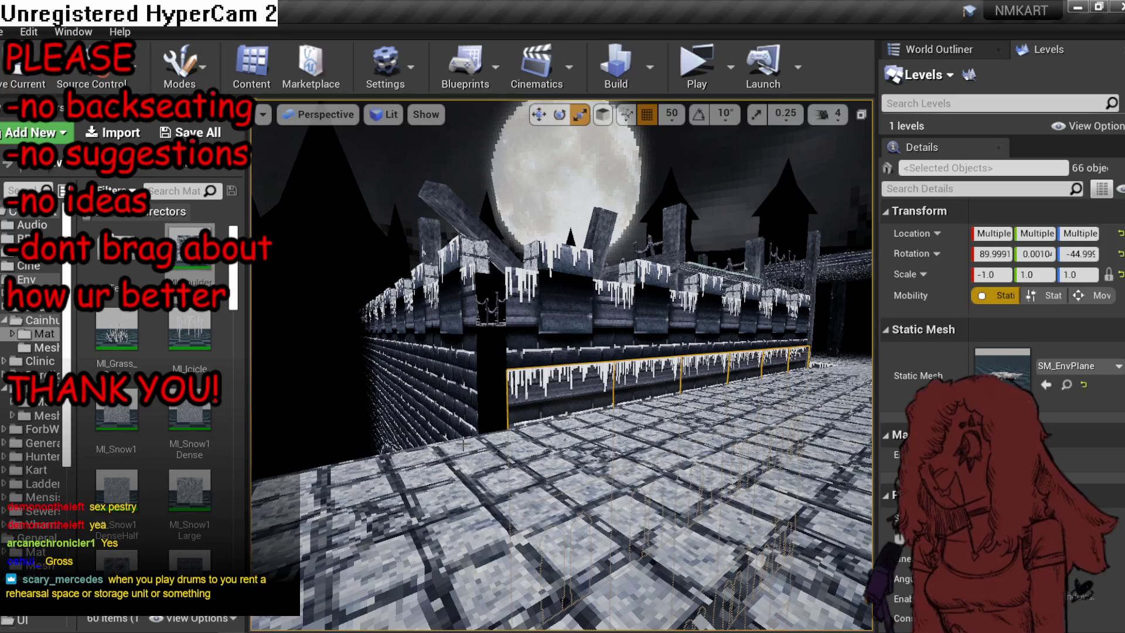
click(571, 352)
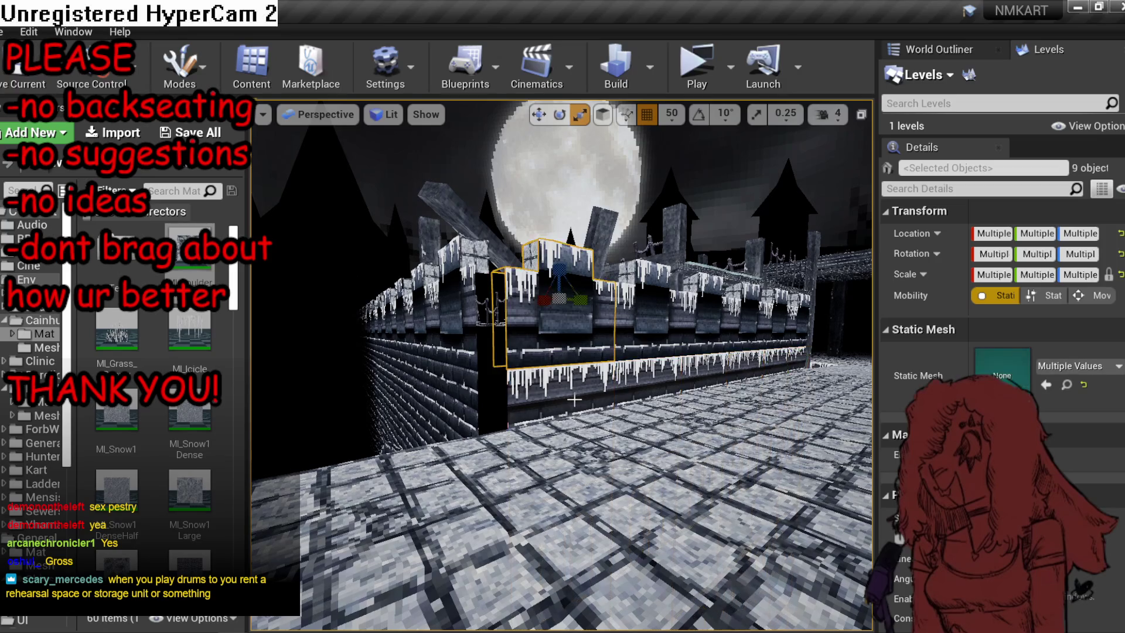
click(572, 404)
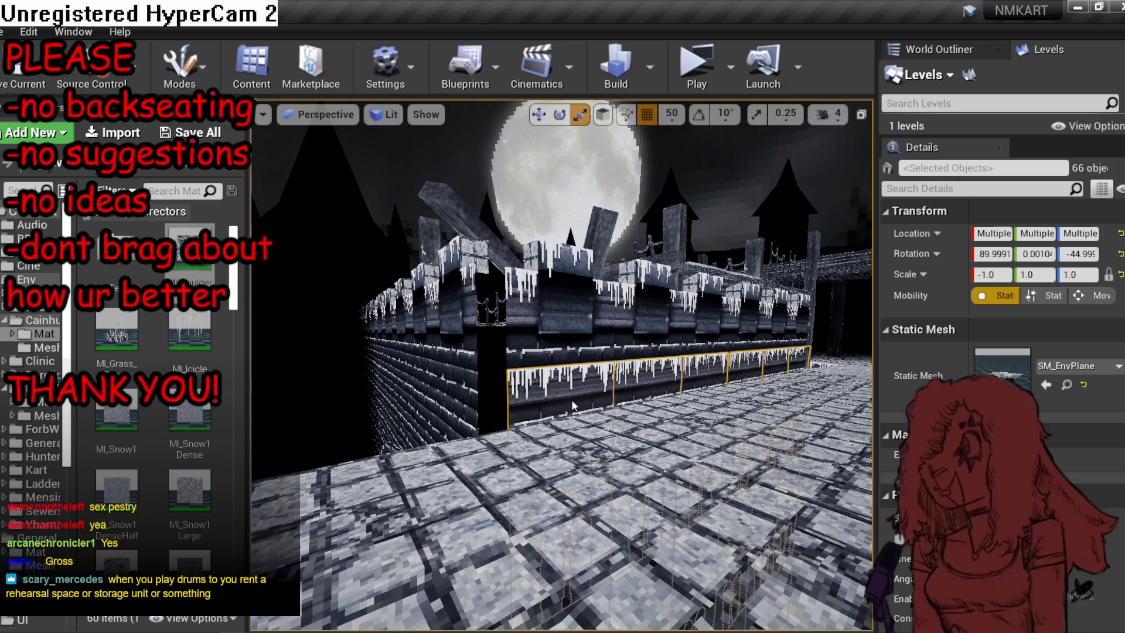
click(570, 402)
key(w)
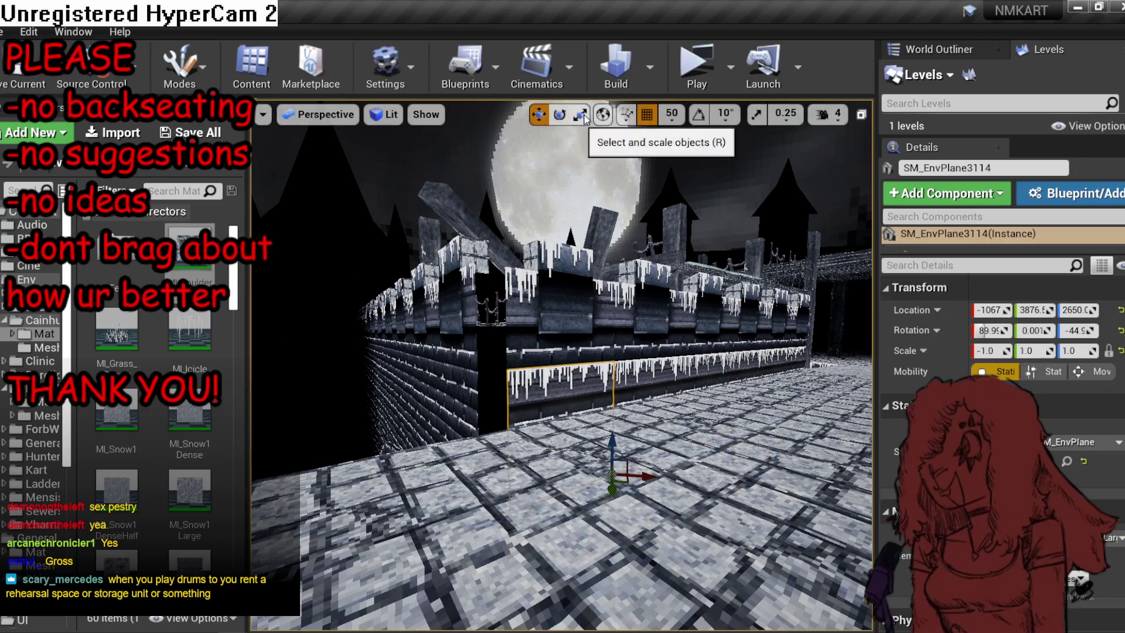
click(602, 114)
drag(586, 293, 563, 305)
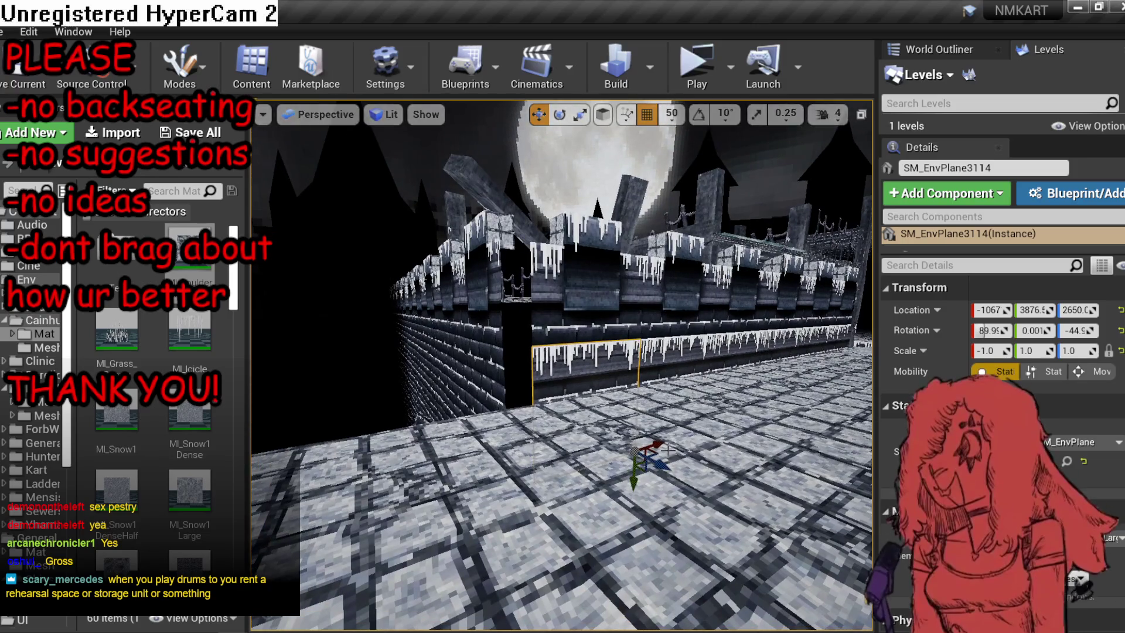
mouse_move(657, 451)
mouse_down()
mouse_move(556, 469)
mouse_move(569, 478)
mouse_up()
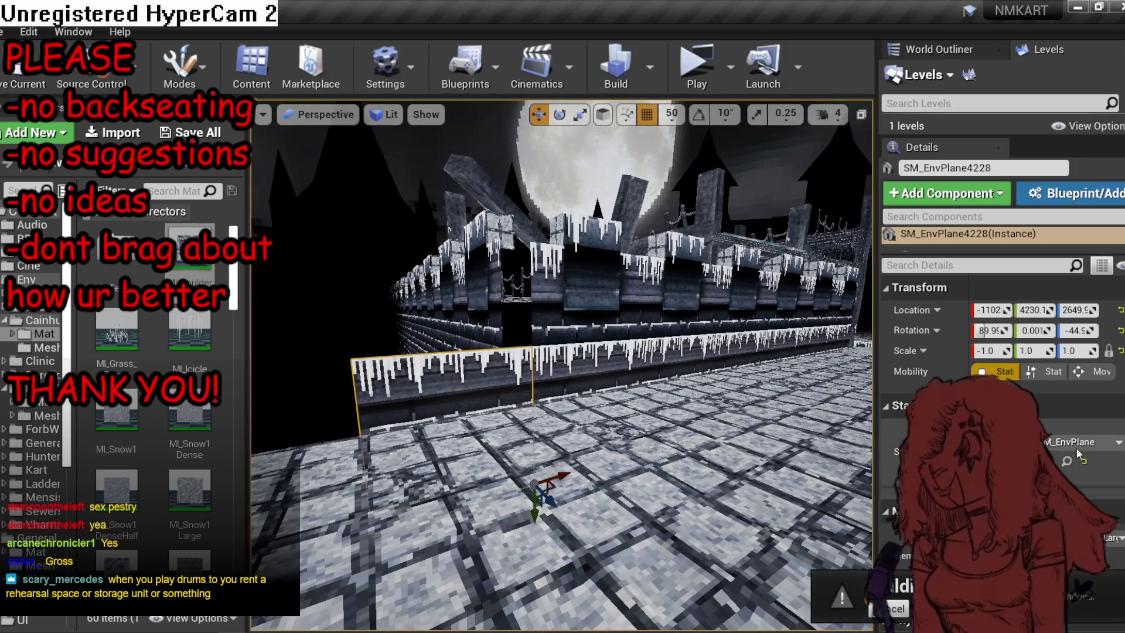
scroll(1077, 449, down, 1)
Swap the copied panel's Static Mesh to SM_railingcorner and frame it in view.
click(1092, 380)
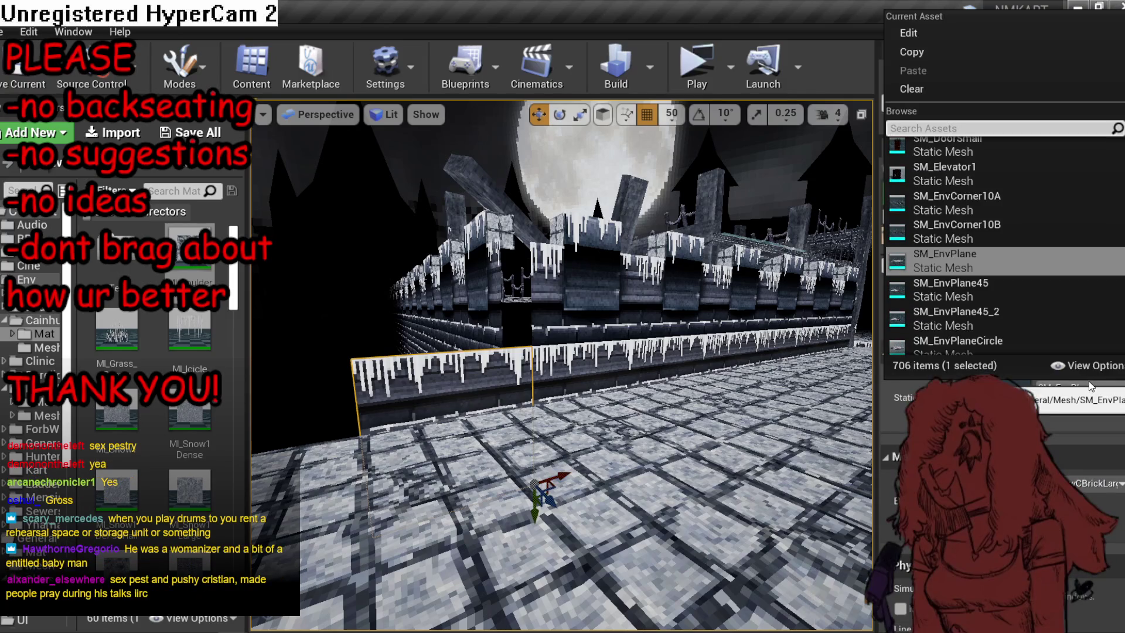
text(rail)
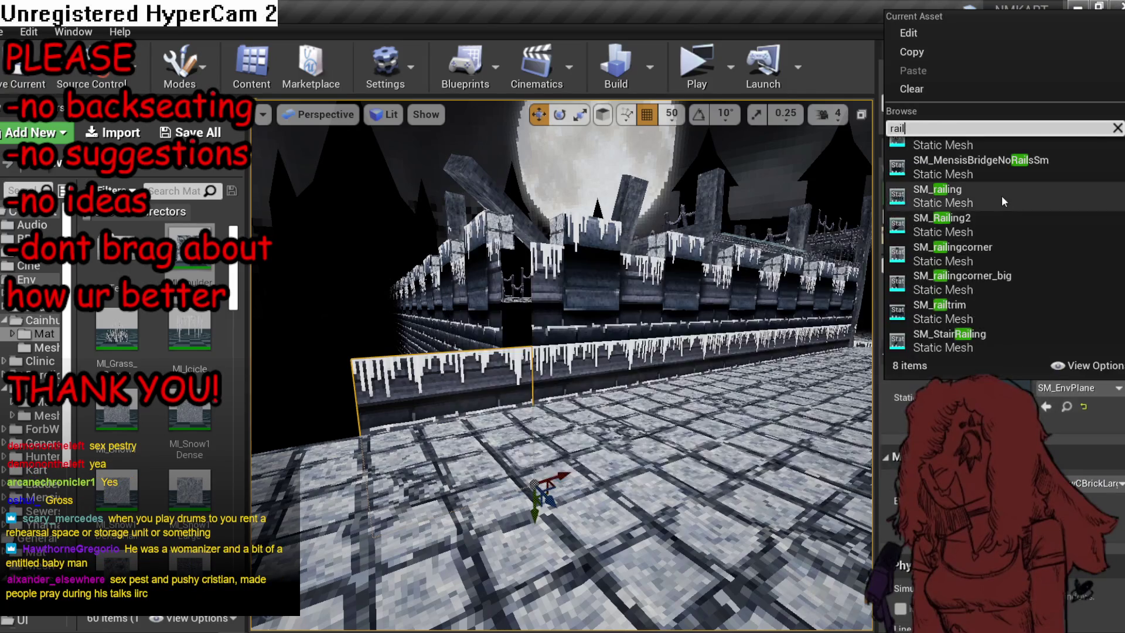
click(1040, 290)
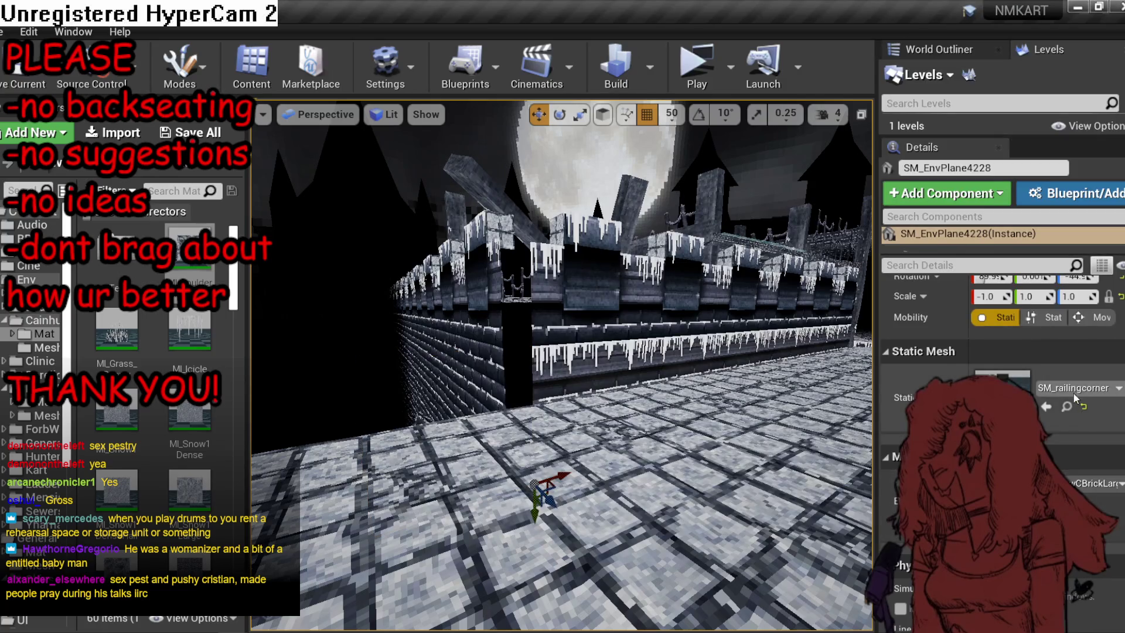
click(1054, 407)
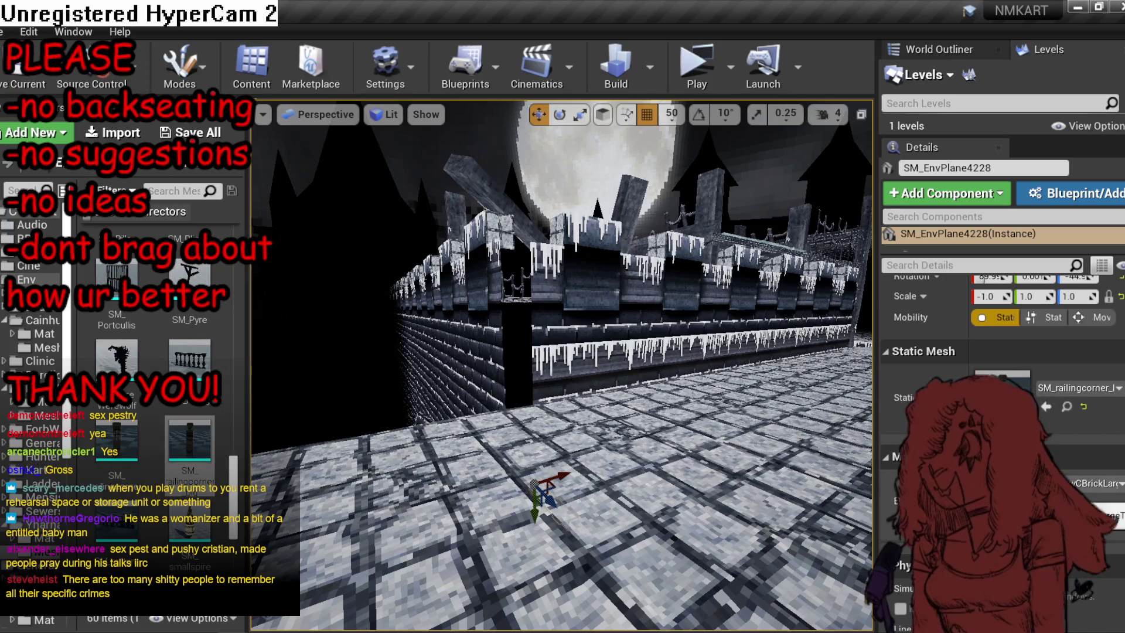
key(f)
Rotate the railing piece upright with rotation snapping enabled.
key(e)
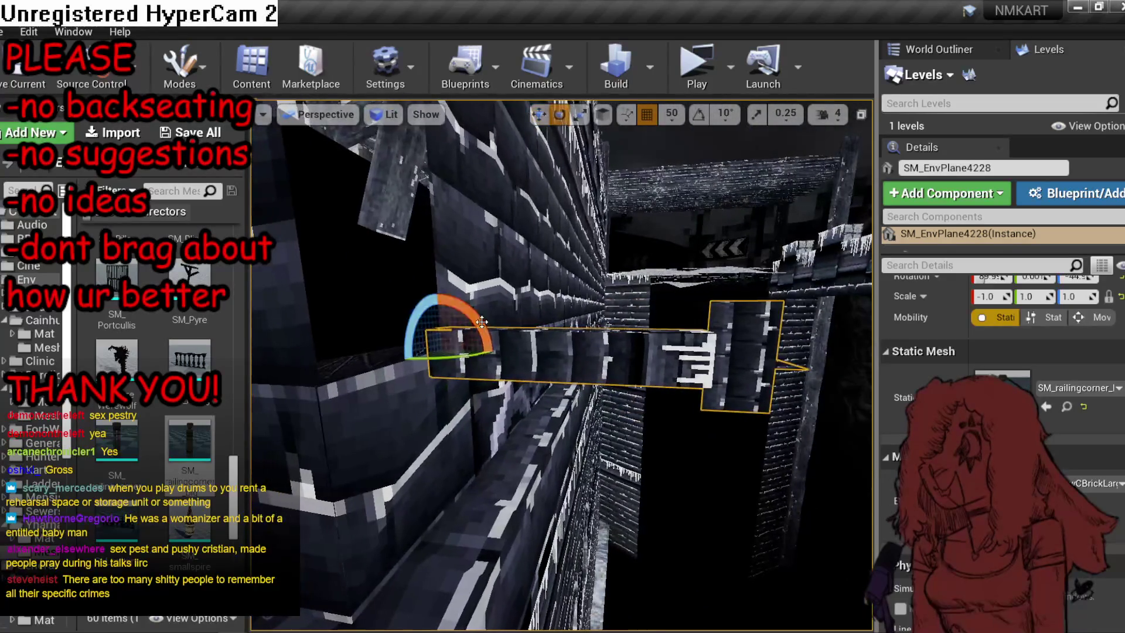
mouse_move(482, 321)
mouse_down()
mouse_move(457, 275)
mouse_move(469, 293)
mouse_up()
key(ctrl+z)
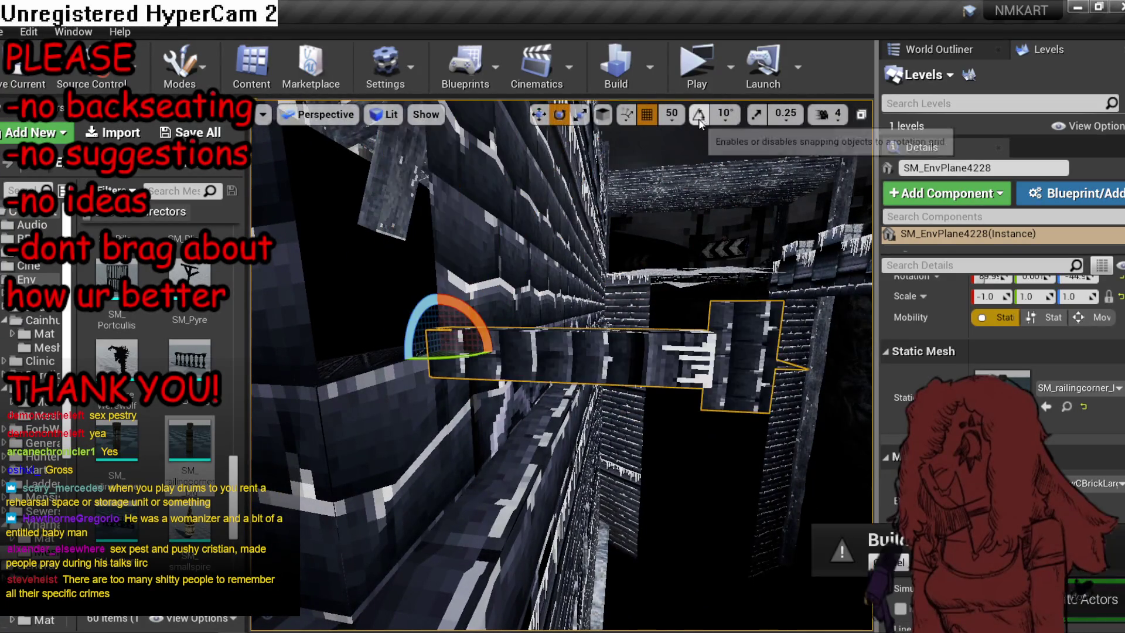
click(699, 114)
drag(413, 328, 451, 276)
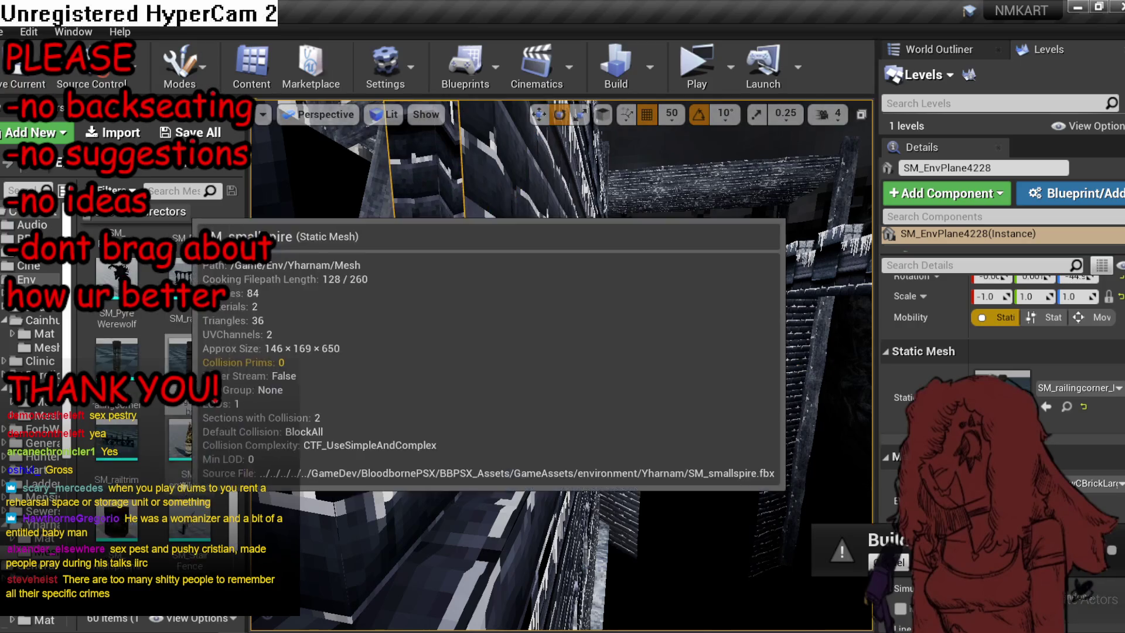
Replace the railing mesh with SM_Pillar.
click(1074, 389)
text(pi)
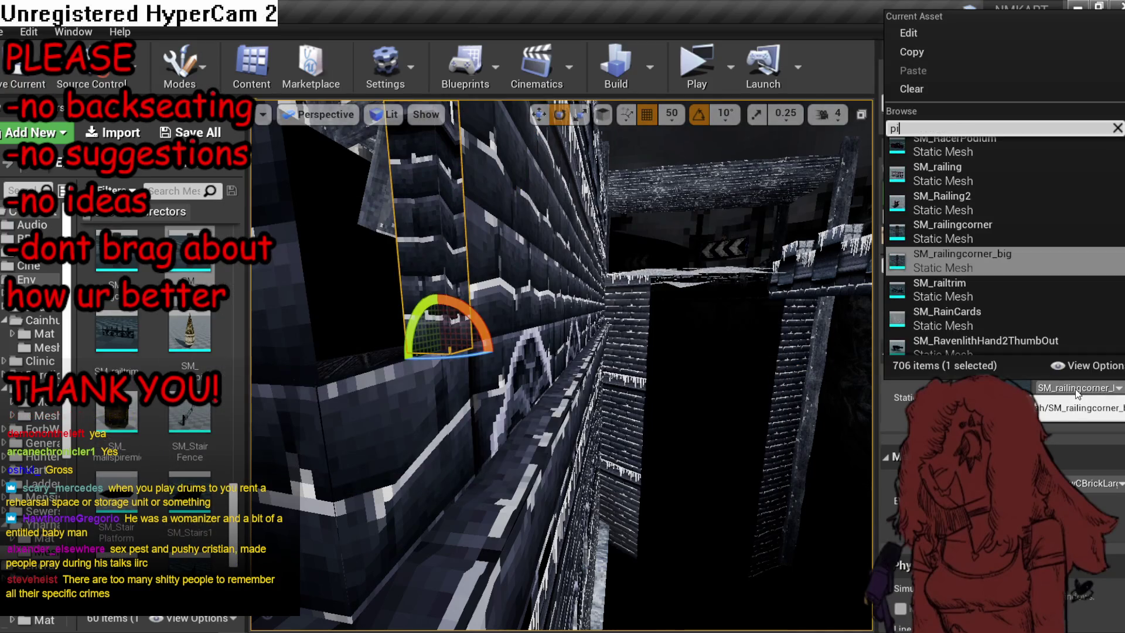
text(llar)
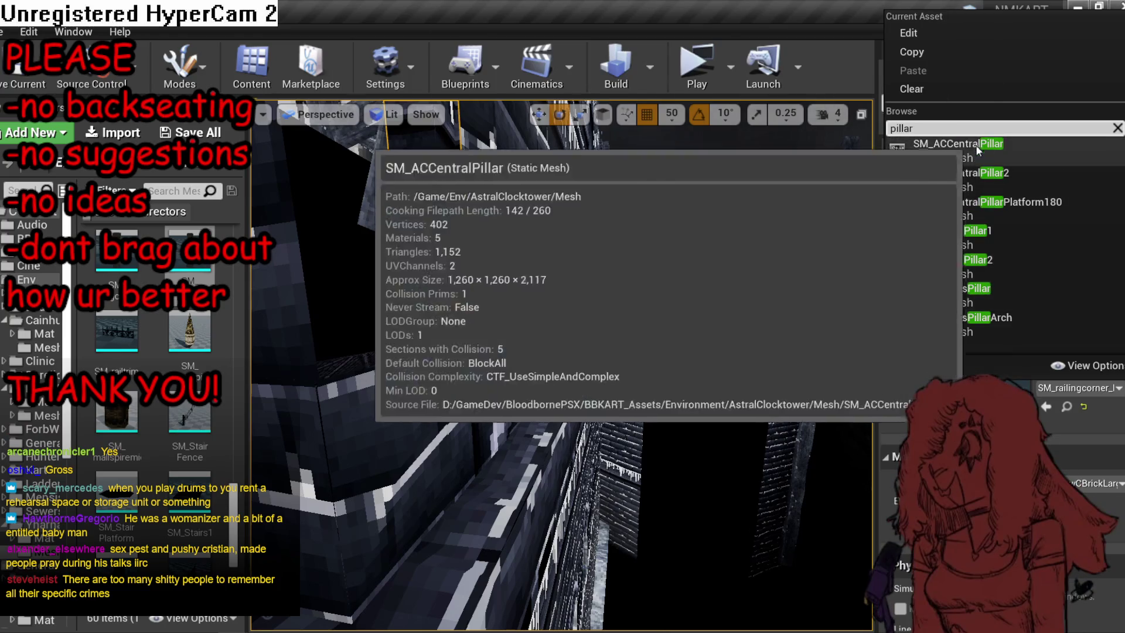
scroll(1030, 306, down, 3)
click(1030, 305)
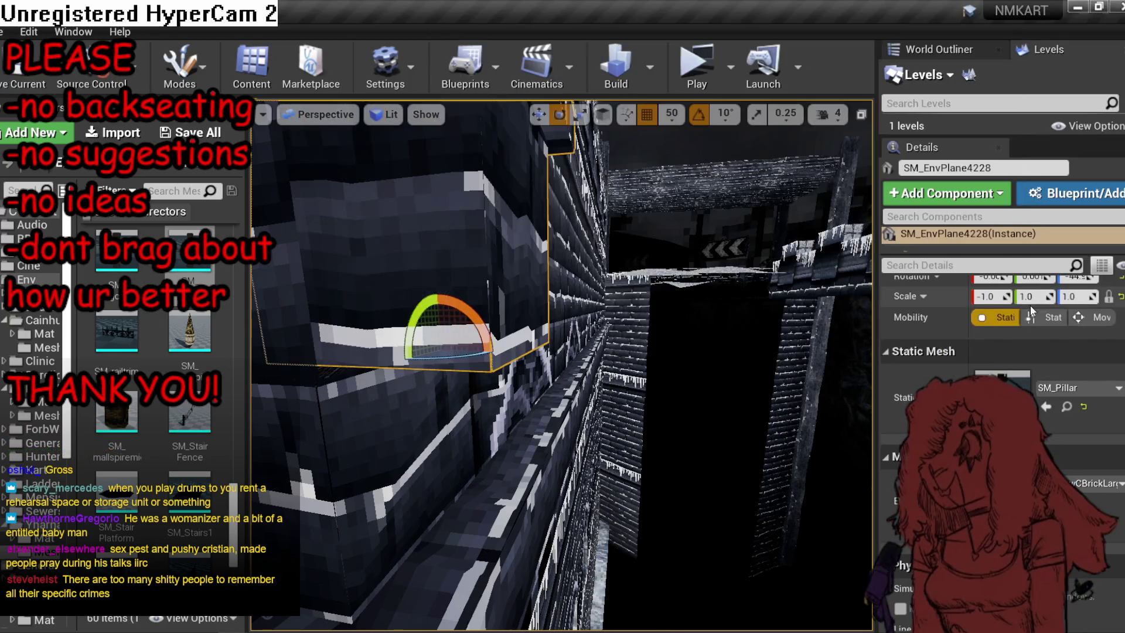
mouse_move(562, 363)
mouse_down()
mouse_move(668, 357)
mouse_move(621, 352)
mouse_up()
key(w)
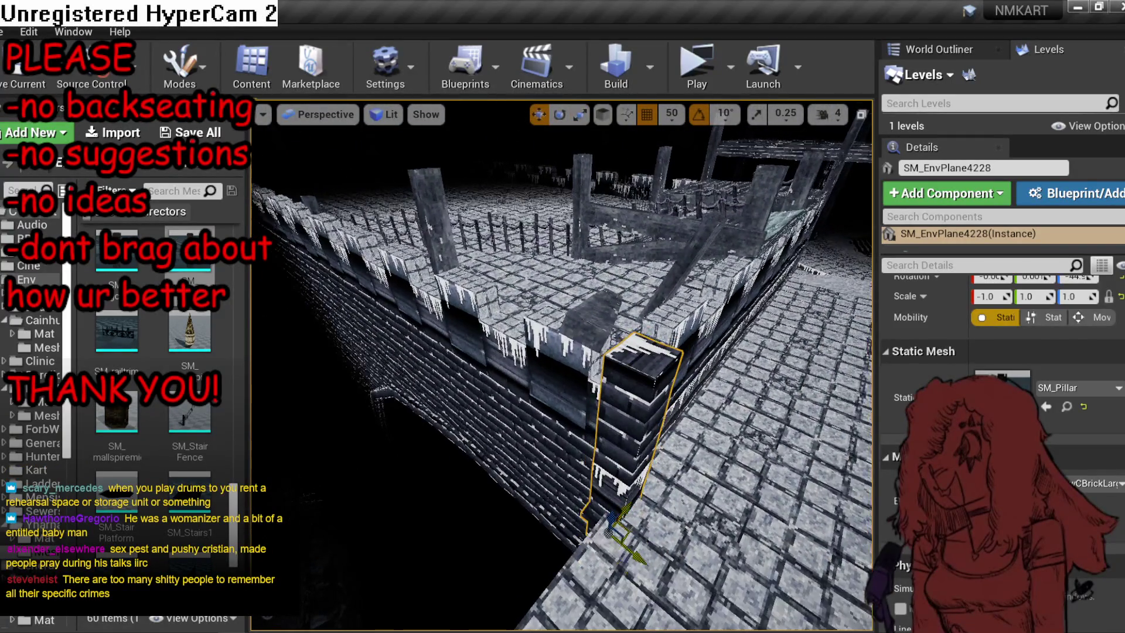
Show the Mat folder's materials, inspect the new pillar, then deselect and descend to the walkway.
click(575, 462)
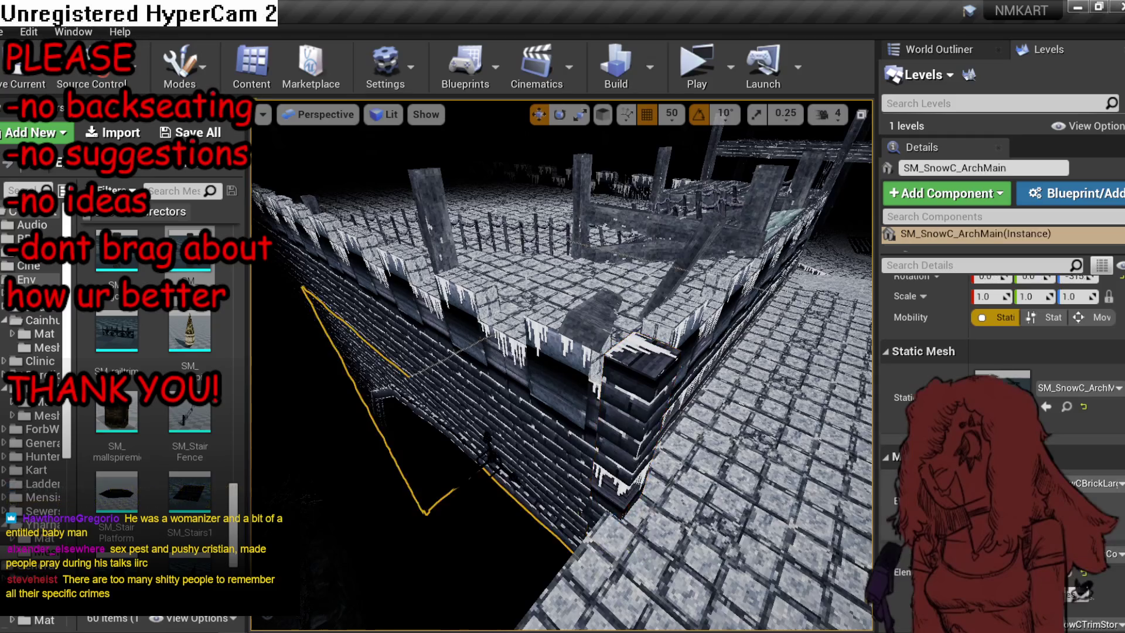
click(44, 334)
click(639, 410)
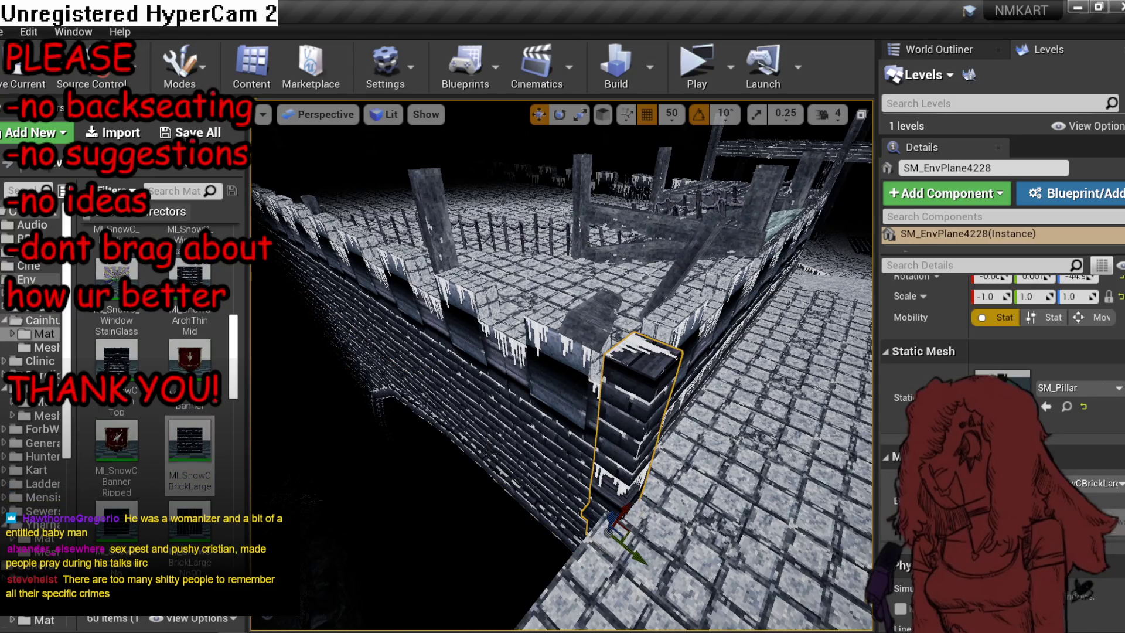
mouse_move(639, 410)
mouse_down()
mouse_move(639, 375)
mouse_move(601, 510)
mouse_move(591, 504)
mouse_move(608, 429)
mouse_up()
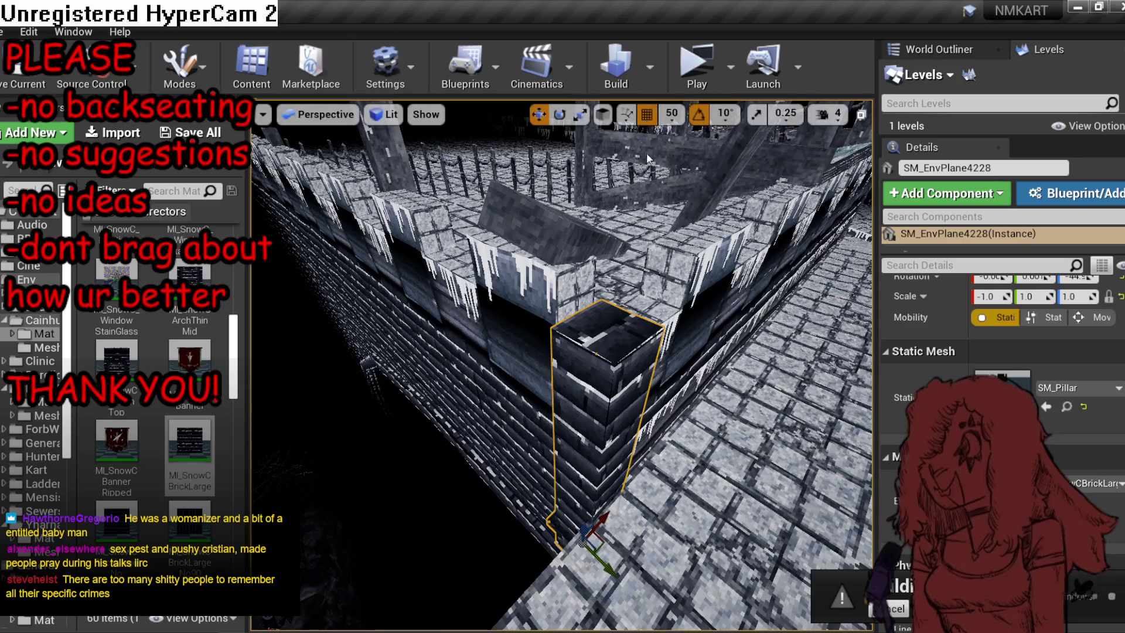
mouse_move(596, 528)
mouse_down()
mouse_move(596, 515)
mouse_move(598, 540)
mouse_up()
key(Escape)
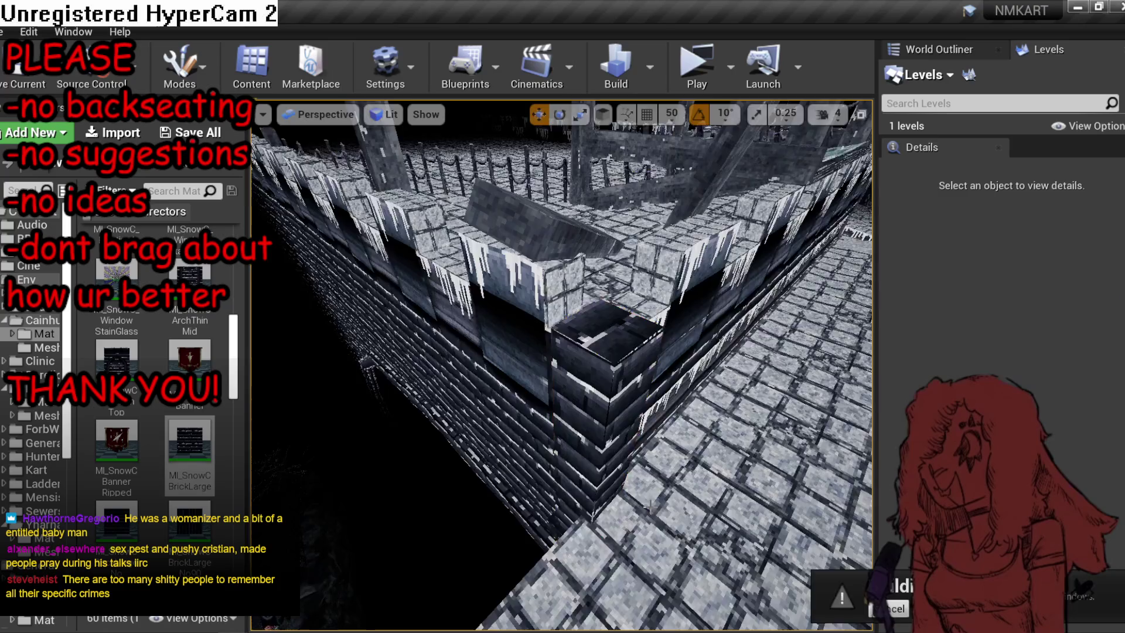
mouse_move(649, 501)
mouse_down()
mouse_move(639, 436)
mouse_move(651, 507)
mouse_up()
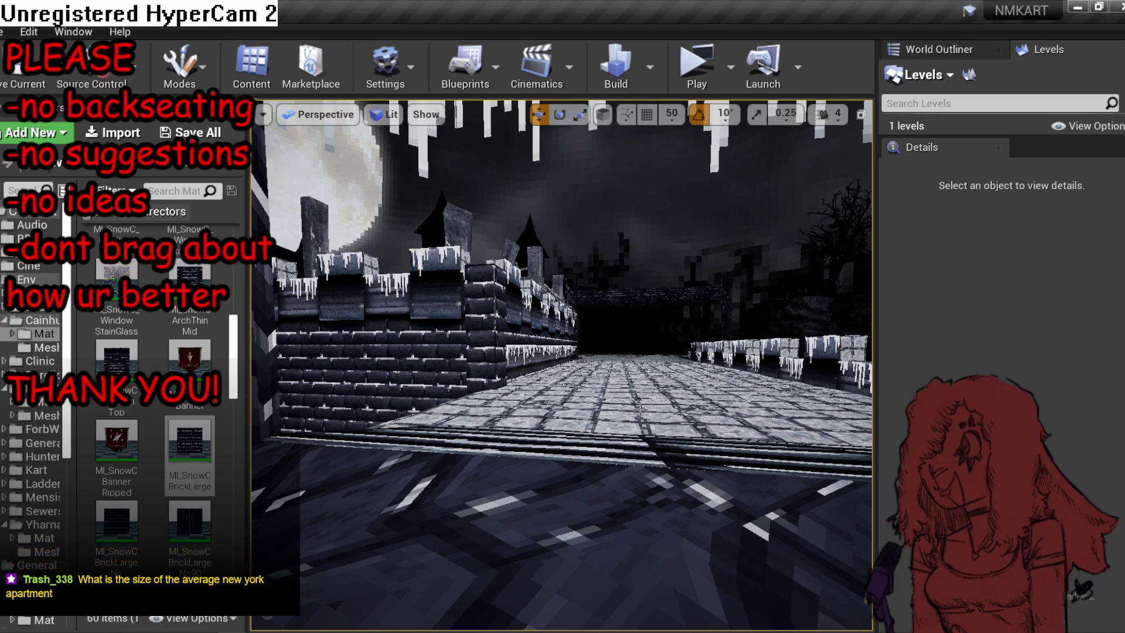
Duplicate the pillar with Ctrl+W and place the copy by the wall.
mouse_move(657, 402)
mouse_down()
mouse_move(604, 351)
mouse_move(674, 328)
mouse_up()
click(714, 301)
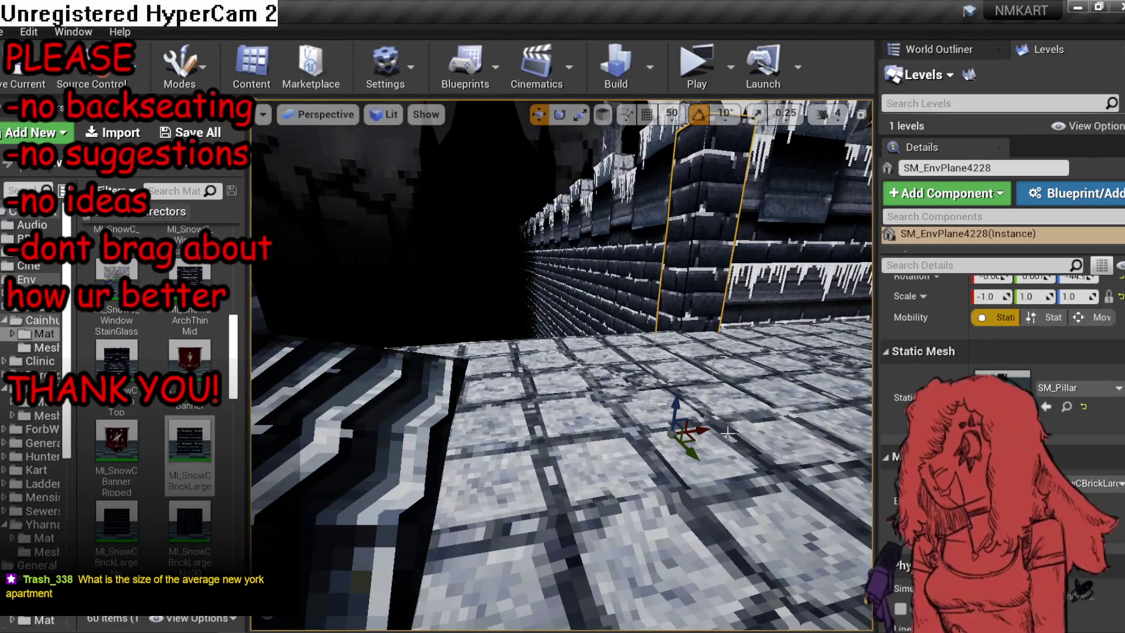
key(ctrl+w)
mouse_move(728, 433)
mouse_down()
mouse_move(610, 343)
mouse_move(536, 565)
mouse_move(563, 577)
mouse_up()
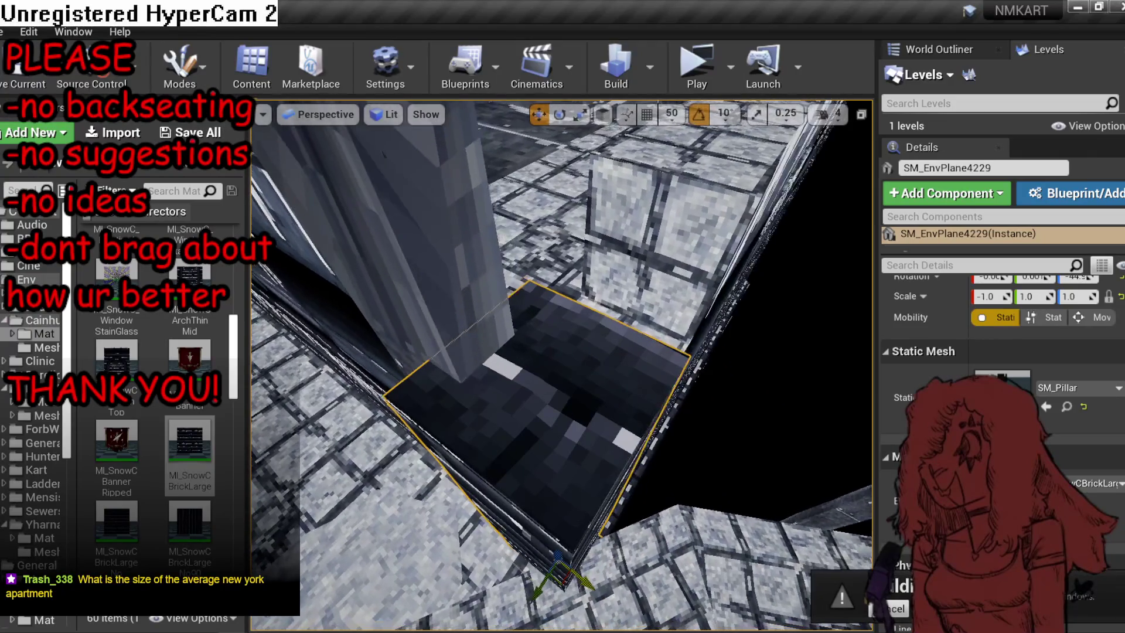
key(Escape)
Save the MP_Kart_SnowC map.
drag(564, 535, 557, 457)
key(ctrl+s)
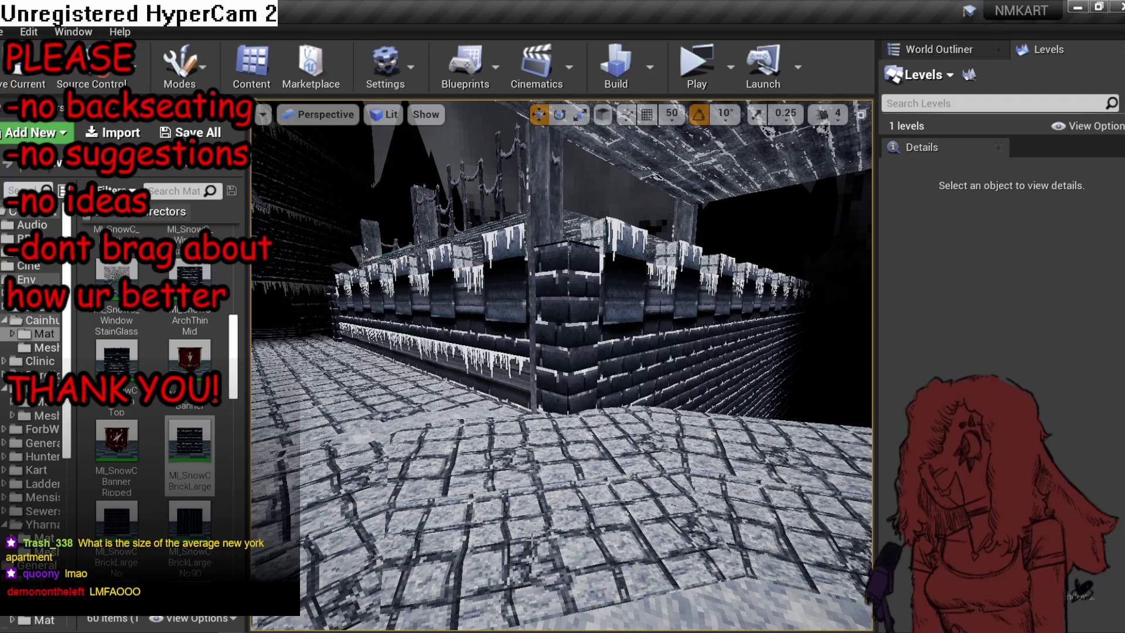
drag(561, 481, 560, 480)
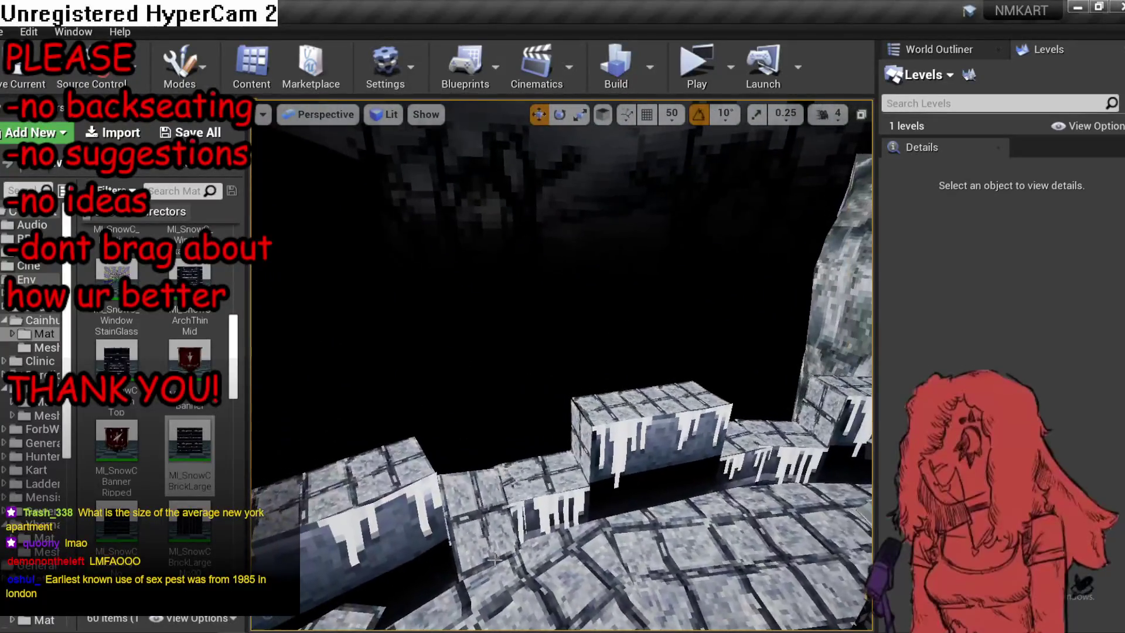
Fly the camera from the castle walls into the cathedral nave, facing the upper wall above the pews.
click(469, 586)
drag(469, 586, 469, 586)
key(Escape)
key(ctrl+a)
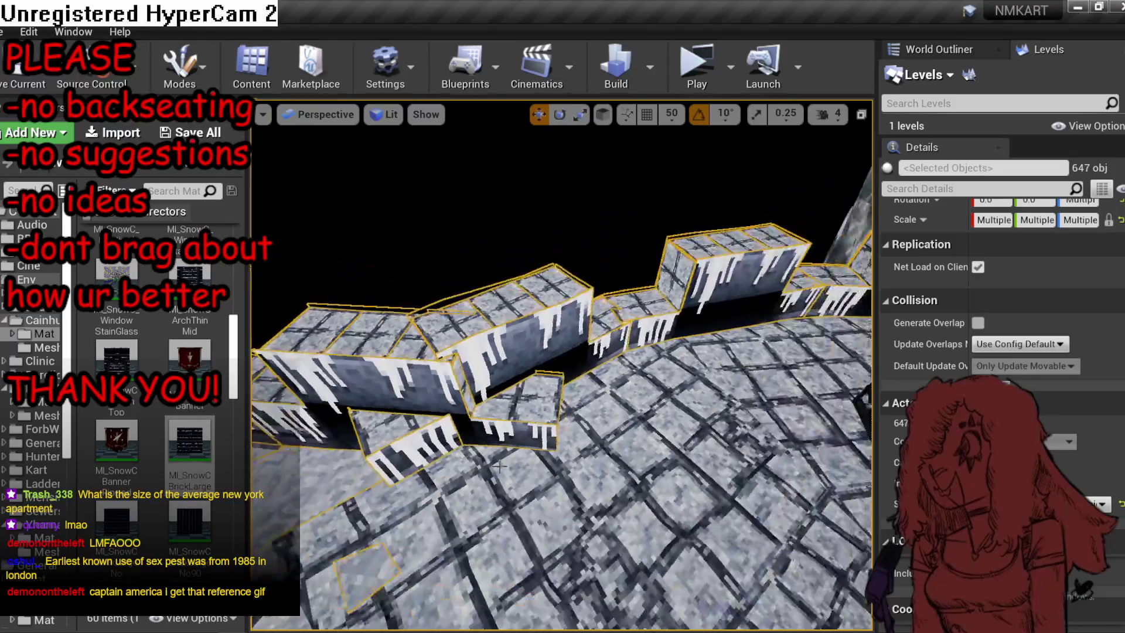
key(Escape)
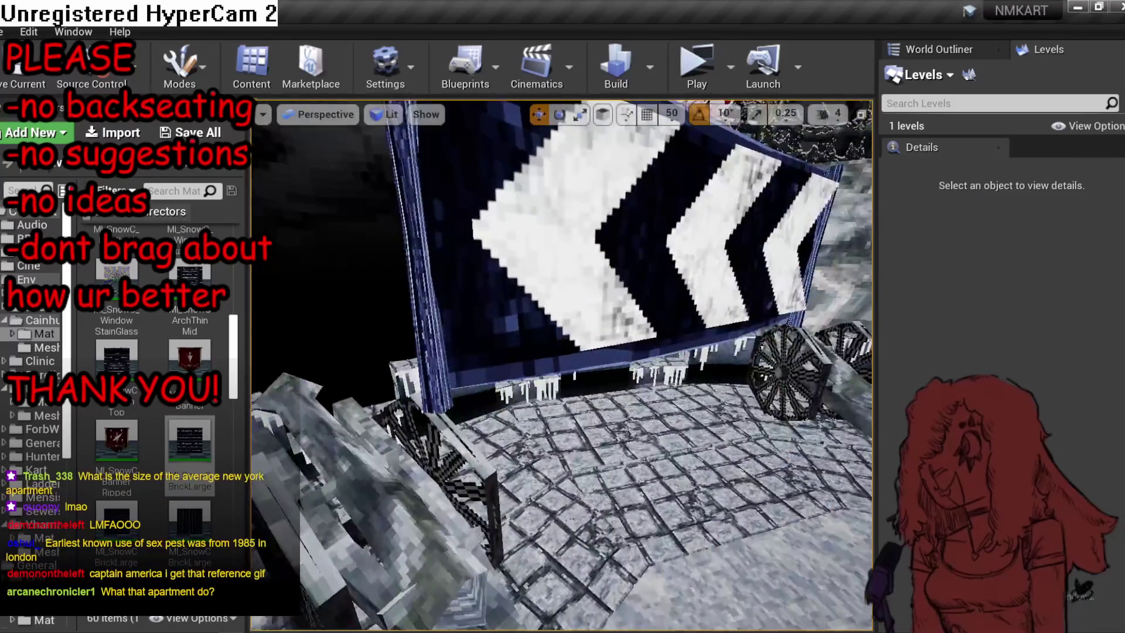
drag(469, 586, 468, 586)
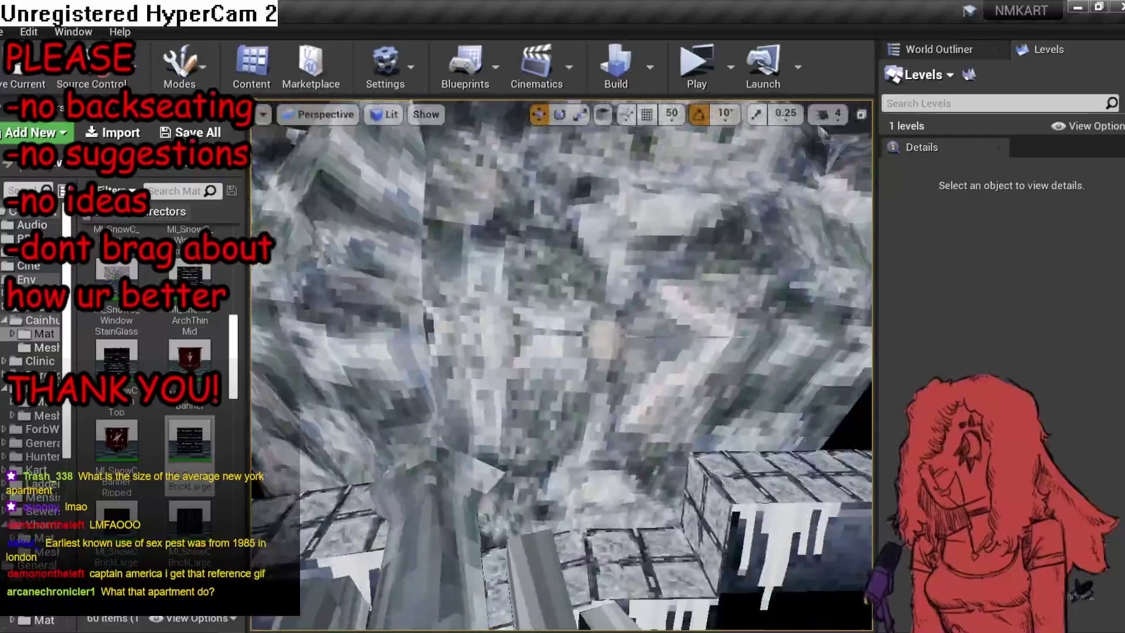
drag(561, 363, 480, 346)
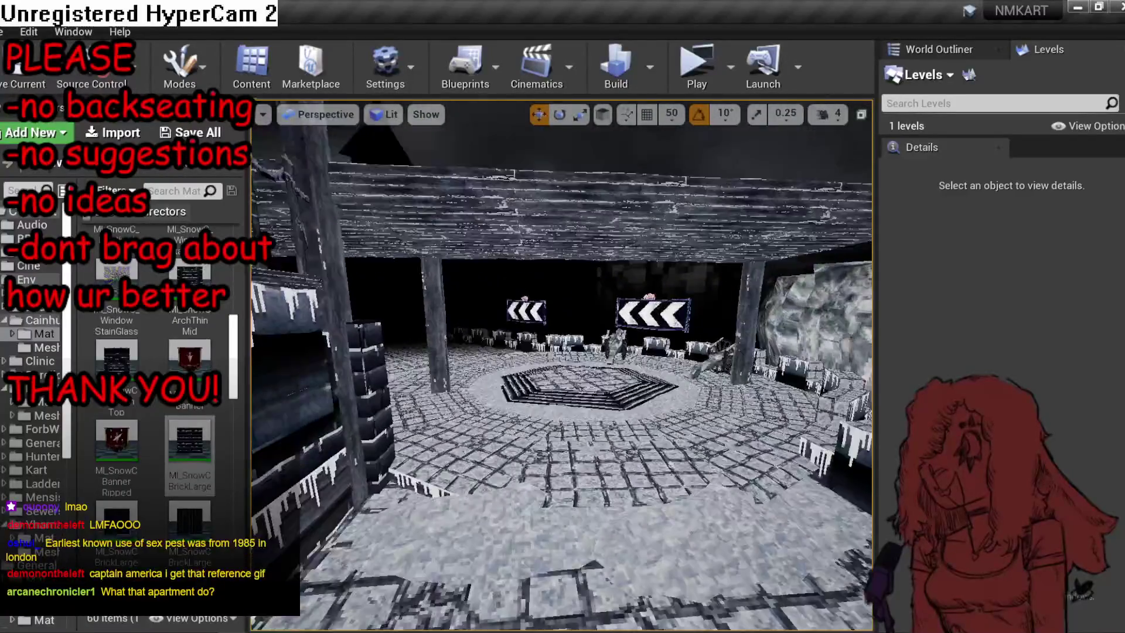
mouse_move(481, 346)
mouse_down()
mouse_move(448, 334)
mouse_move(448, 322)
mouse_up()
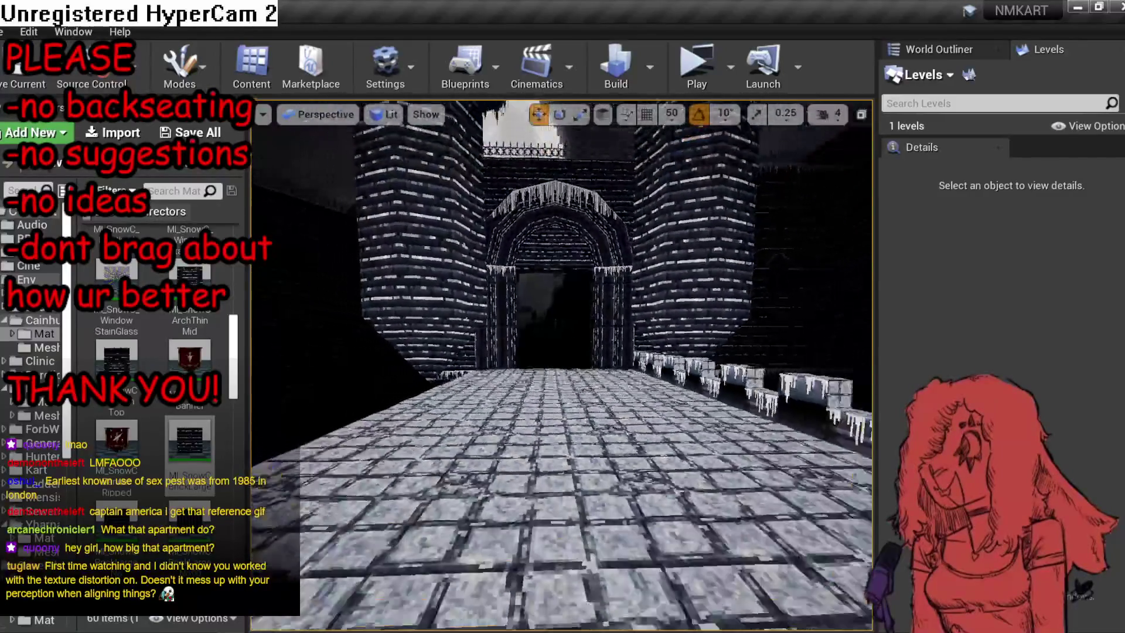
drag(502, 296, 495, 258)
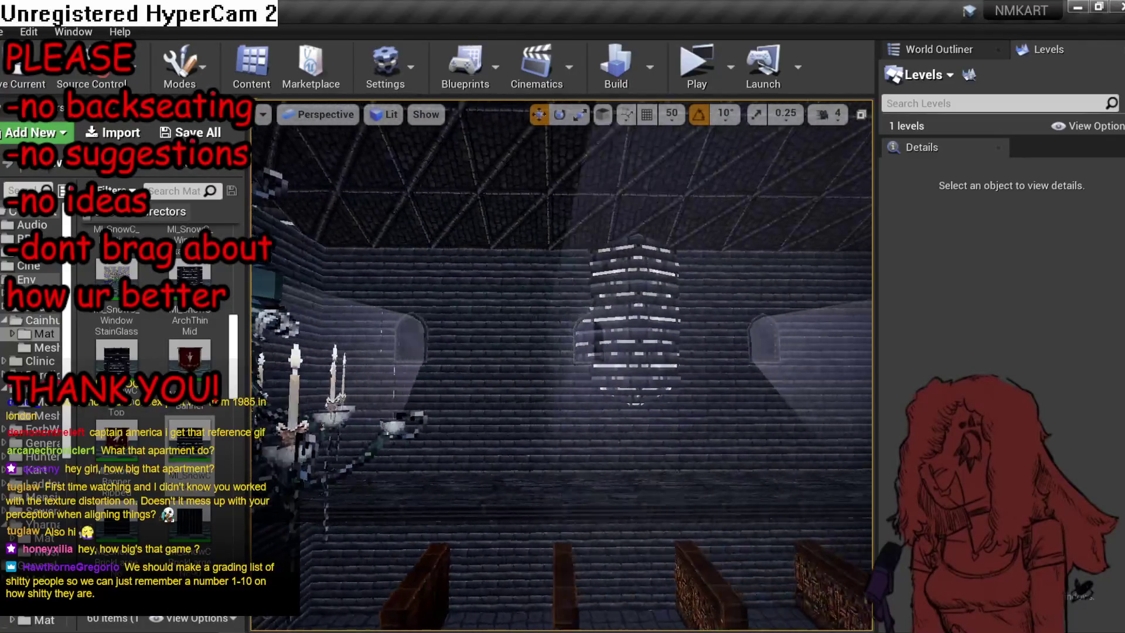
Delete three wall planes from the nave's upper wall above the benches.
click(631, 407)
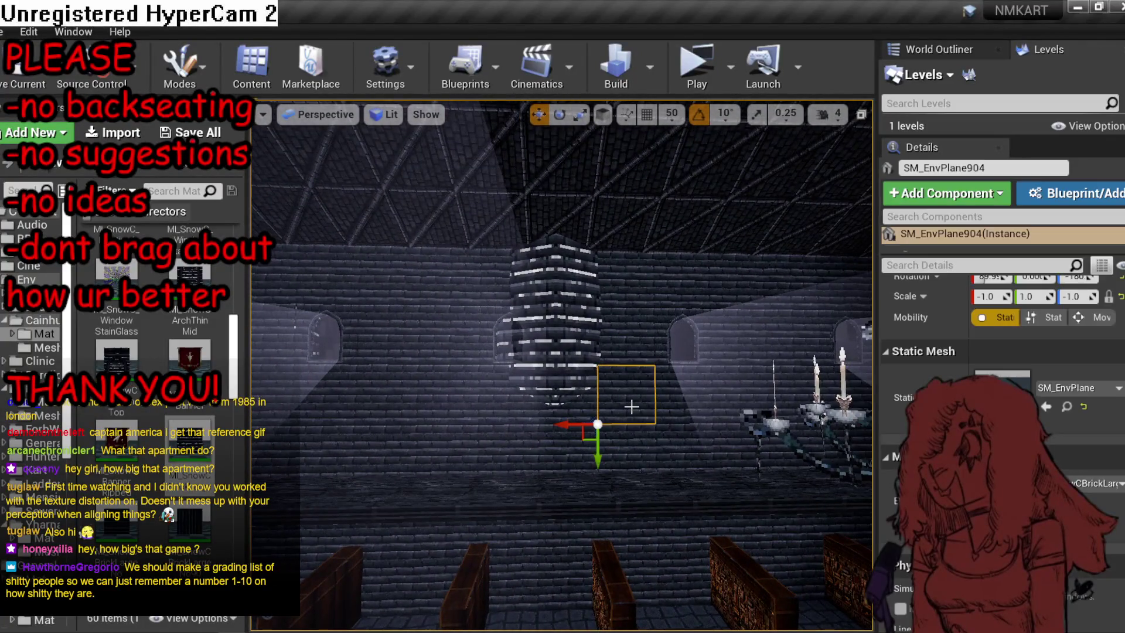
key(Delete)
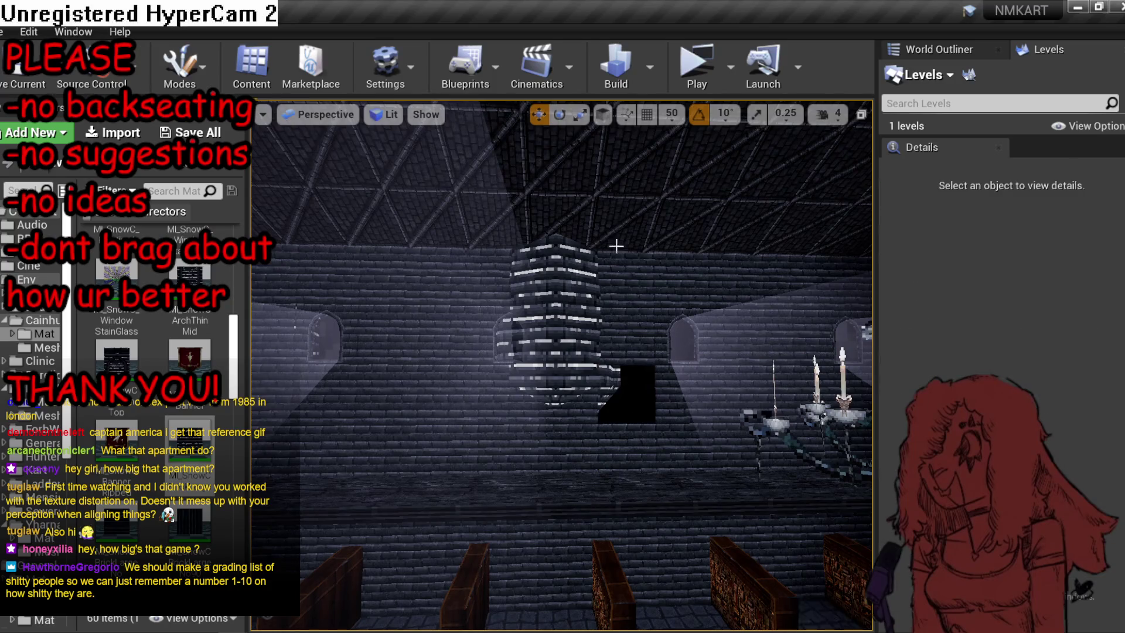
click(615, 247)
drag(616, 246, 580, 246)
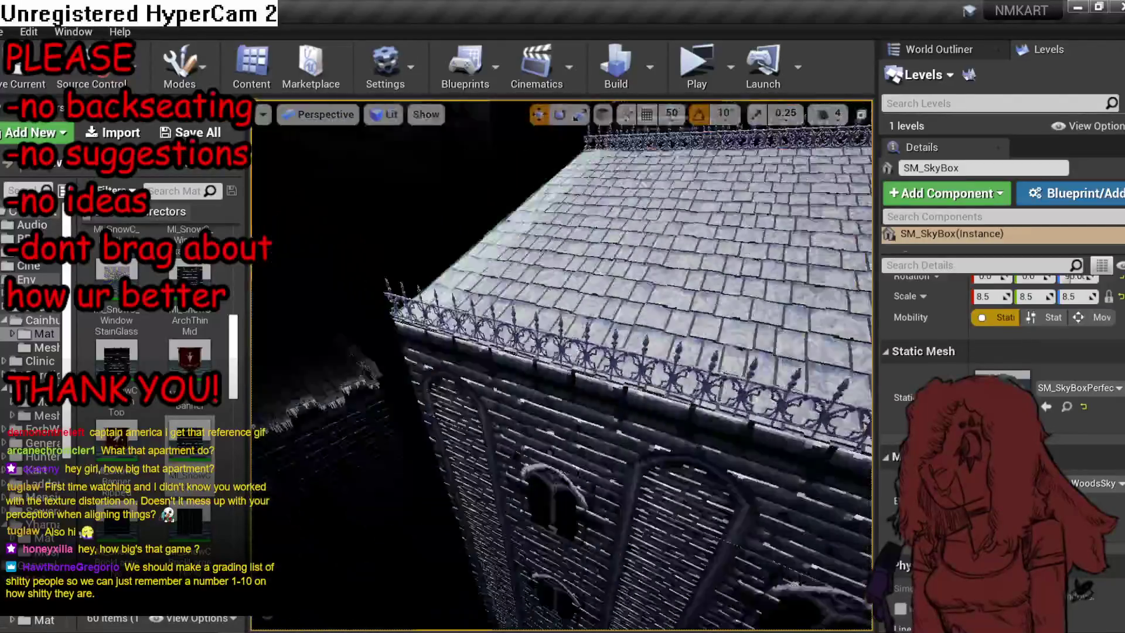
drag(580, 246, 580, 131)
click(645, 369)
key(Delete)
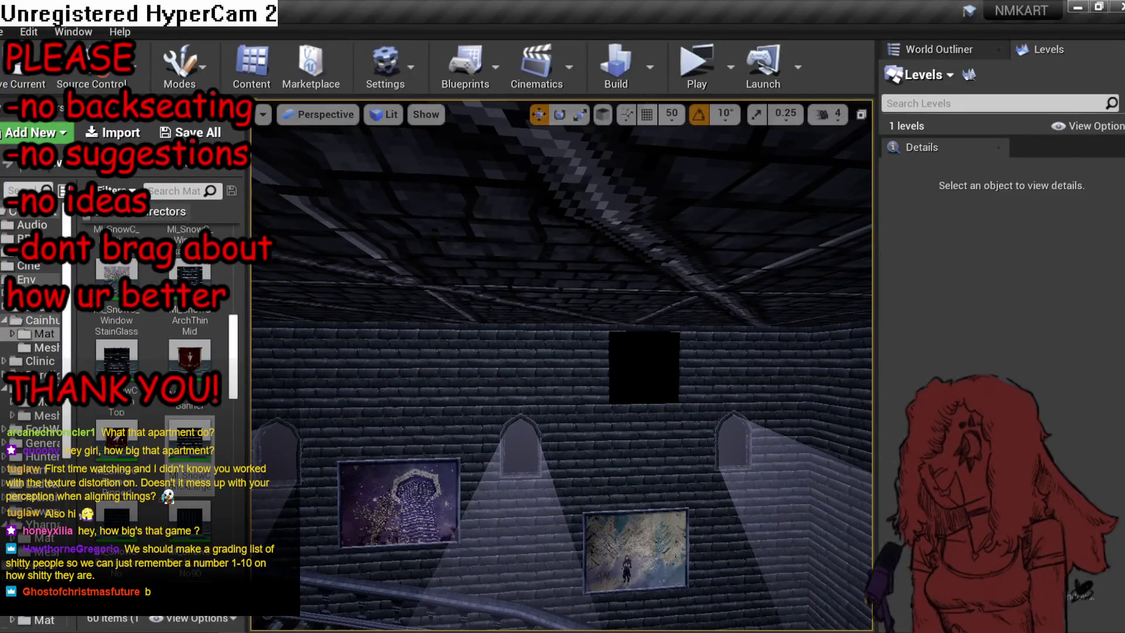
click(595, 440)
key(Delete)
Select three remaining planes on the upper nave wall.
click(581, 403)
click(584, 401)
key(Escape)
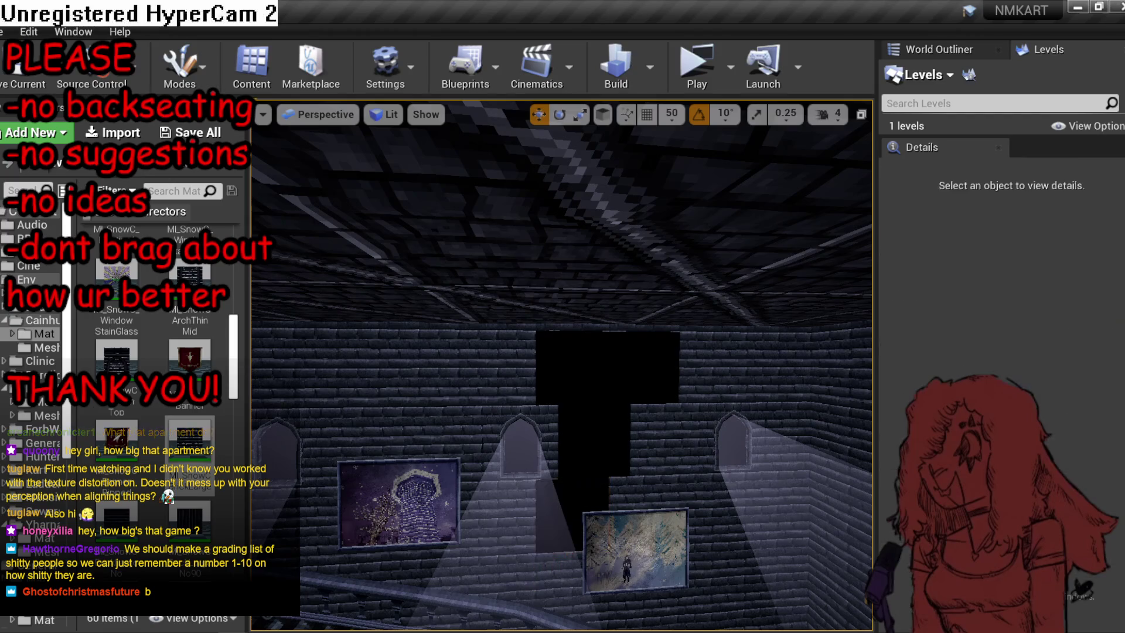
click(586, 401)
ctrl+click(588, 398)
ctrl+click(590, 399)
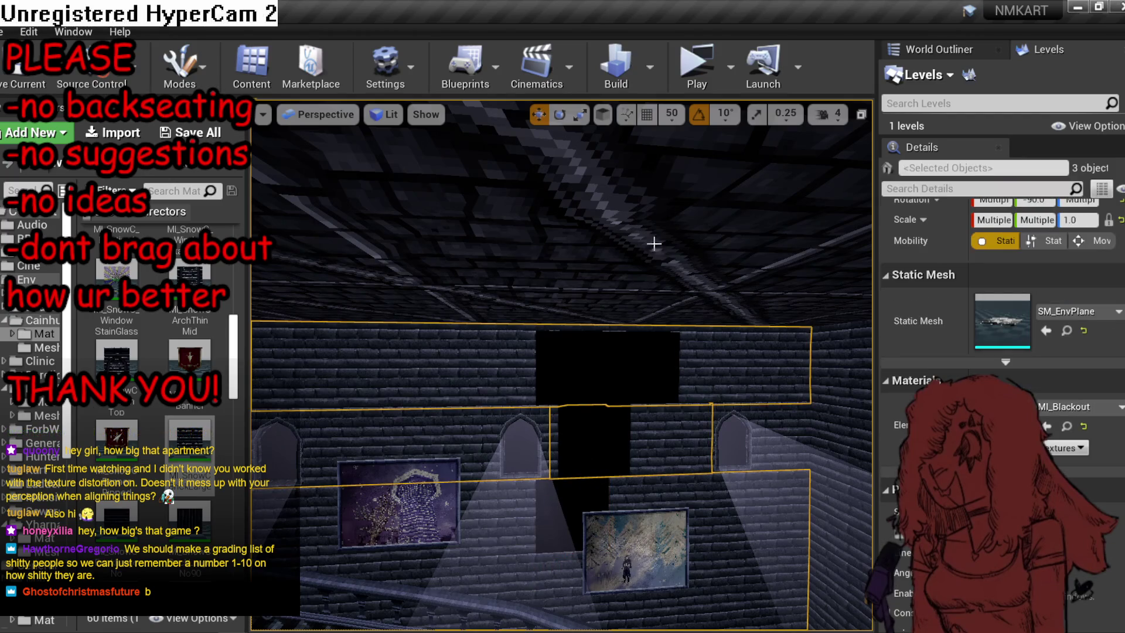
Stretch the three planes to Y scale 8.647144, move them, and set collision to NoCollision.
drag(620, 296, 620, 351)
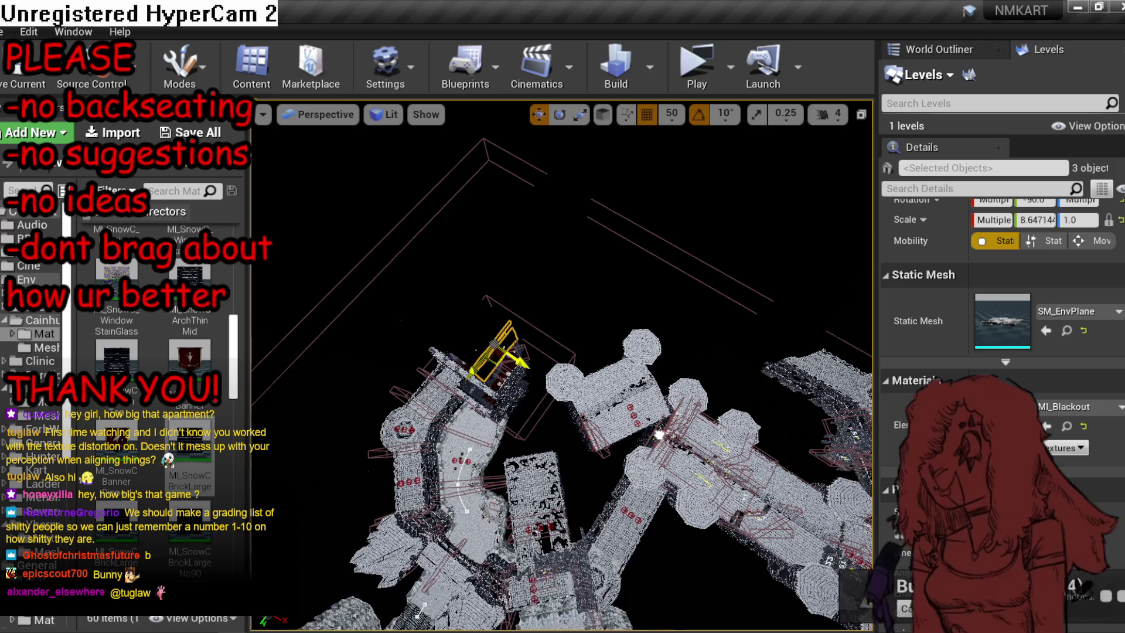
drag(468, 354, 711, 441)
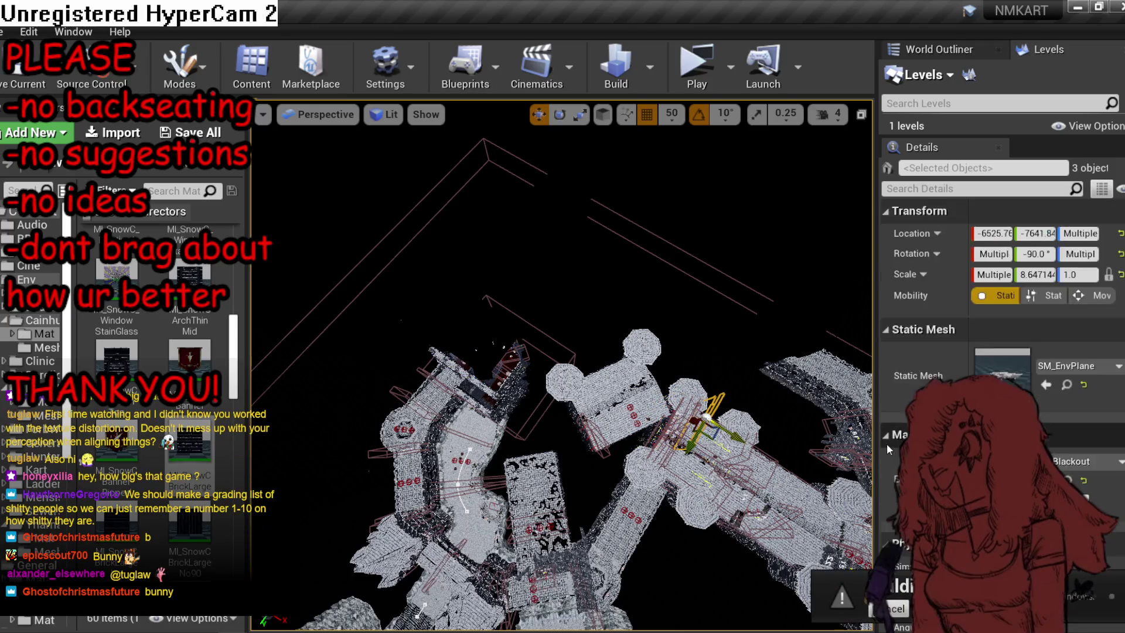
scroll(1018, 381, down, 10)
click(1018, 375)
click(1007, 398)
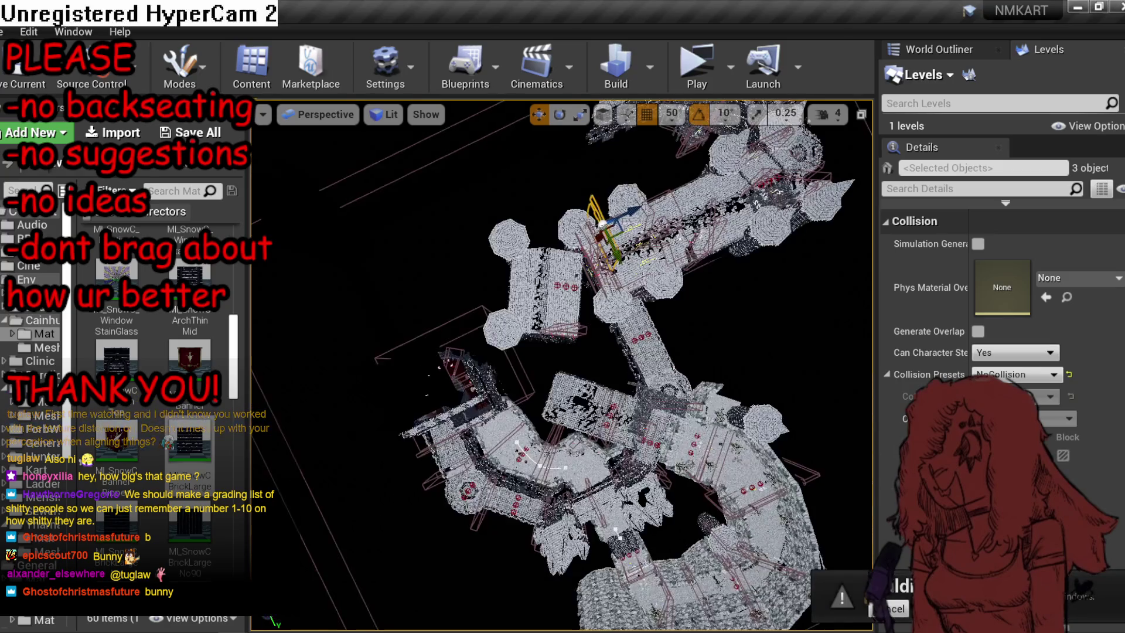
Rotate the three planes by 80 degrees.
key(f)
drag(647, 319, 563, 268)
key(e)
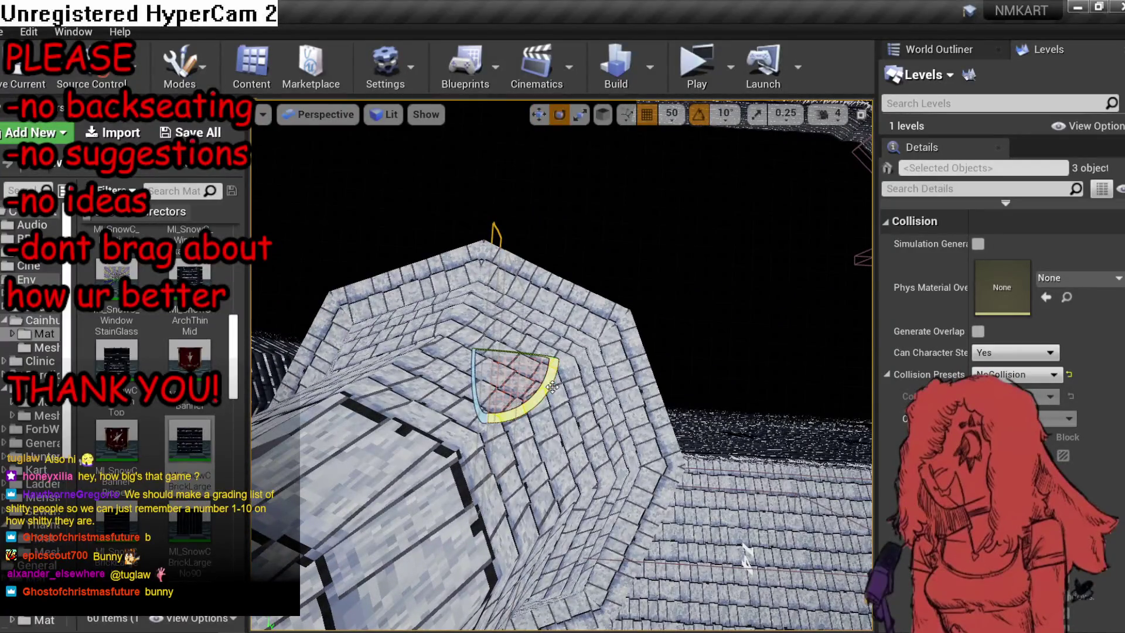
drag(552, 387, 561, 410)
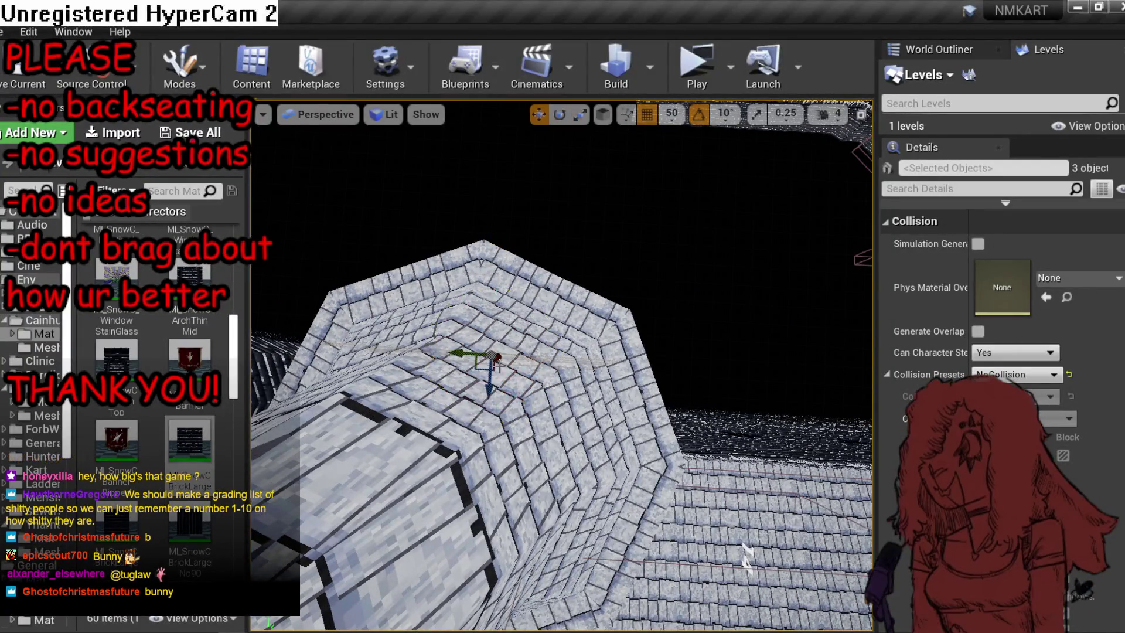
mouse_move(509, 367)
mouse_down()
mouse_move(469, 357)
mouse_move(587, 403)
mouse_move(636, 384)
mouse_move(568, 404)
mouse_move(572, 394)
mouse_up()
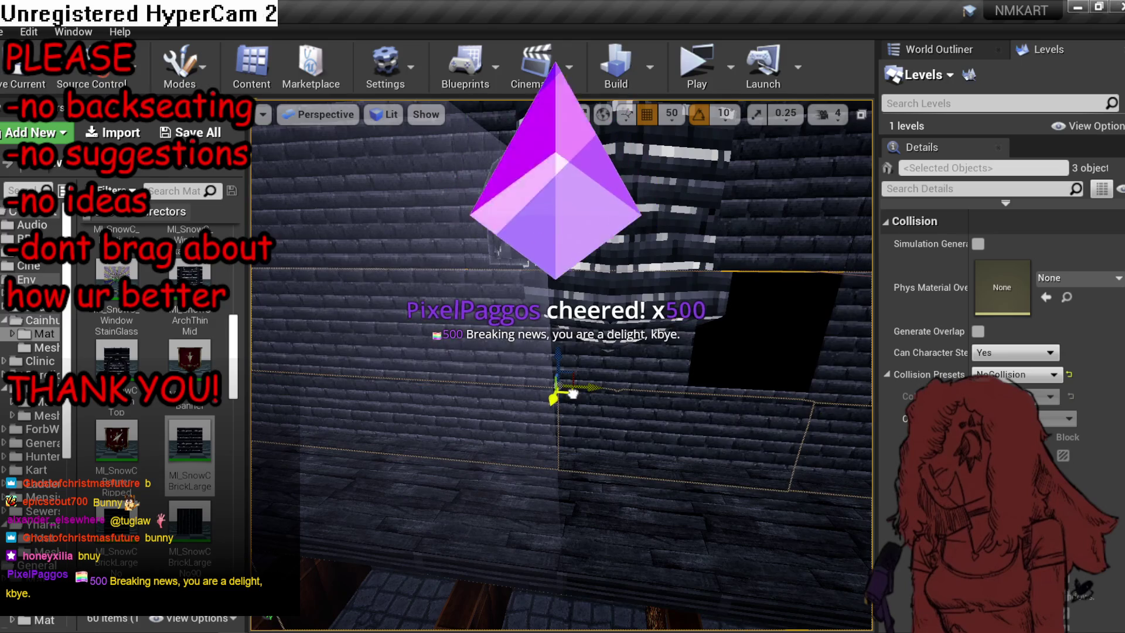
scroll(574, 392, down, 5)
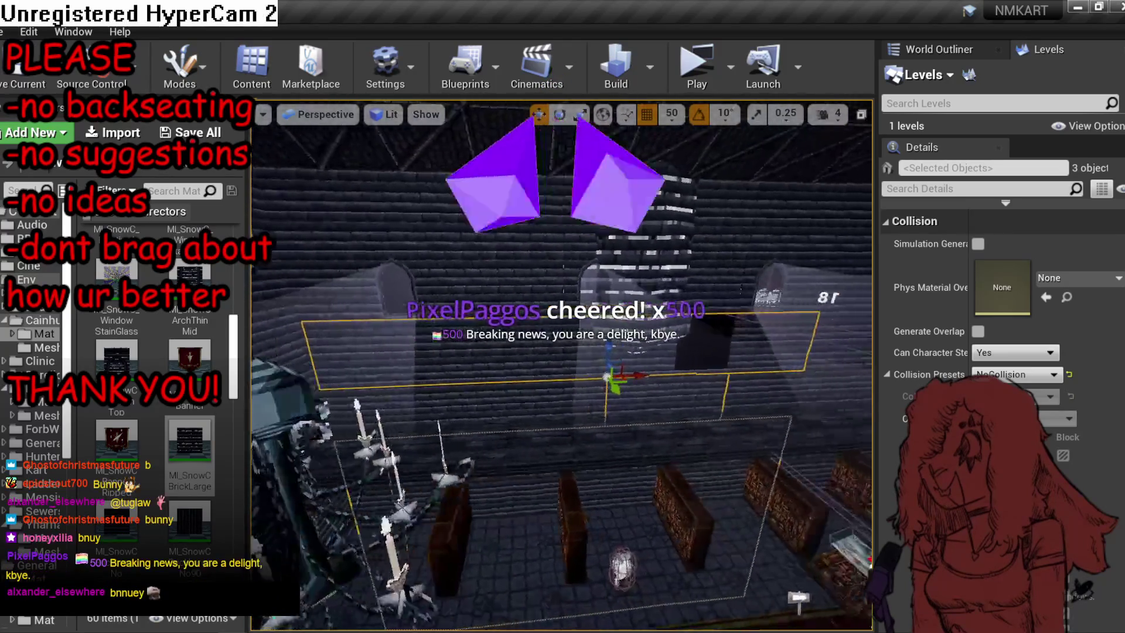
scroll(575, 393, up, 2)
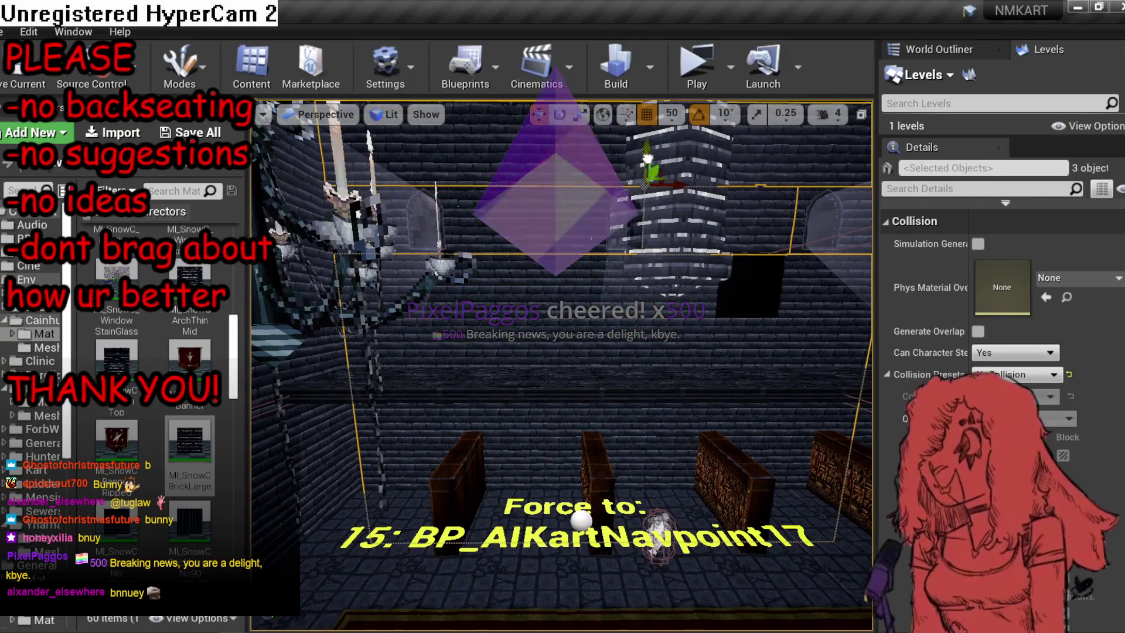
key(d)
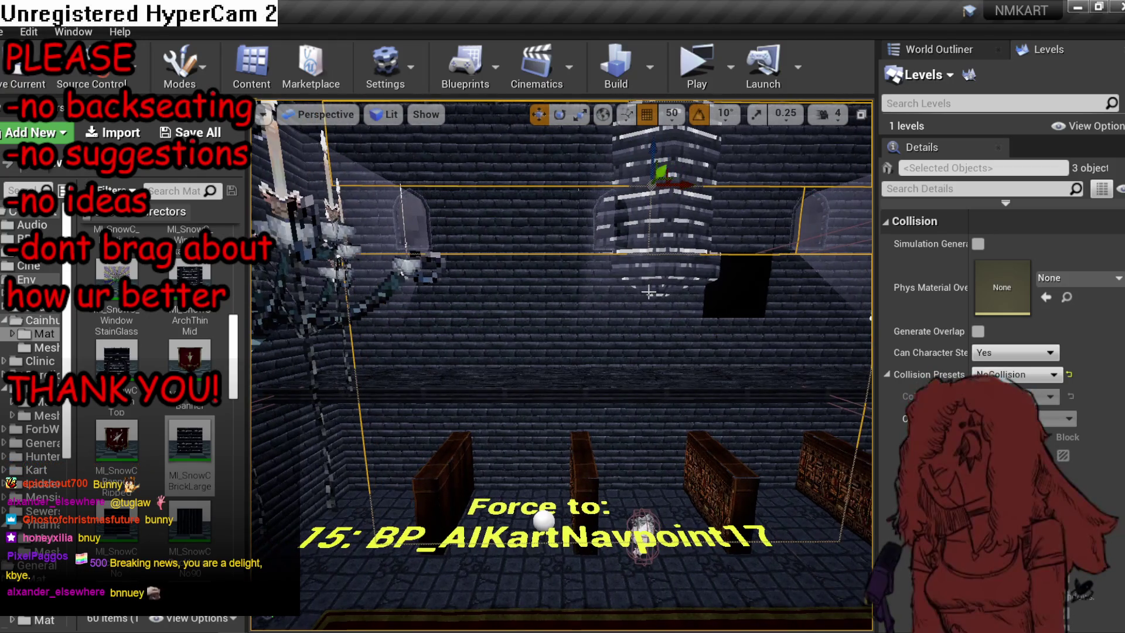
Select Cube31 on the nave wall and undo the latest wall edit.
key(Escape)
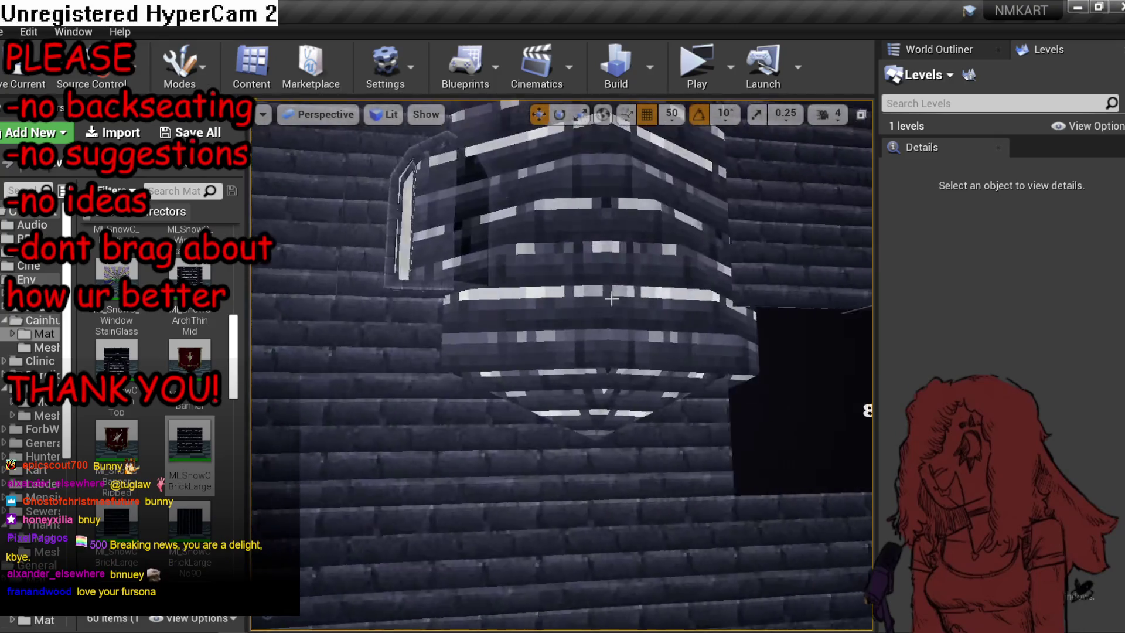
click(686, 323)
key(s)
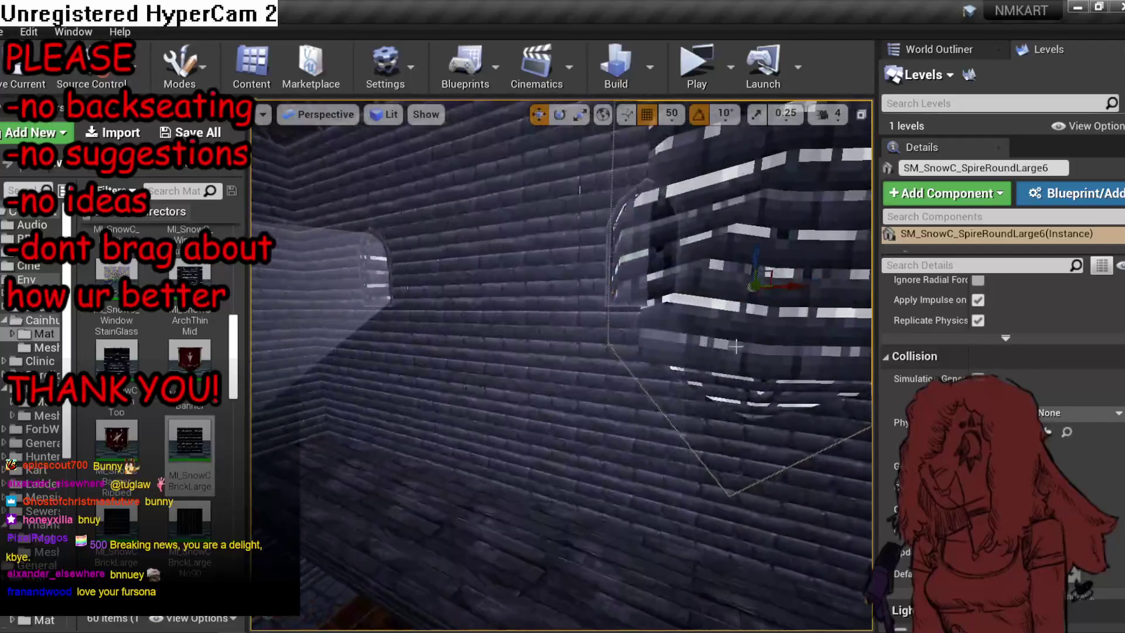
click(805, 405)
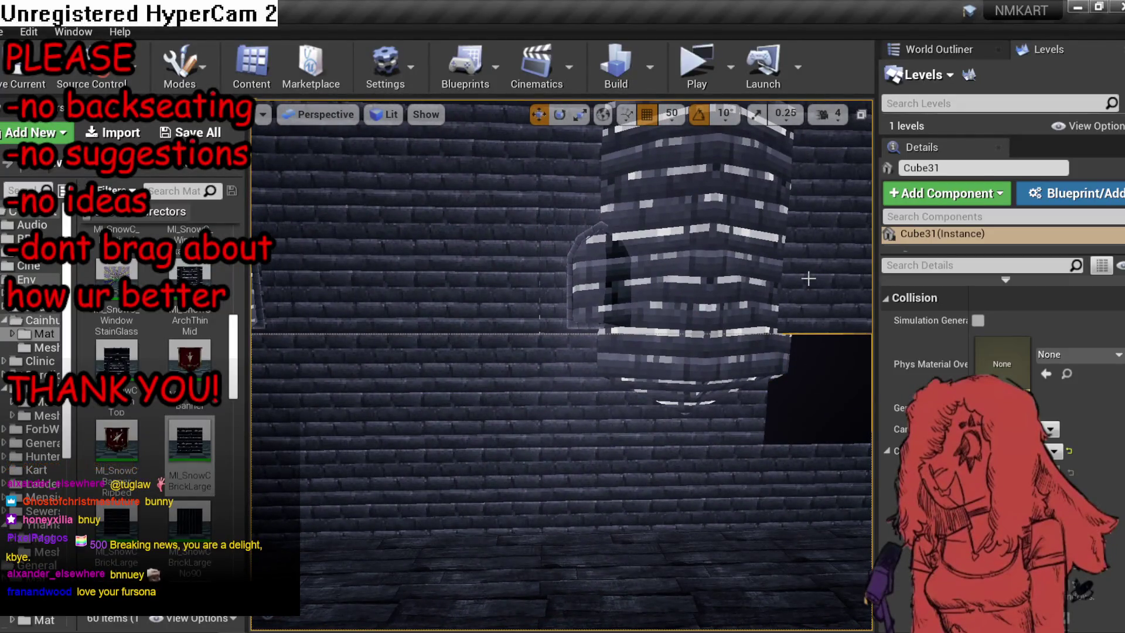
key(ctrl+z)
key(ctrl+z)
key(ctrl+z)
click(576, 174)
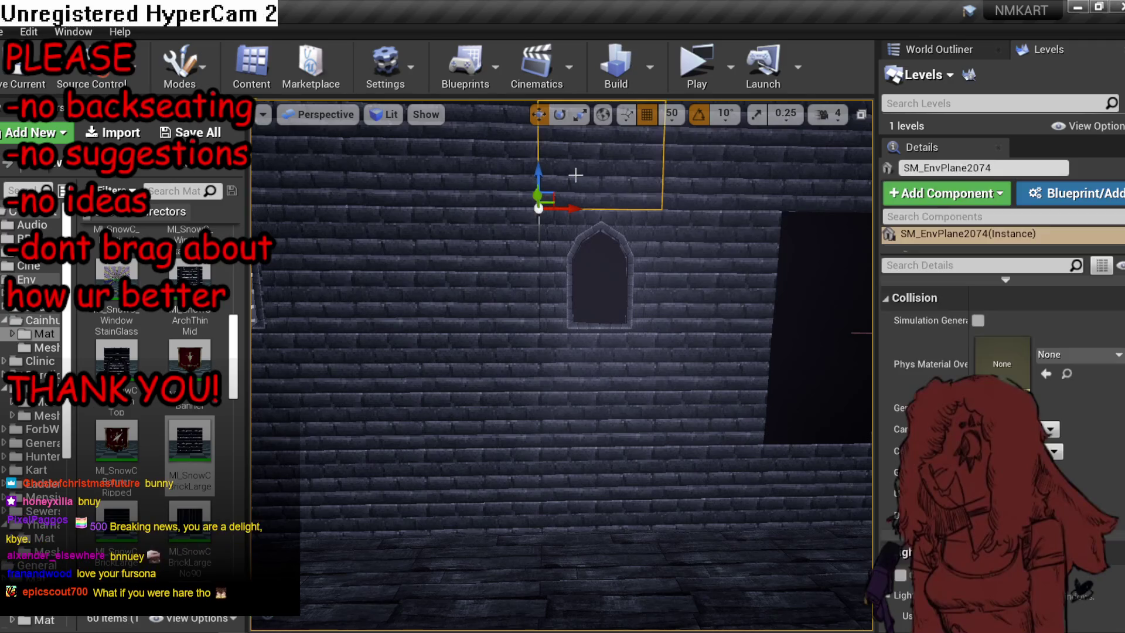
Undo several more wall edits to restore the blocks around the arched window.
key(ctrl+z)
key(ctrl+z)
key(ctrl+z)
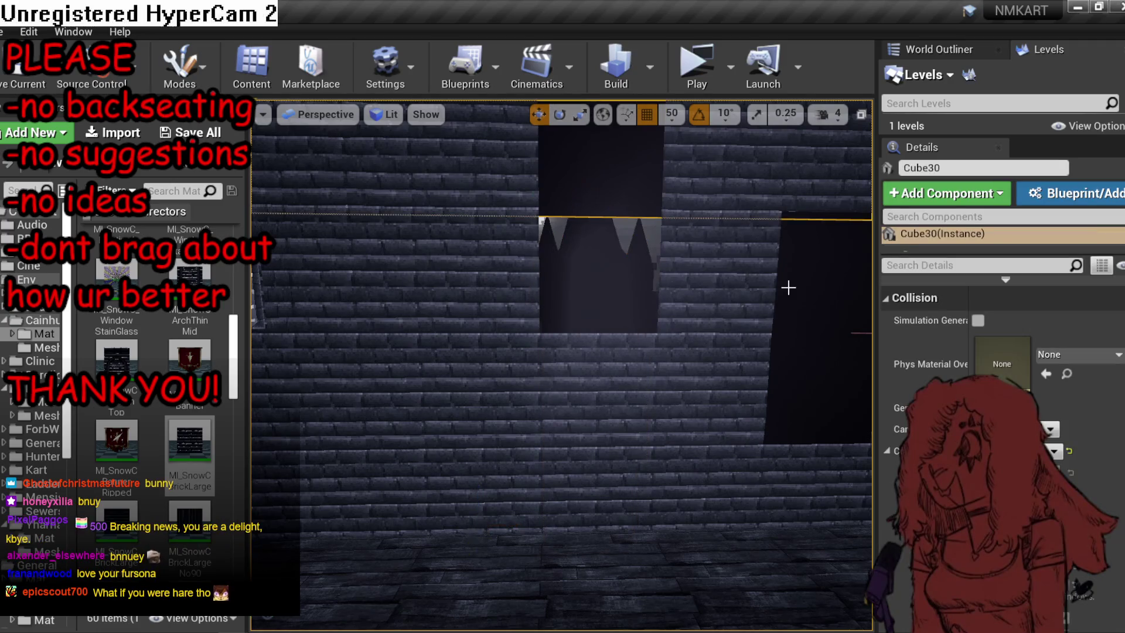
key(ctrl+z)
key(ctrl+z)
key(ctrl+z)
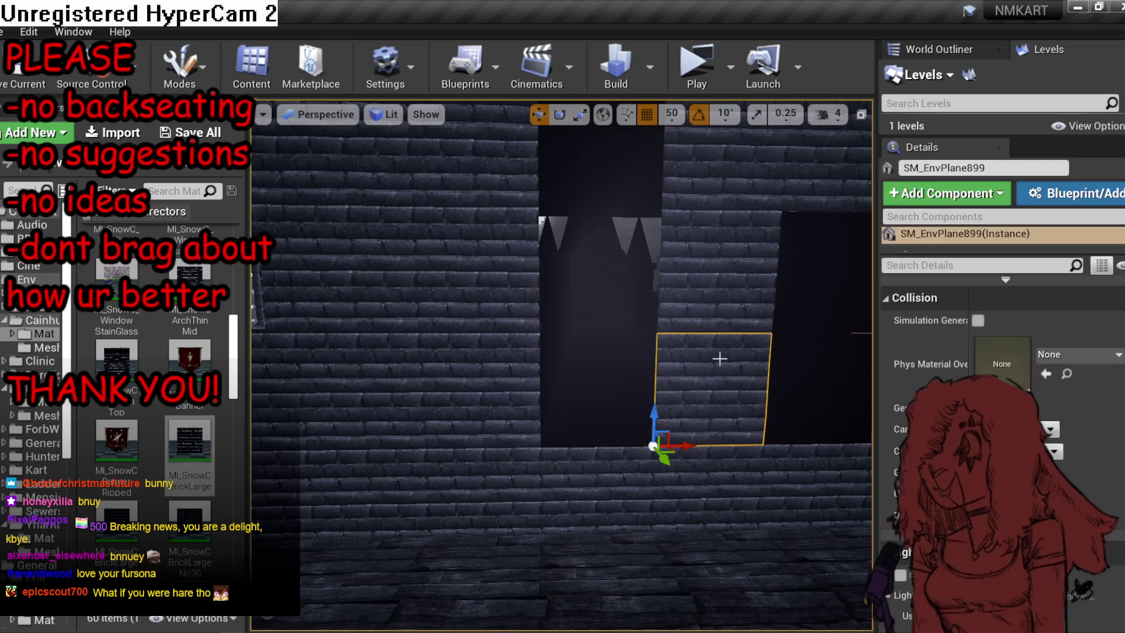
key(ctrl+z)
key(ctrl+z)
key(ctrl+z)
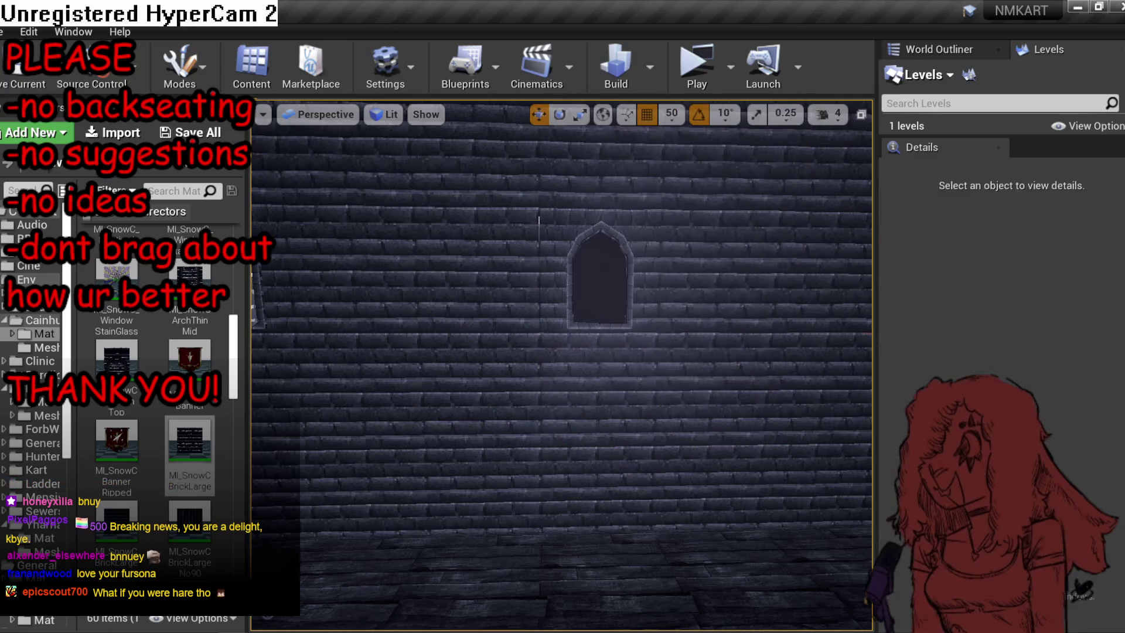
key(ctrl+z)
key(ctrl+z)
key(ctrl+z)
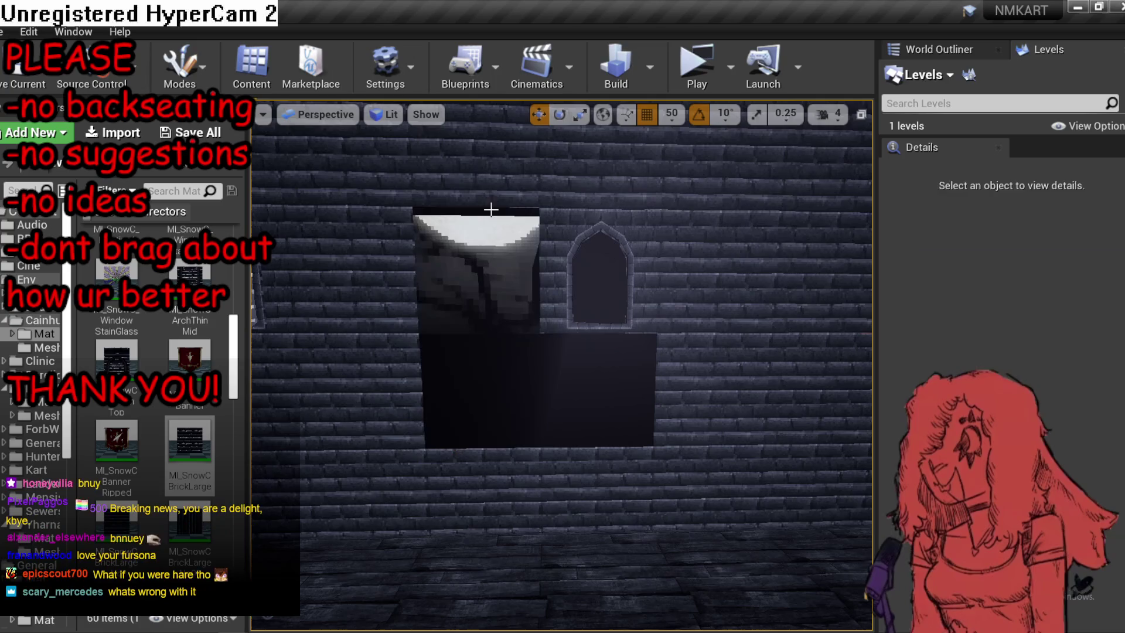
key(ctrl+z)
key(ctrl+z)
key(ctrl+z)
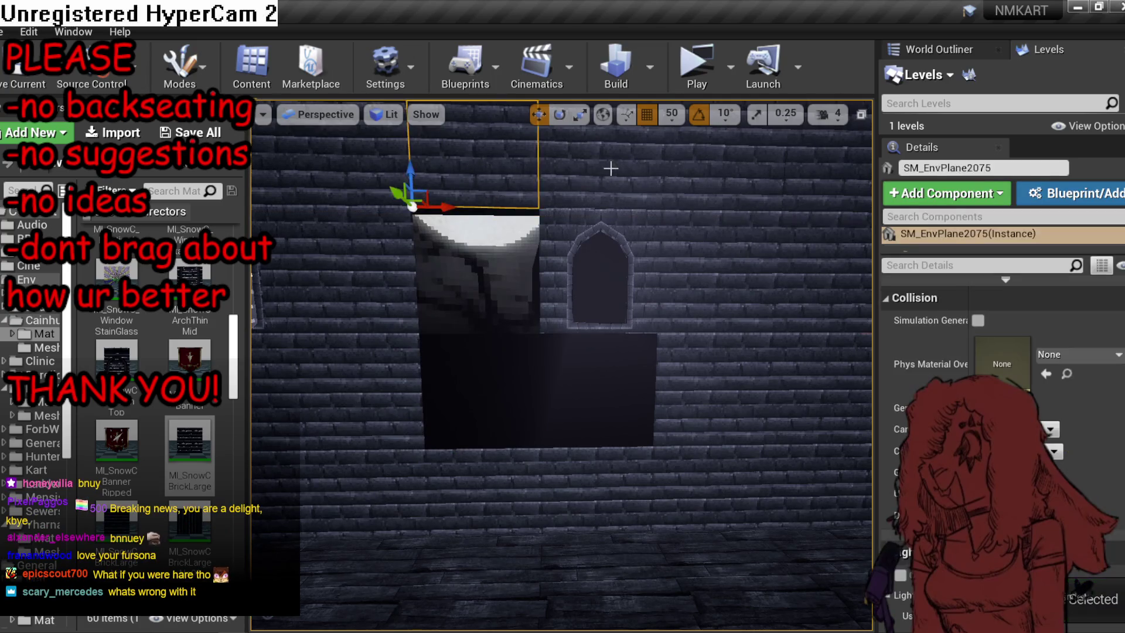
key(ctrl+z)
key(ctrl+z)
key(ctrl+z)
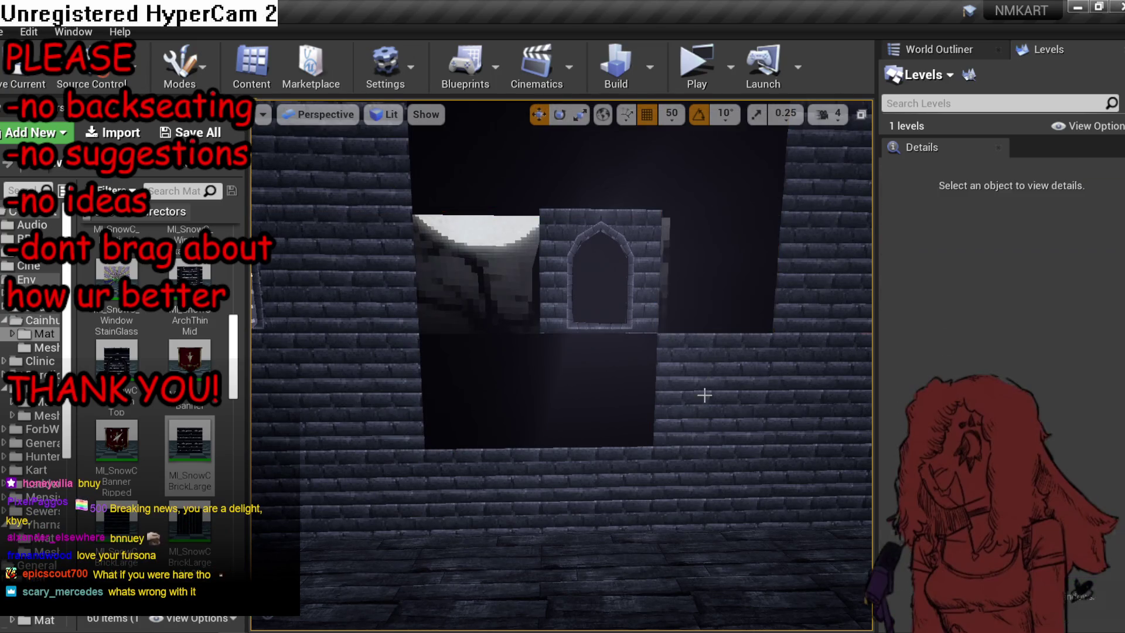
click(709, 277)
key(ctrl+z)
key(ctrl+z)
key(ctrl+z)
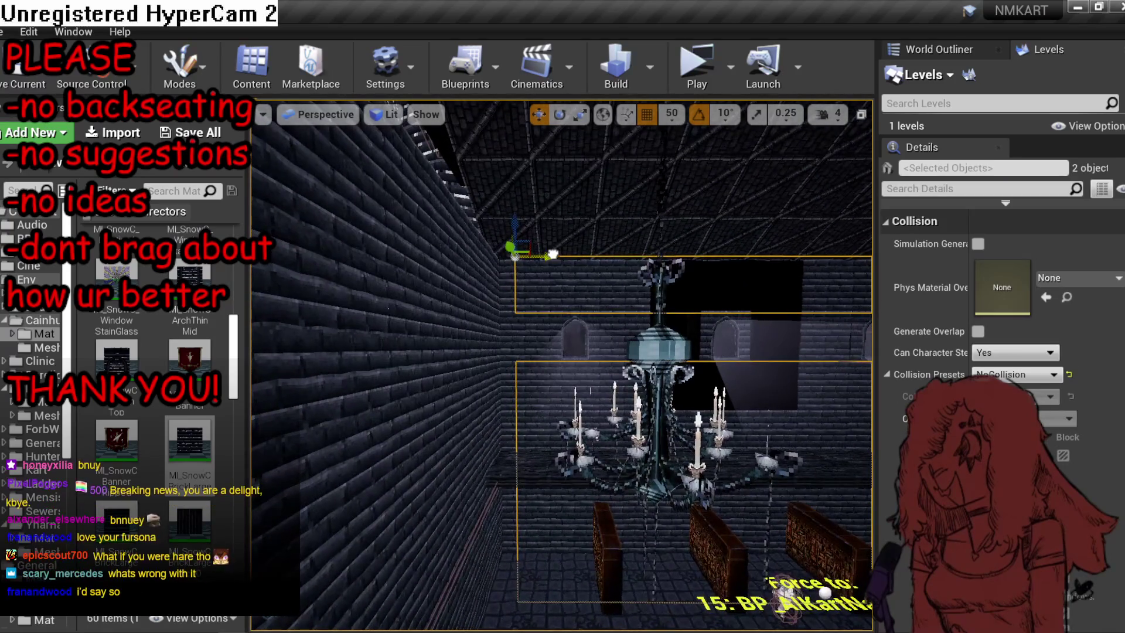
Fly the camera past the chandelier to face the brick wall and arched window head-on.
drag(552, 254, 656, 217)
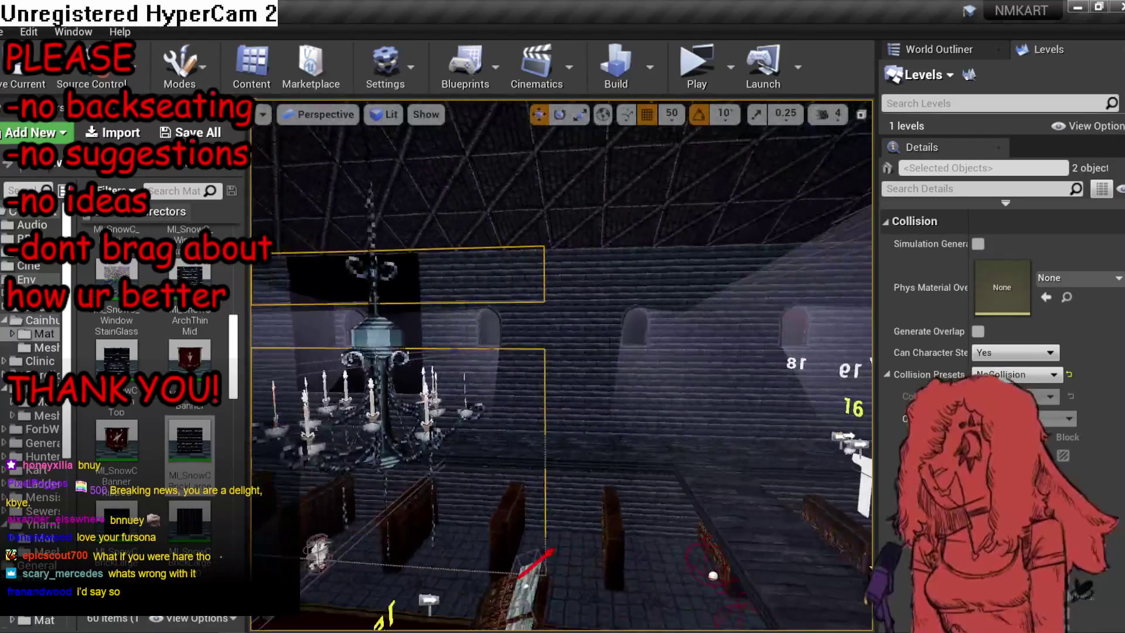
mouse_move(352, 254)
mouse_down()
mouse_move(370, 255)
mouse_move(352, 255)
mouse_up()
key(r)
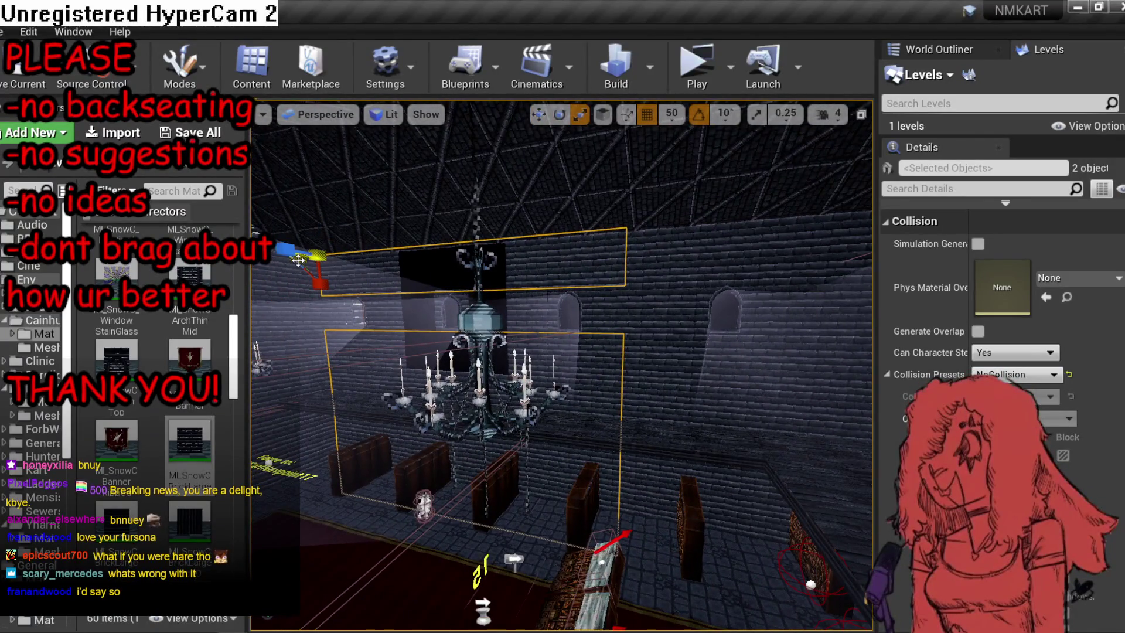
scroll(298, 259, up, 5)
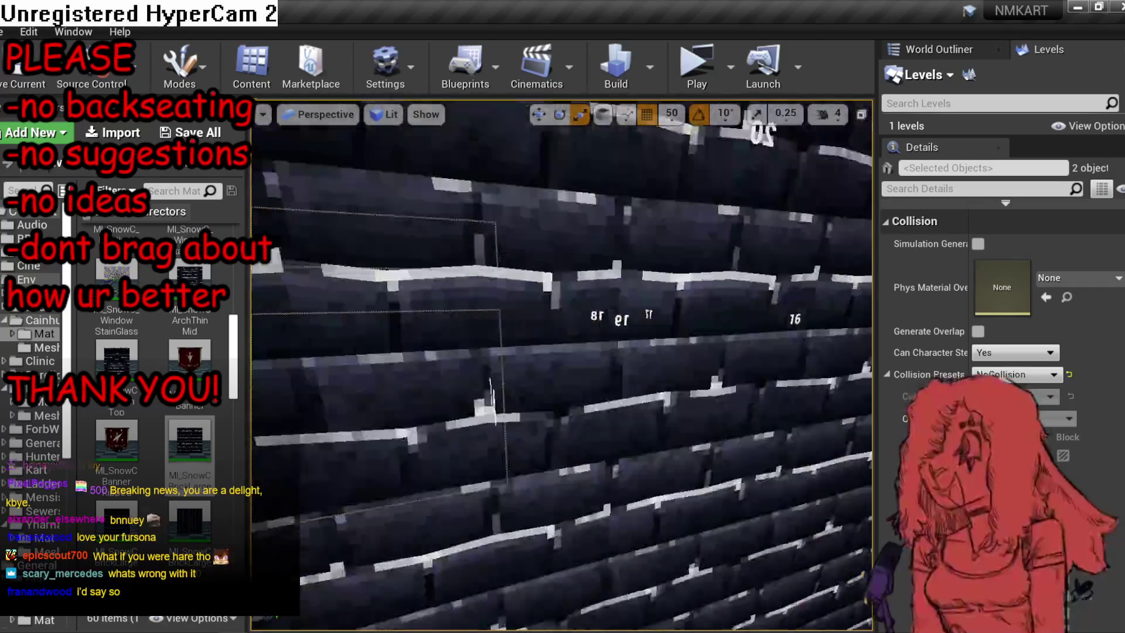
scroll(562, 363, down, 5)
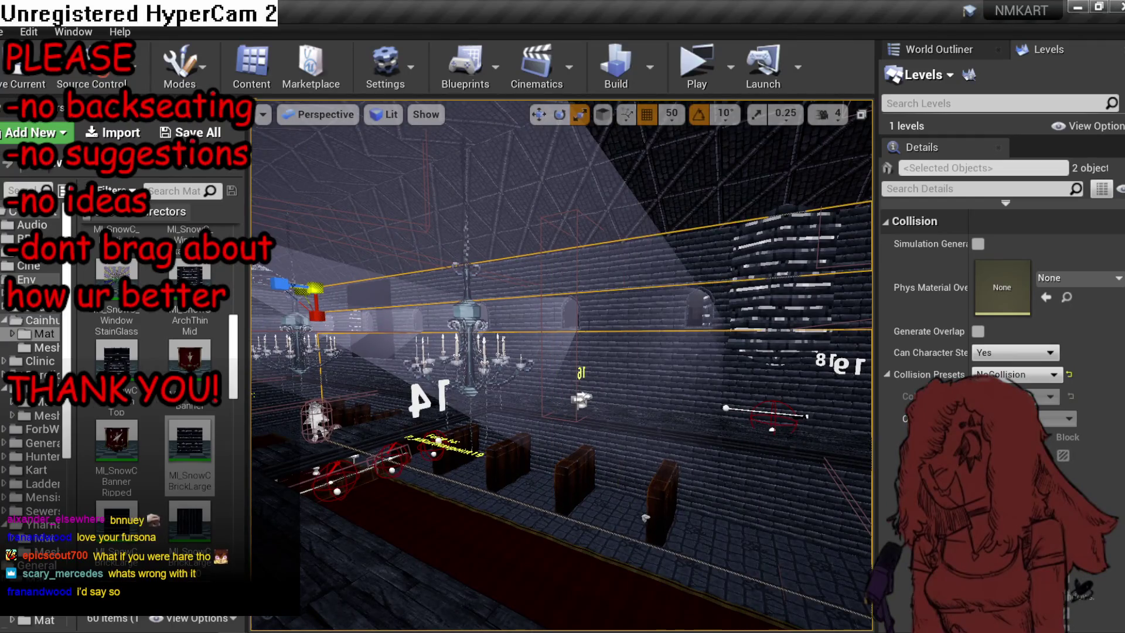
mouse_move(561, 363)
mouse_down()
mouse_move(621, 339)
mouse_move(323, 328)
mouse_up()
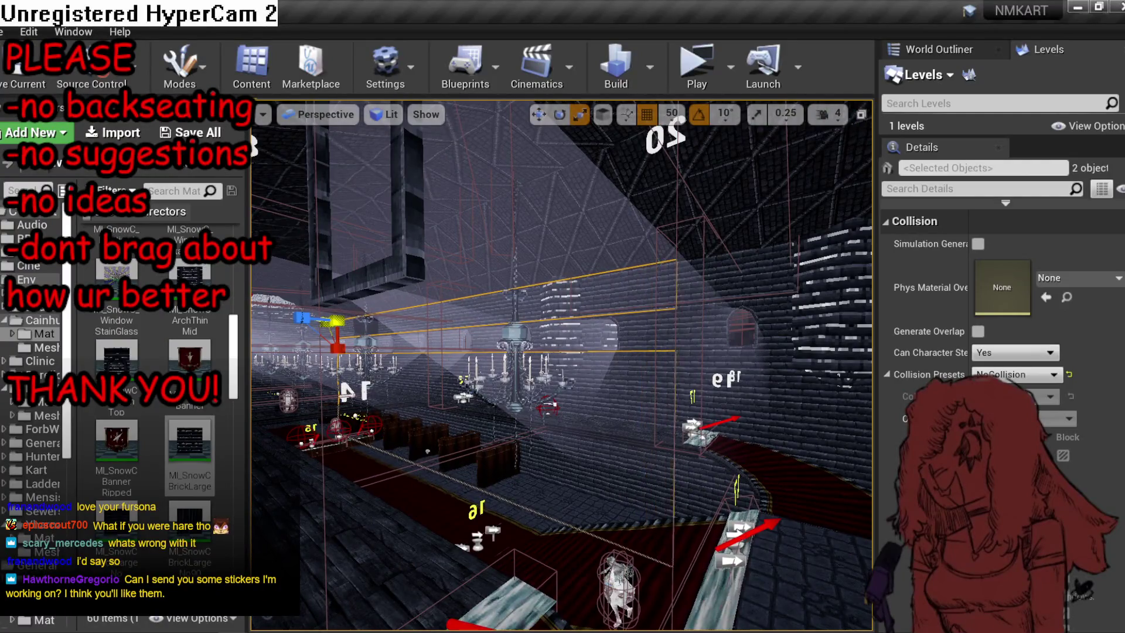
mouse_move(323, 328)
mouse_down()
mouse_move(351, 320)
mouse_move(298, 315)
mouse_up()
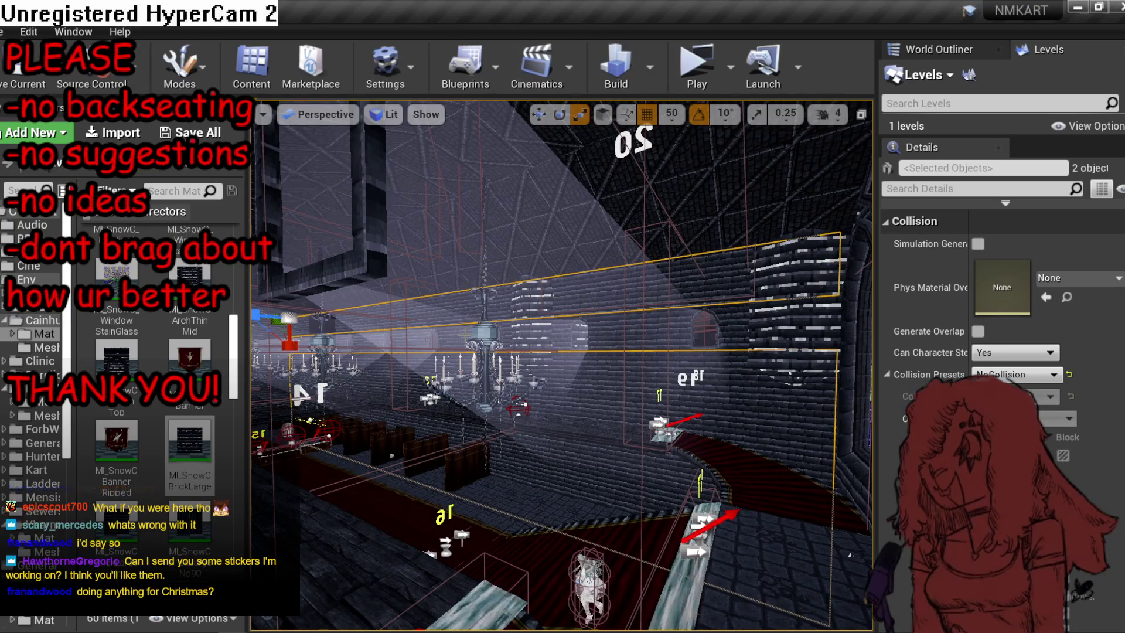
drag(309, 246, 310, 205)
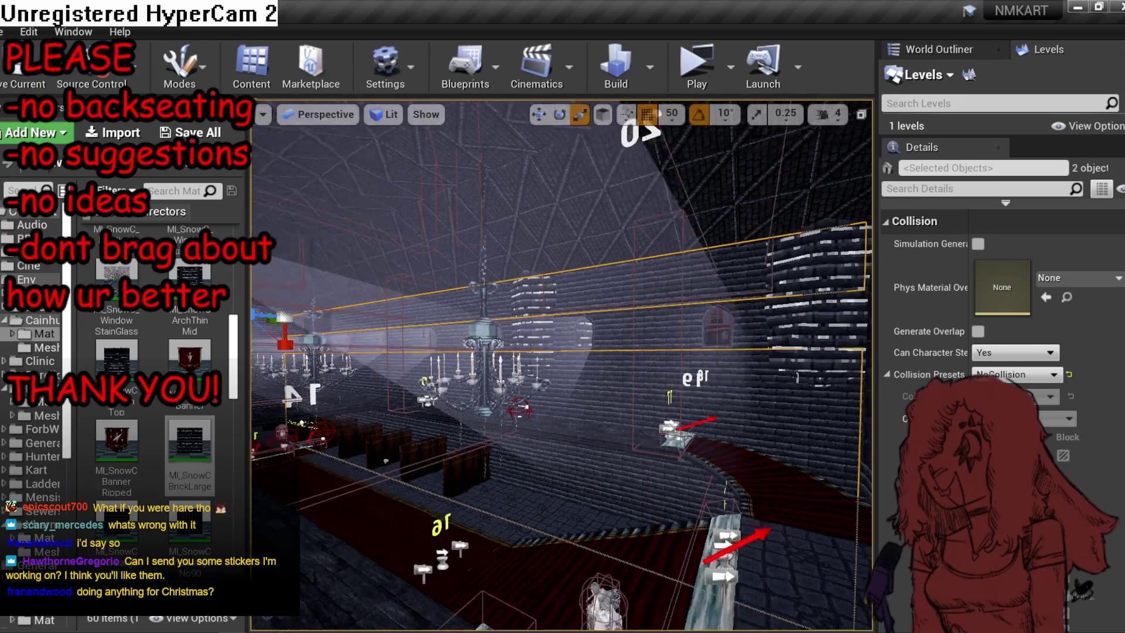
Nudge Cube40 left and slide the copy Cube41 further left along the wall.
scroll(309, 205, down, 5)
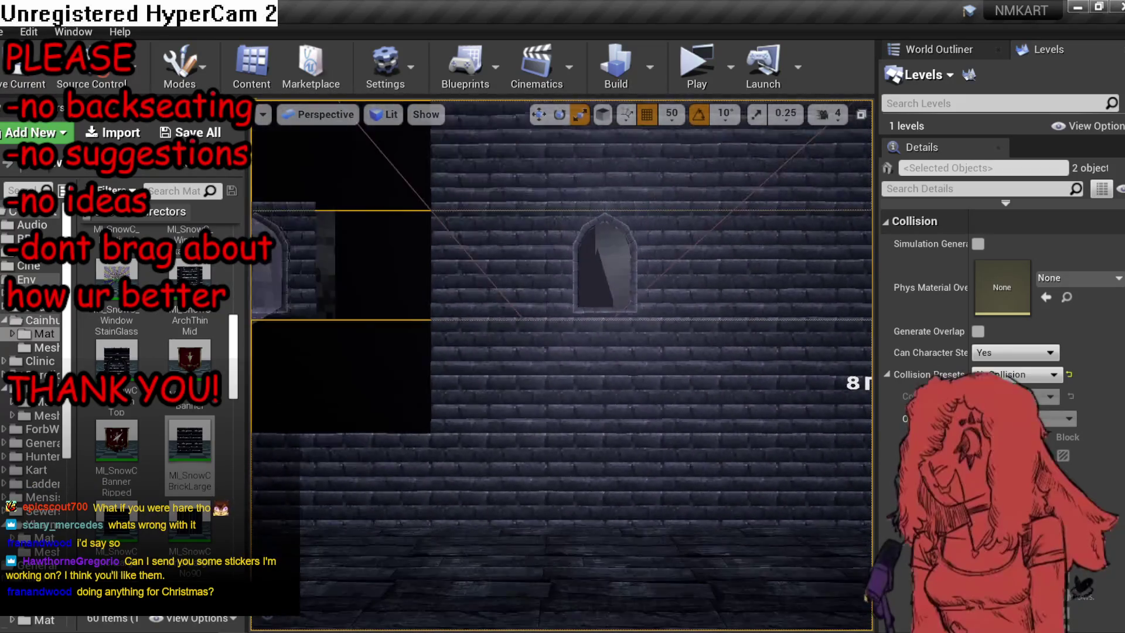
click(507, 245)
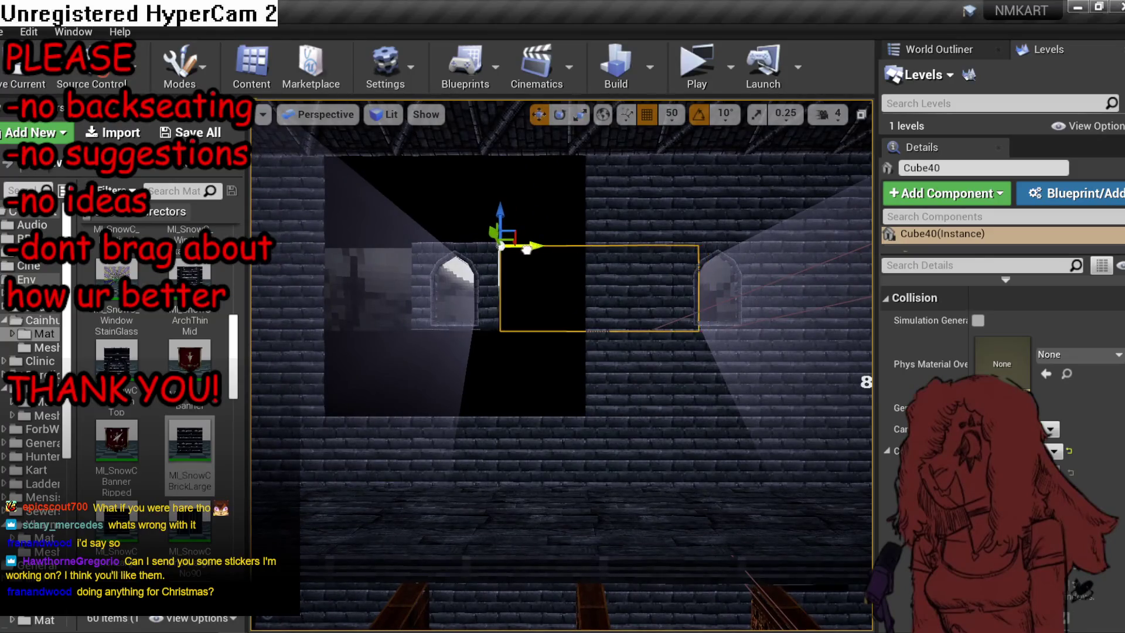
drag(509, 255, 500, 255)
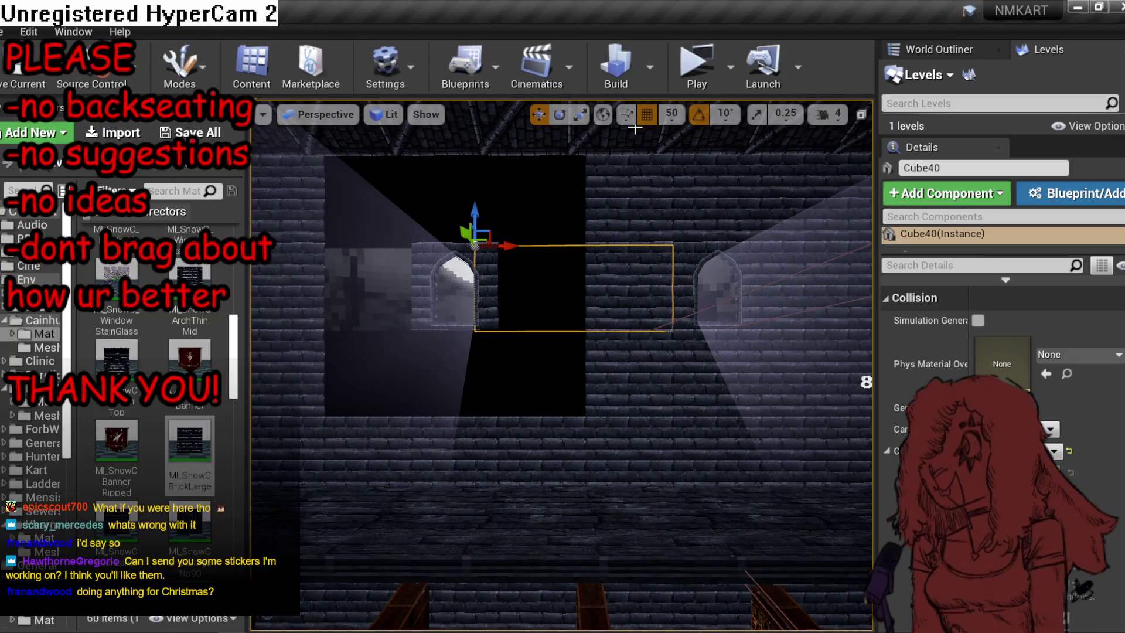
key(space)
key(space)
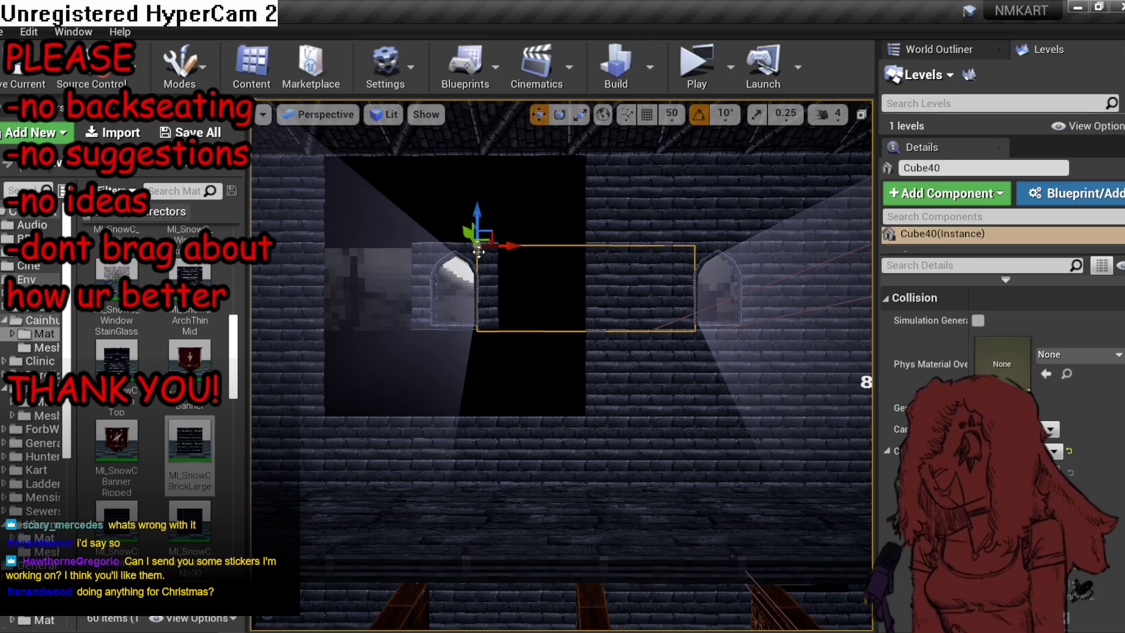
drag(504, 248, 241, 248)
mouse_move(504, 275)
mouse_down()
mouse_move(515, 251)
mouse_move(480, 291)
mouse_move(451, 224)
mouse_up()
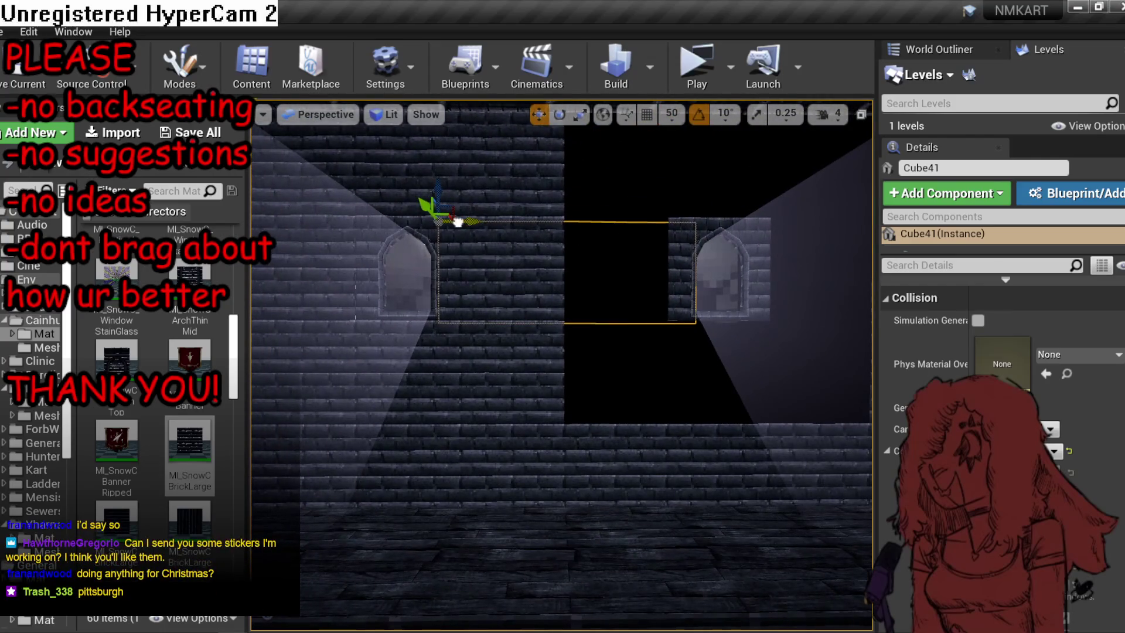
key(r)
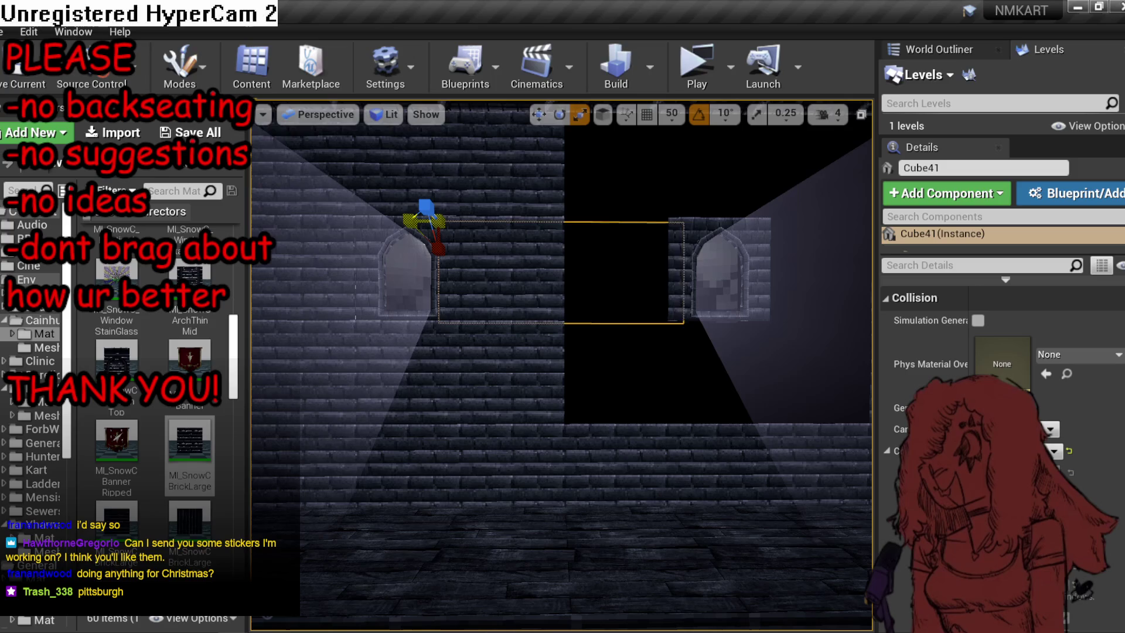
drag(439, 233, 619, 291)
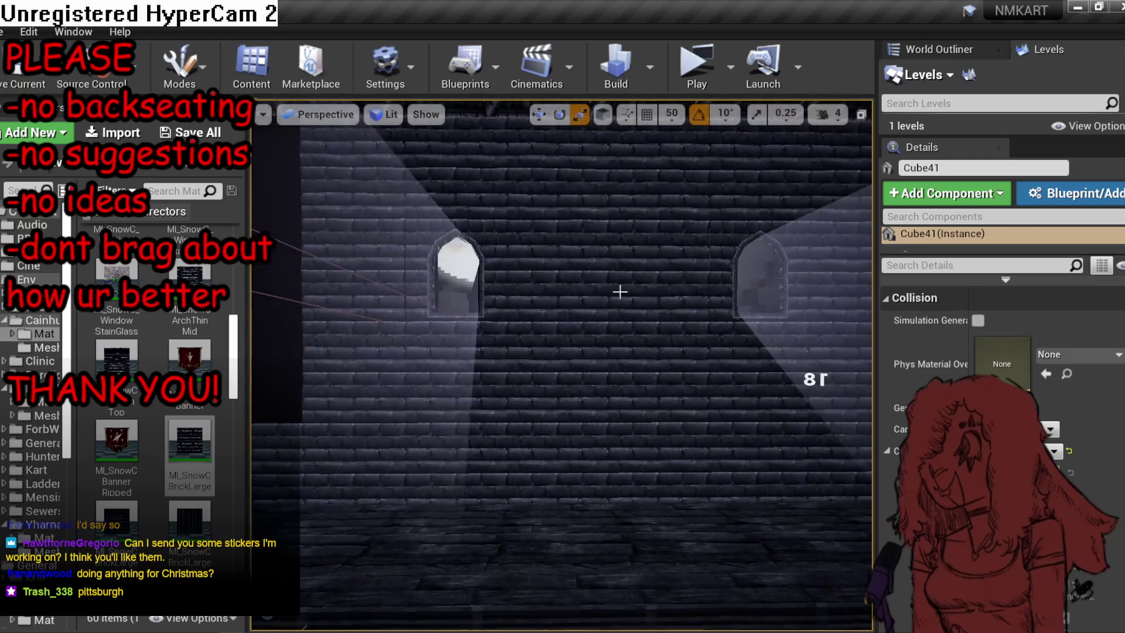
Select the wall panels beside the arched windows along the nave wall.
click(620, 291)
click(622, 287)
click(622, 287)
click(811, 283)
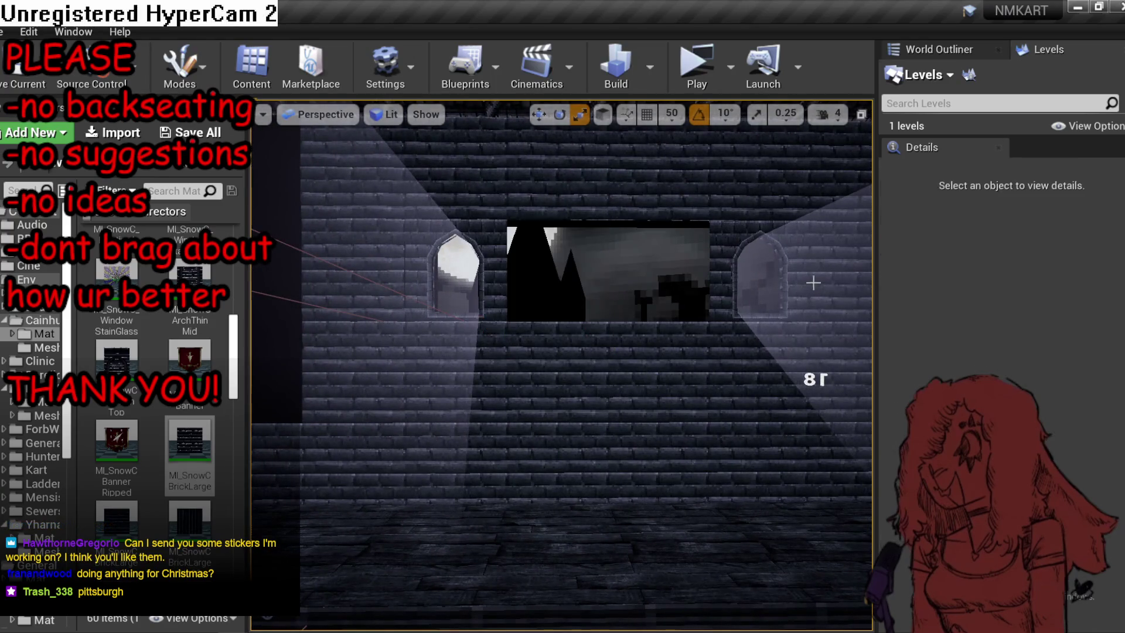
click(813, 283)
click(813, 283)
click(813, 283)
drag(814, 283, 681, 273)
click(682, 273)
click(545, 269)
click(410, 269)
click(410, 269)
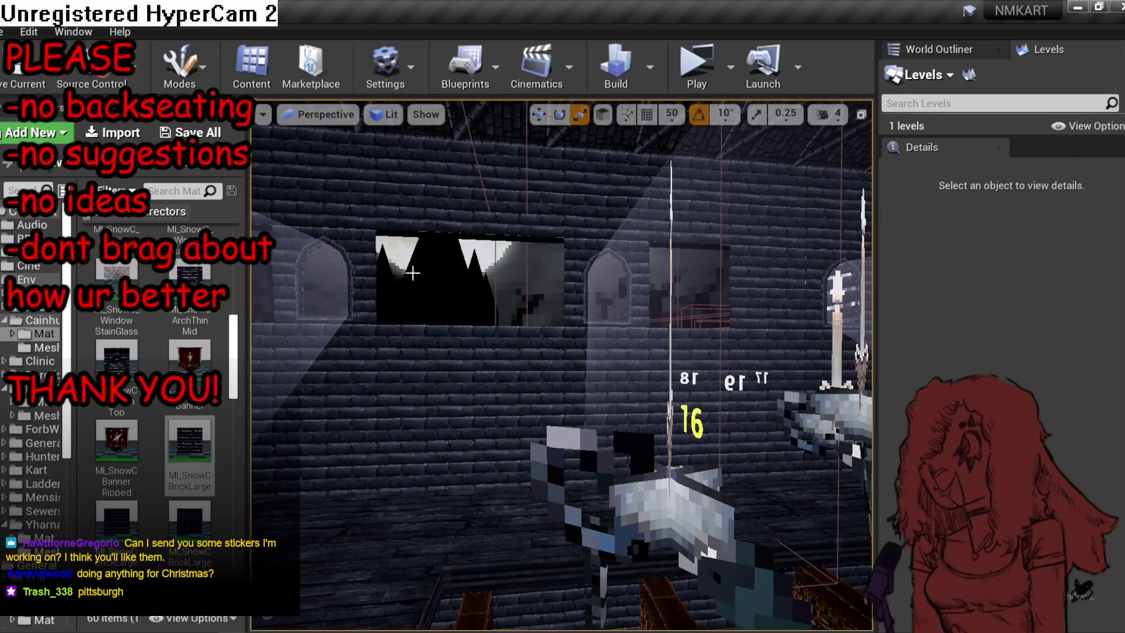
click(498, 287)
mouse_move(499, 287)
mouse_down()
mouse_move(516, 316)
mouse_move(562, 258)
mouse_up()
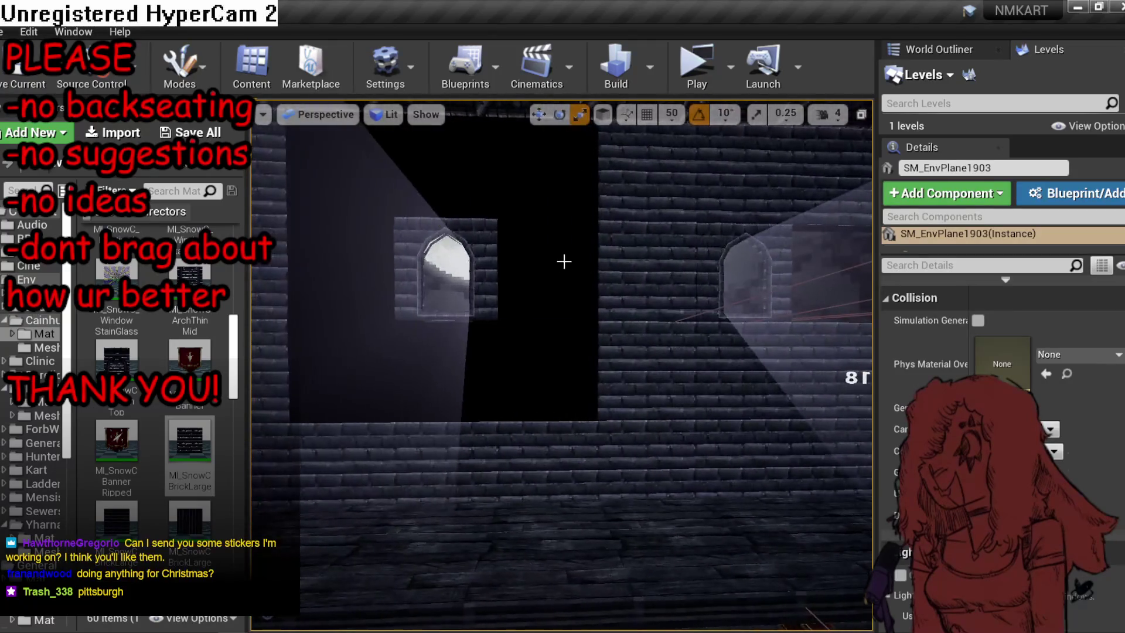
Duplicate Cube40 into blocks Cube42 onward and space them between the windows.
click(655, 265)
click(689, 271)
mouse_move(688, 271)
mouse_down()
mouse_move(563, 264)
mouse_move(626, 266)
mouse_move(389, 227)
mouse_up()
click(713, 273)
click(578, 256)
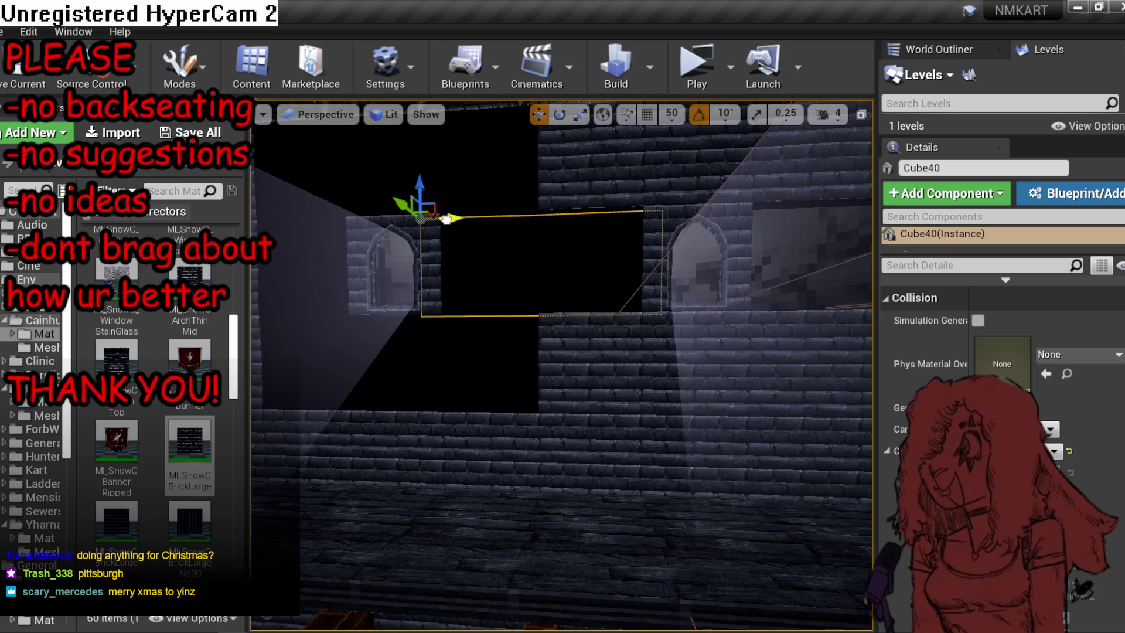
mouse_move(485, 225)
mouse_down()
mouse_move(746, 251)
mouse_move(672, 218)
mouse_up()
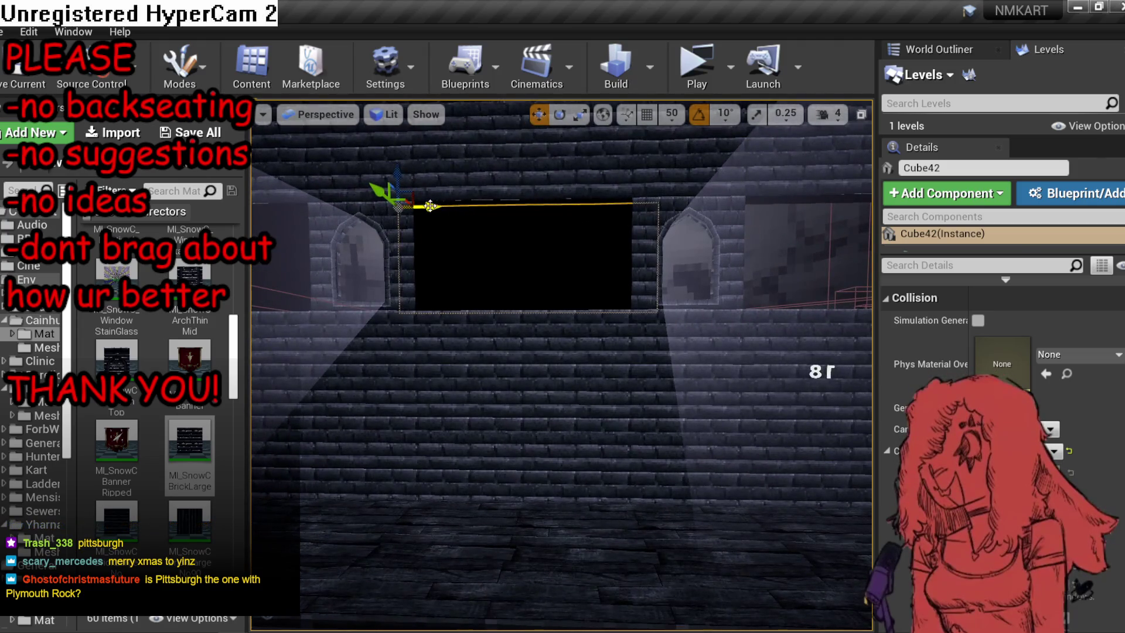
drag(430, 205, 606, 205)
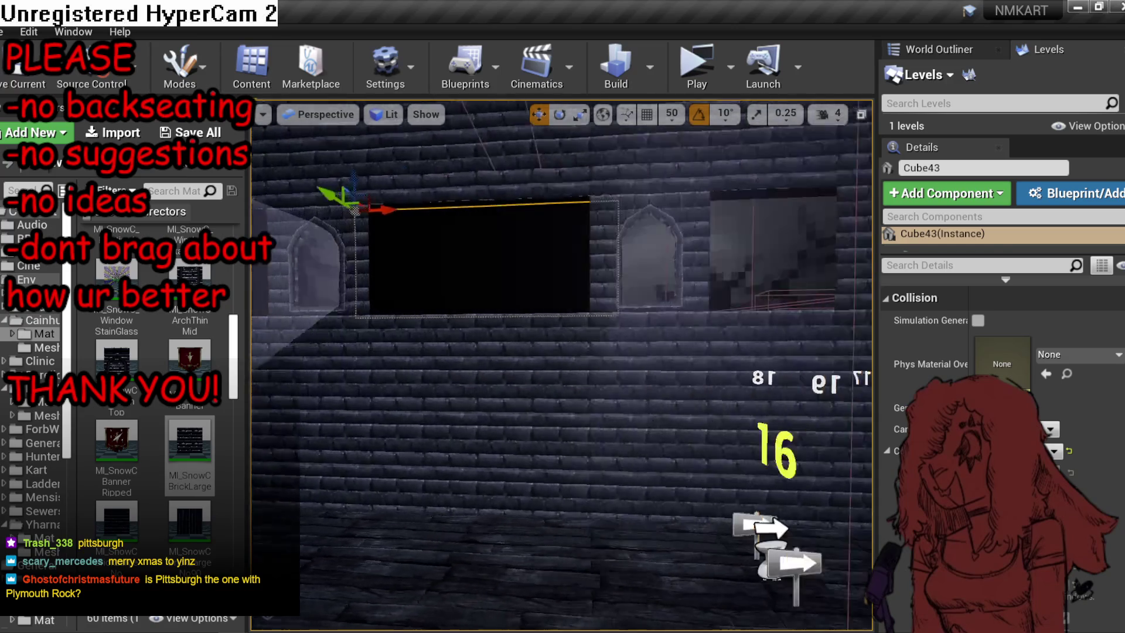
key(a)
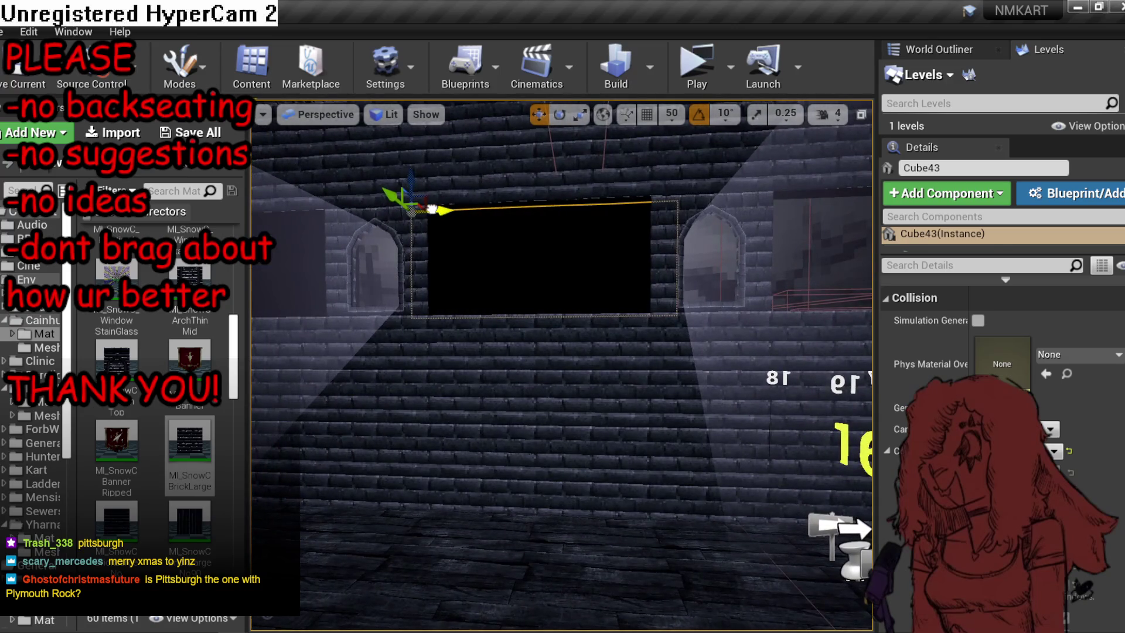
key(ctrl+w)
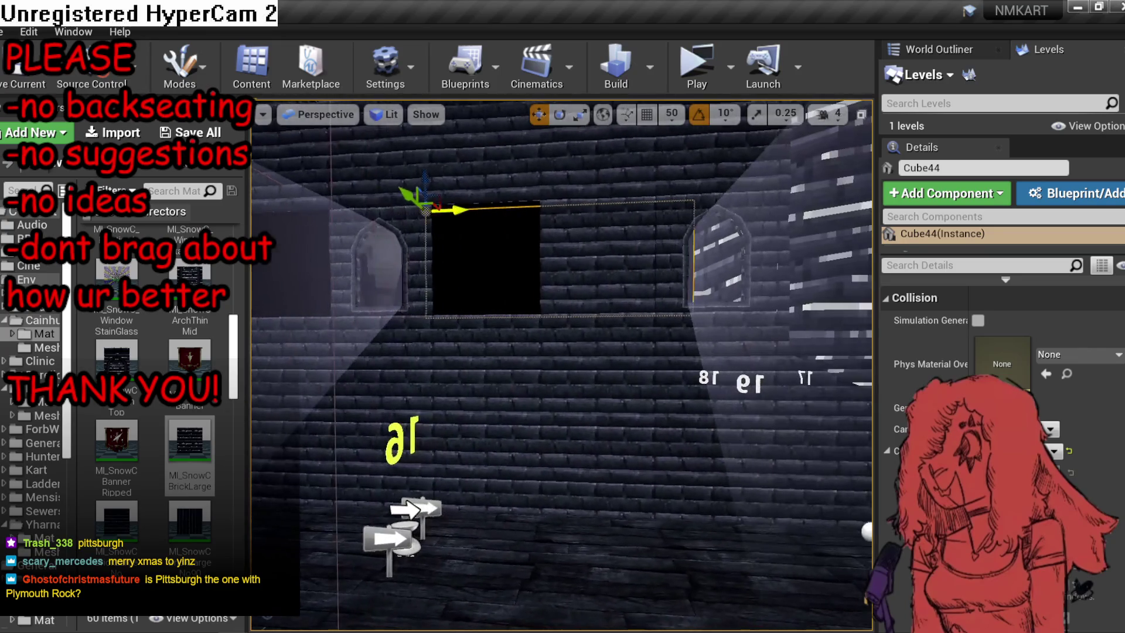
mouse_move(453, 209)
mouse_down()
mouse_move(449, 200)
mouse_move(474, 212)
mouse_move(492, 202)
mouse_move(552, 217)
mouse_up()
Clear the block selection and save the MP_Kart_SnowC map.
click(505, 225)
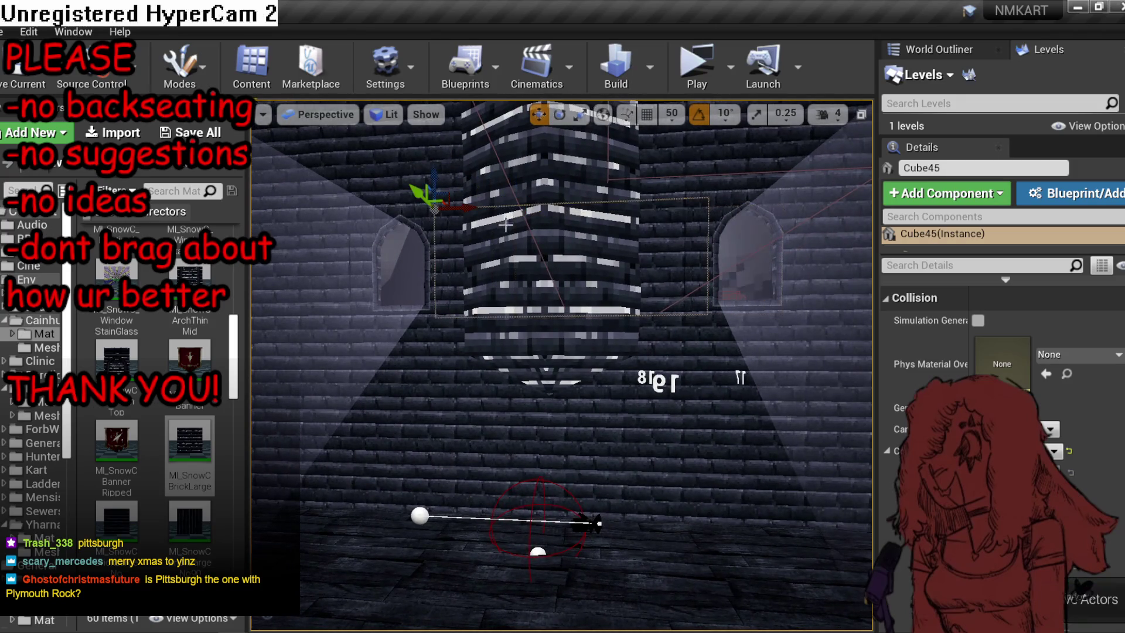
mouse_move(458, 205)
mouse_down()
mouse_move(459, 183)
mouse_move(472, 205)
mouse_up()
mouse_move(623, 201)
mouse_down()
mouse_move(439, 193)
mouse_move(404, 264)
mouse_up()
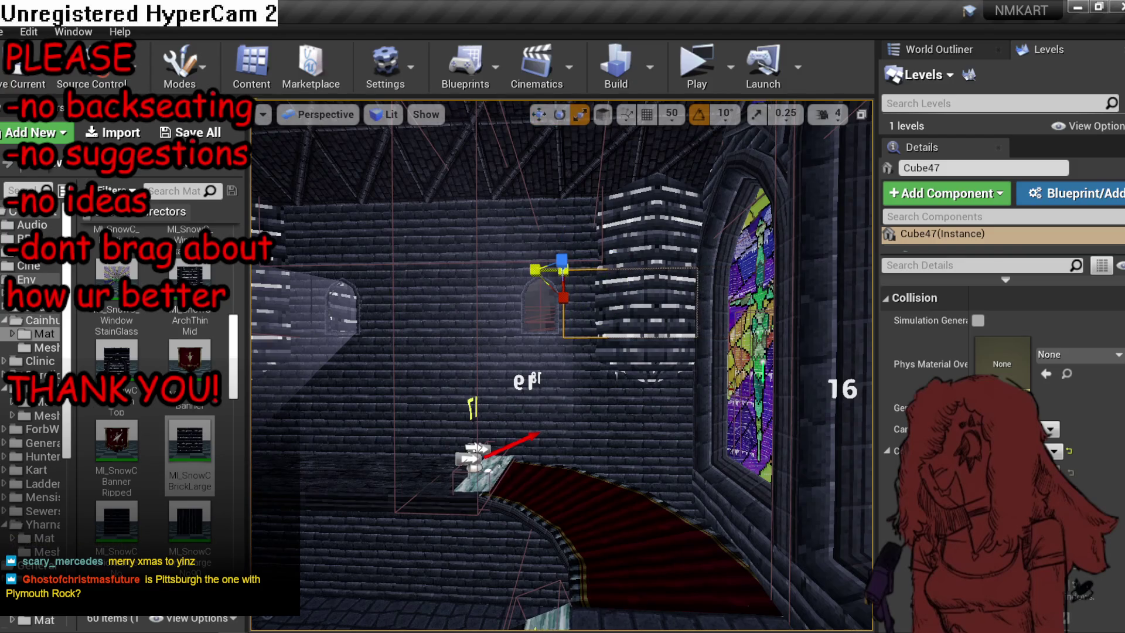
key(Delete)
key(ctrl+s)
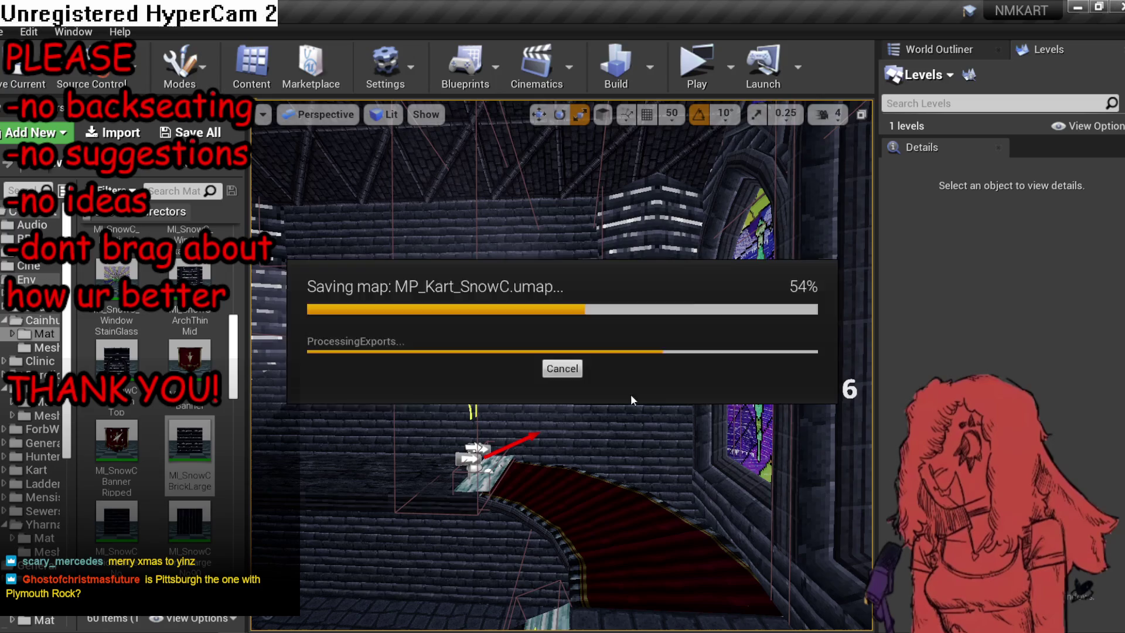
Select the black block Cube41 in the chandelier hall and scale it along one axis.
mouse_move(631, 396)
mouse_down()
mouse_move(672, 389)
mouse_move(610, 378)
mouse_move(611, 357)
mouse_move(774, 624)
mouse_move(641, 407)
mouse_up()
click(645, 404)
click(670, 399)
click(601, 416)
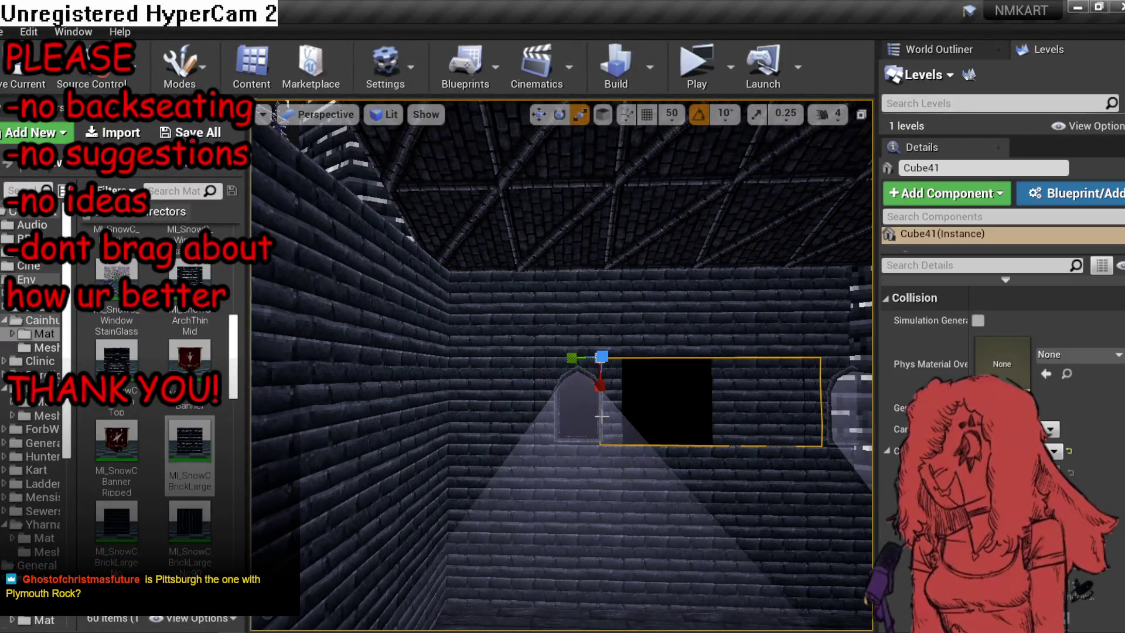
mouse_move(599, 385)
mouse_down()
mouse_move(586, 388)
mouse_move(618, 371)
mouse_up()
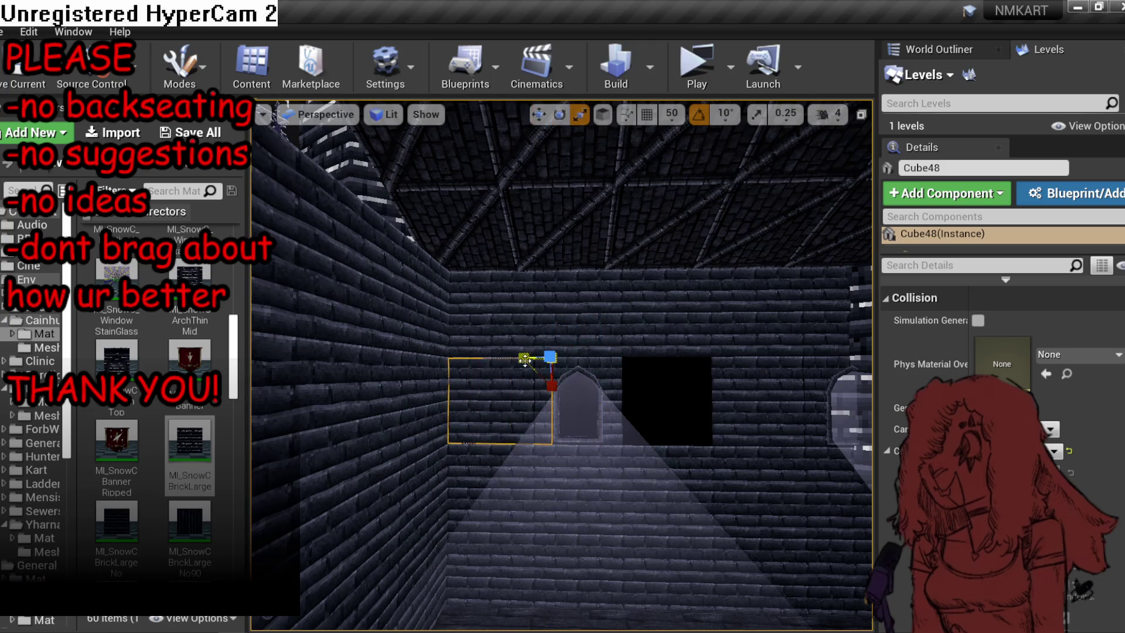
drag(525, 359, 526, 359)
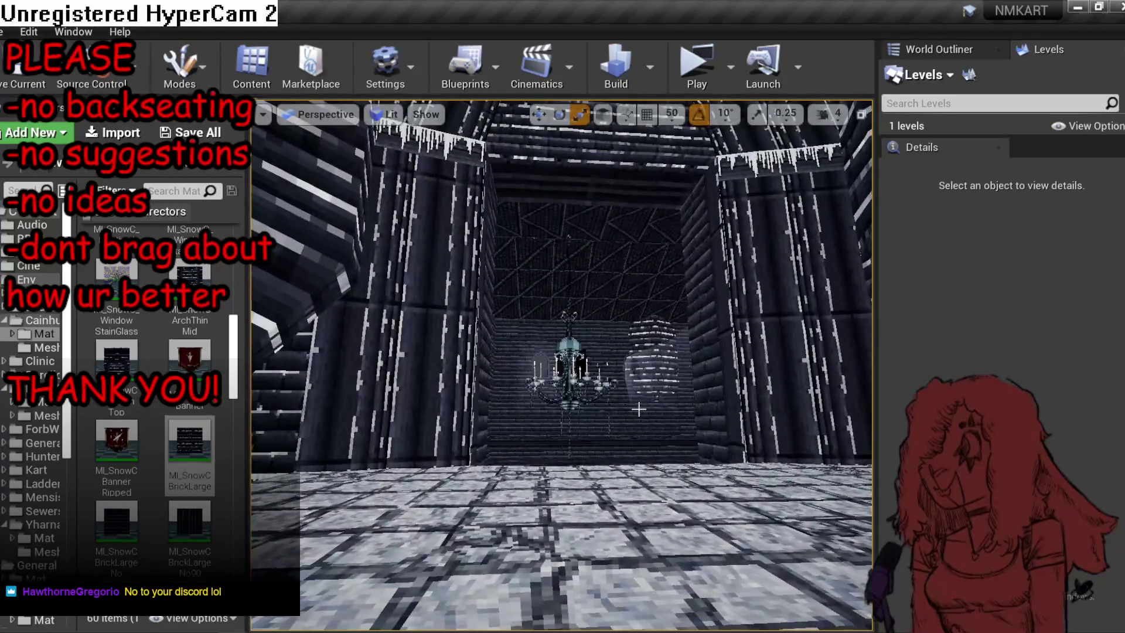
Fly through the icicled front gate and arched doorway up to the chandelier by the nave wall.
drag(647, 413, 647, 393)
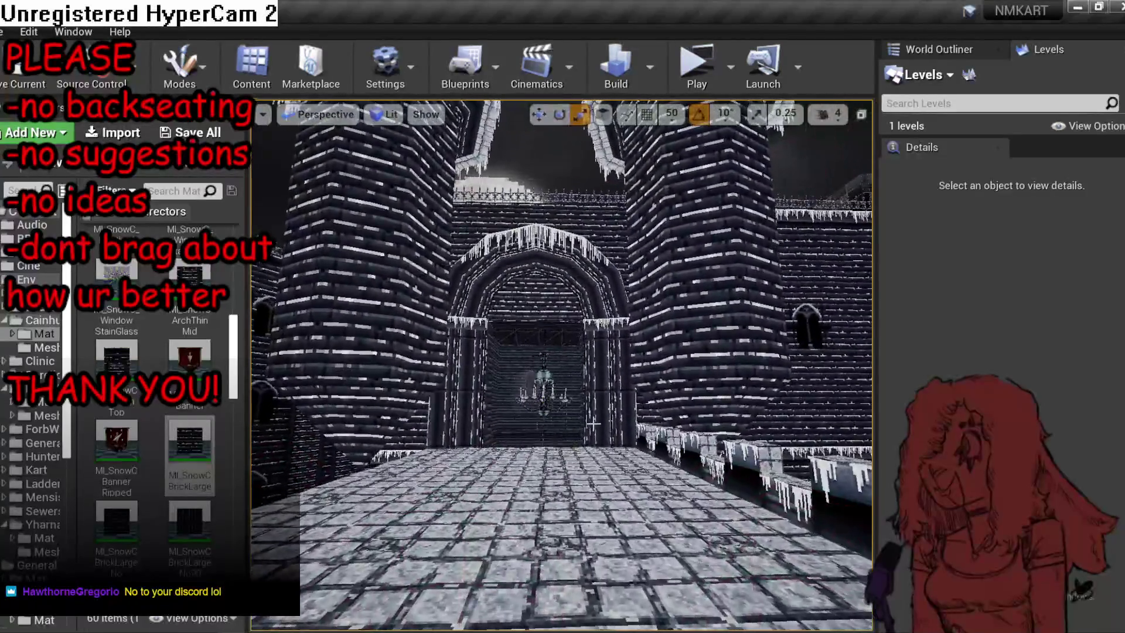
drag(594, 424, 593, 410)
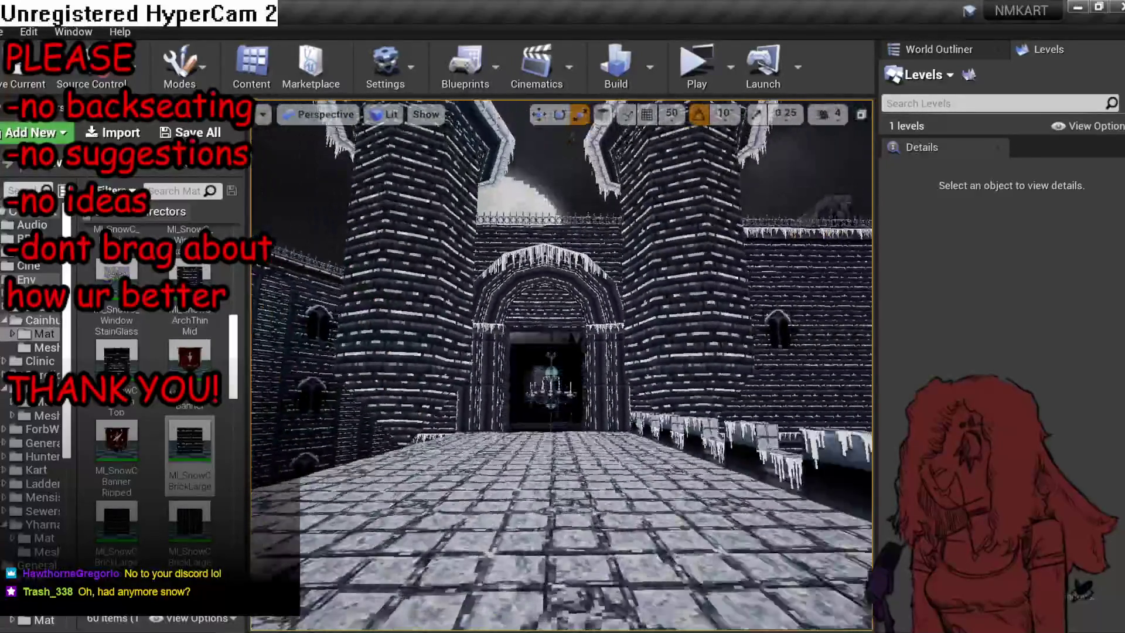
mouse_move(593, 410)
mouse_down()
mouse_move(593, 399)
mouse_move(593, 428)
mouse_move(593, 334)
mouse_move(570, 345)
mouse_up()
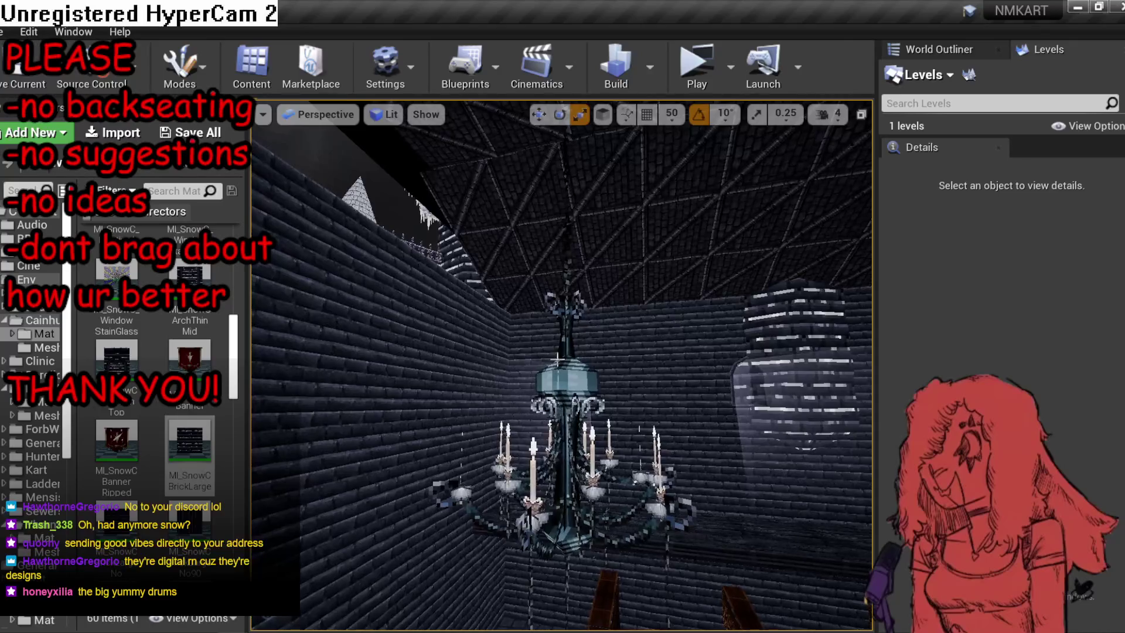
Select the Cube49 block and rotate it to about 57 degrees.
click(584, 334)
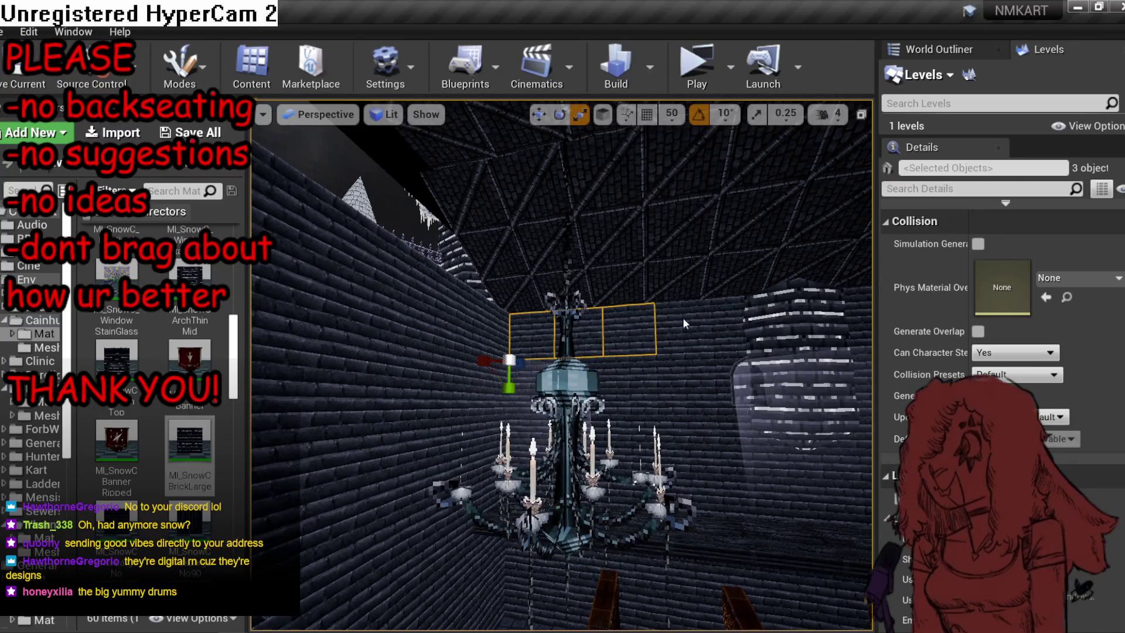
click(463, 333)
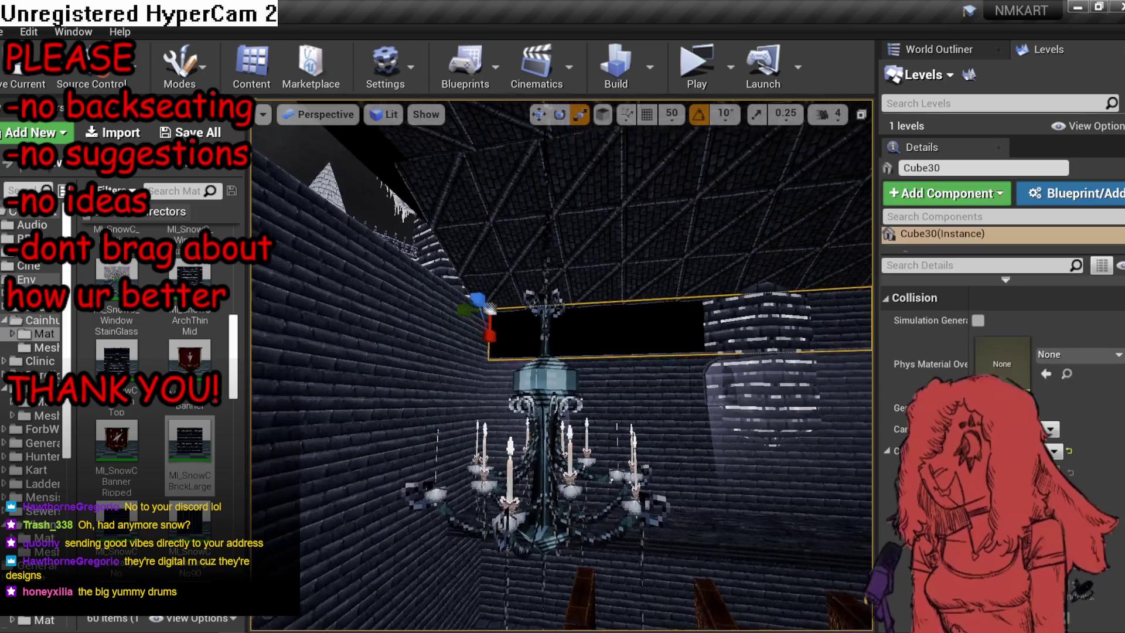
click(464, 333)
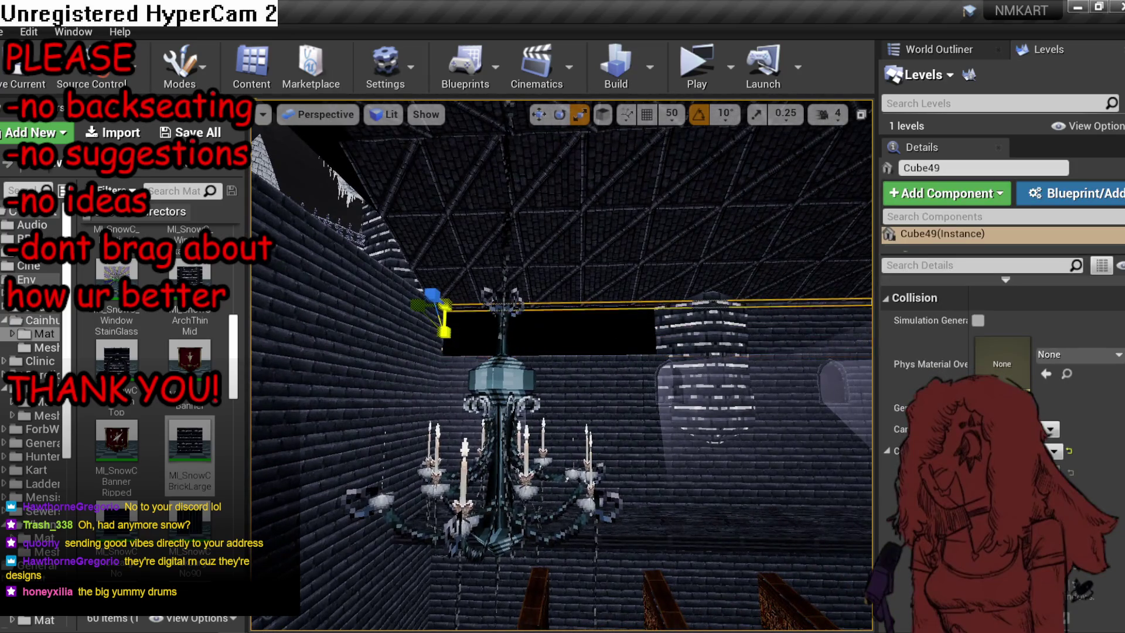
key(w)
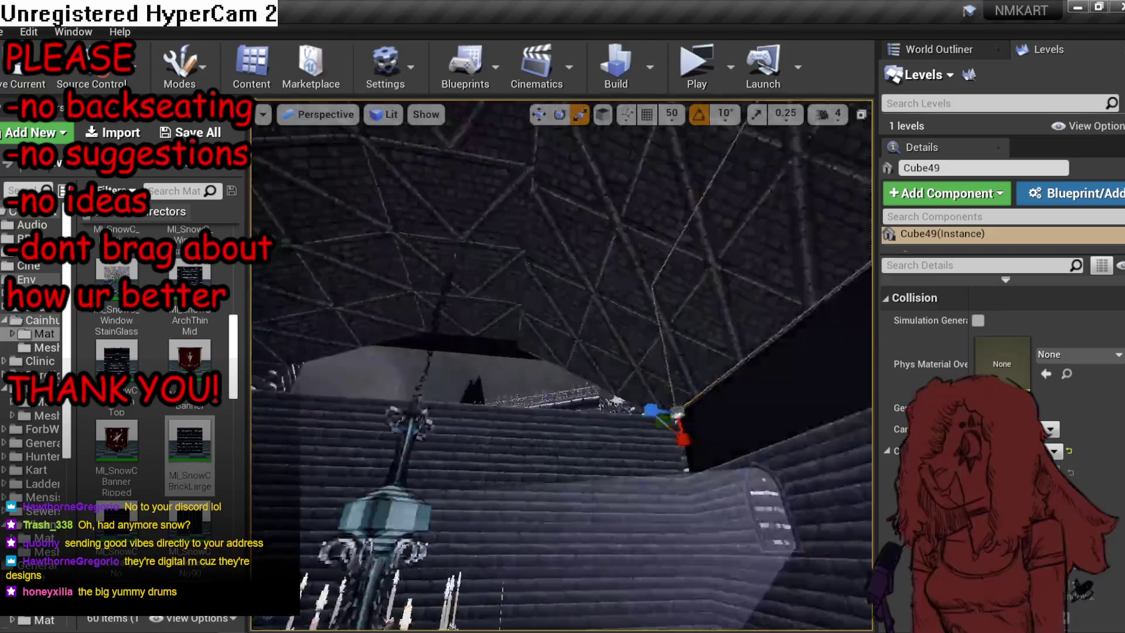
key(e)
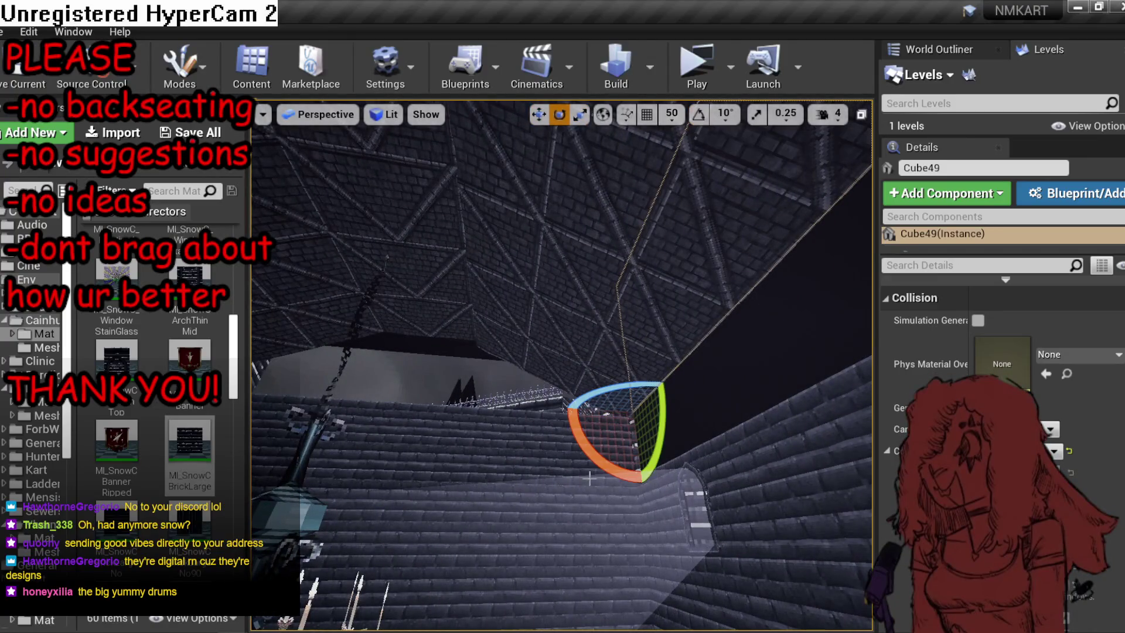
drag(595, 354, 573, 371)
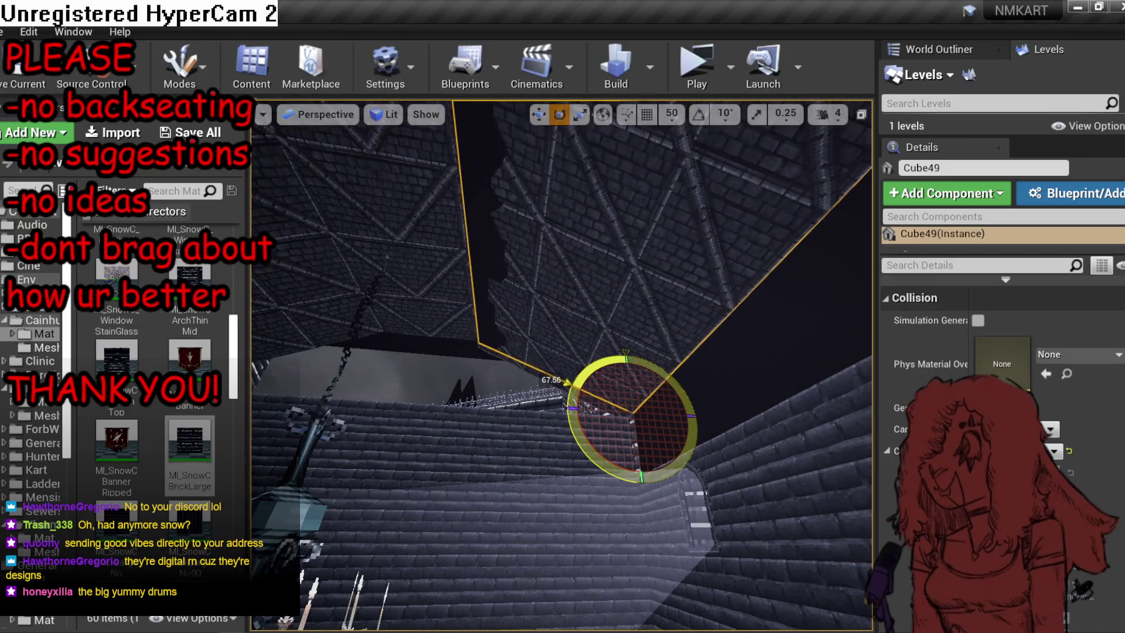
Delete wall panel SM_EnvPlane2050 and the neighbouring wall piece to open a gap.
mouse_move(567, 380)
mouse_down()
mouse_move(545, 399)
mouse_move(597, 461)
mouse_up()
click(650, 401)
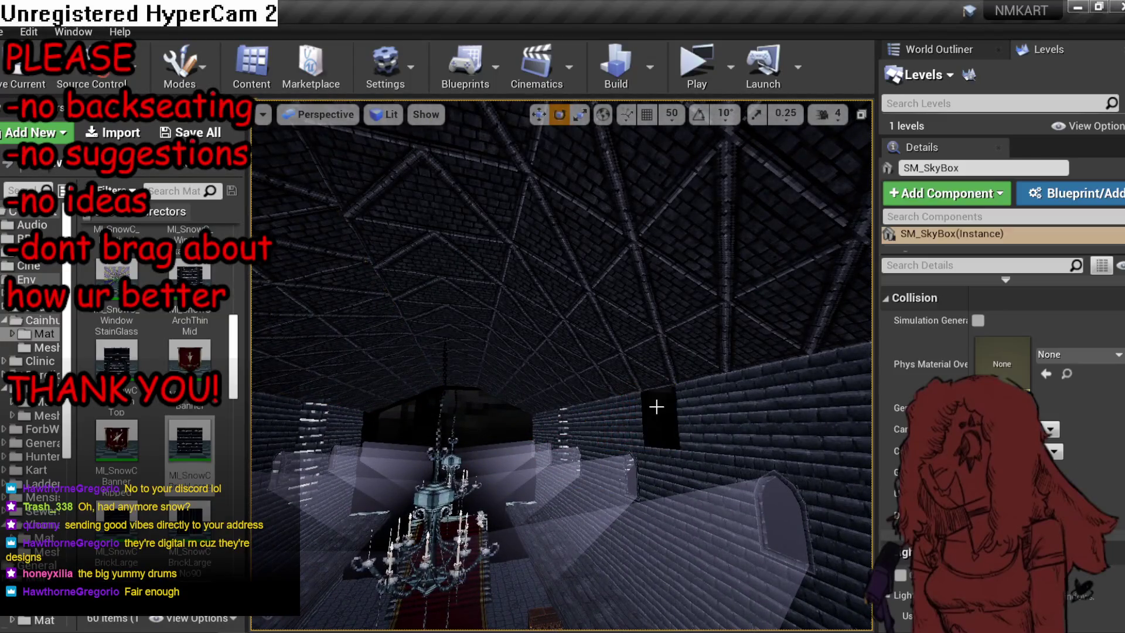
mouse_move(655, 404)
mouse_down()
mouse_move(551, 404)
mouse_move(580, 403)
mouse_up()
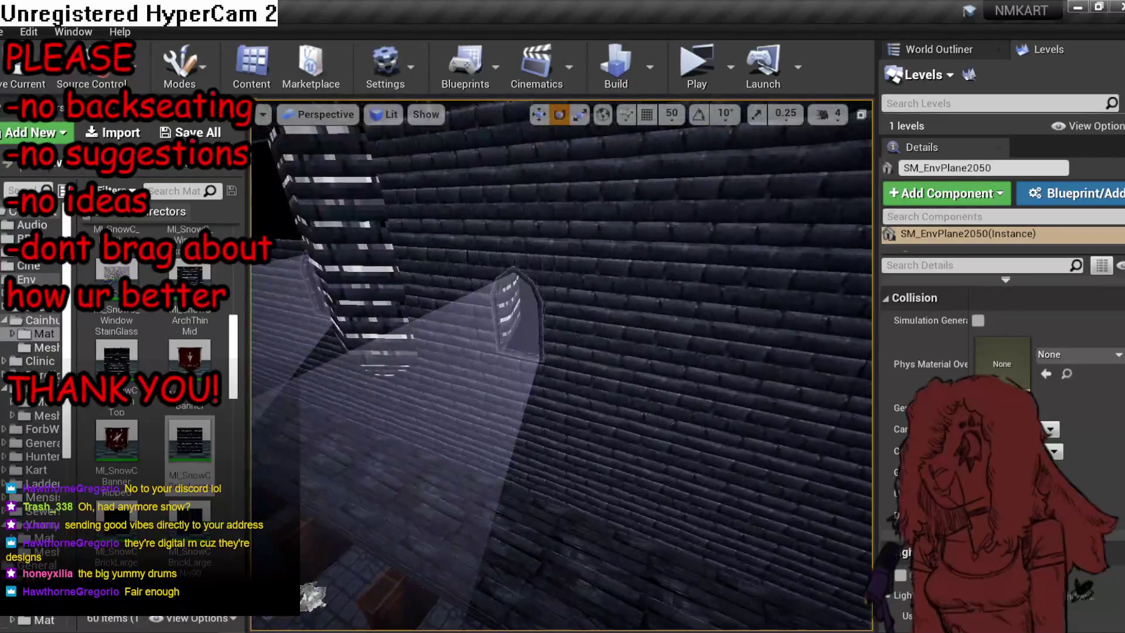
key(Delete)
click(585, 515)
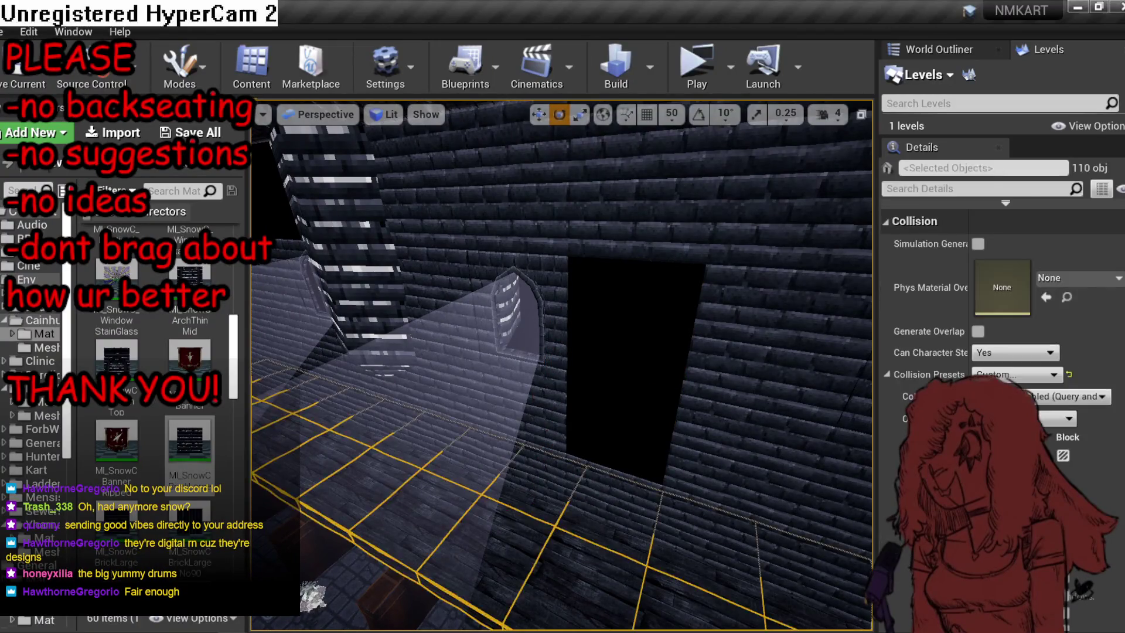
click(643, 258)
click(639, 240)
key(Delete)
drag(580, 352, 579, 335)
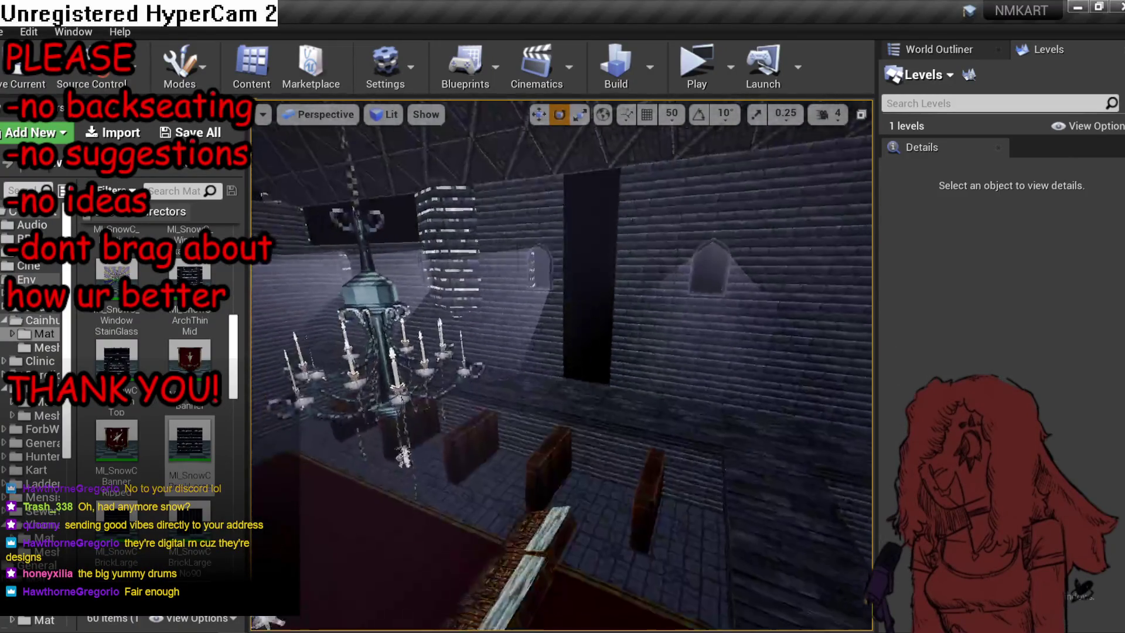
click(579, 335)
key(Delete)
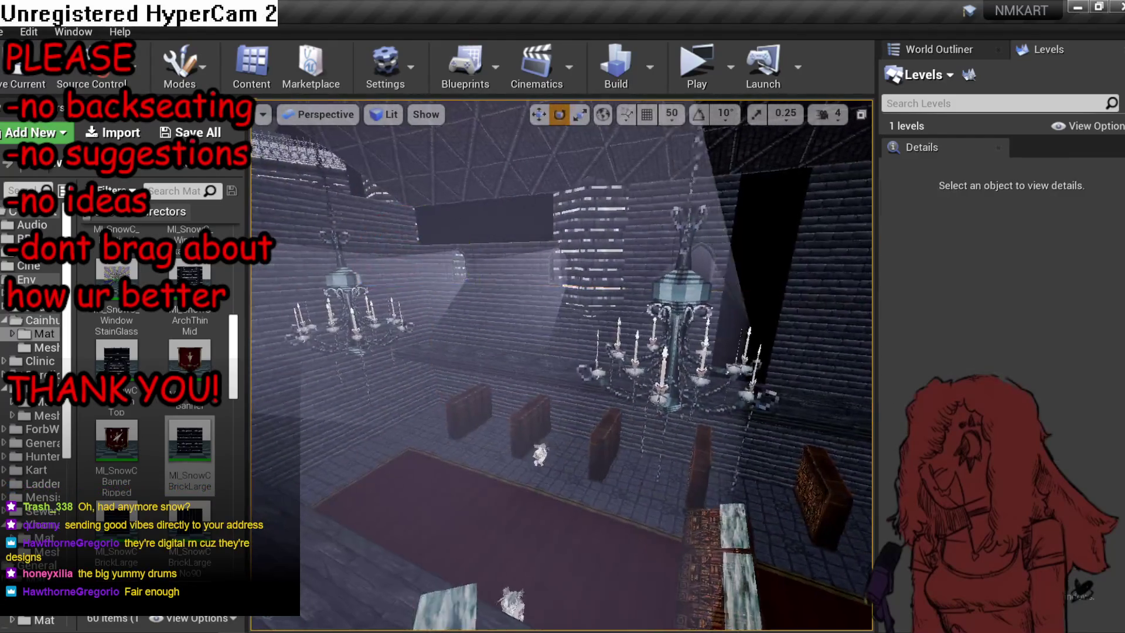
mouse_move(561, 366)
mouse_down()
mouse_move(481, 340)
mouse_move(540, 350)
mouse_up()
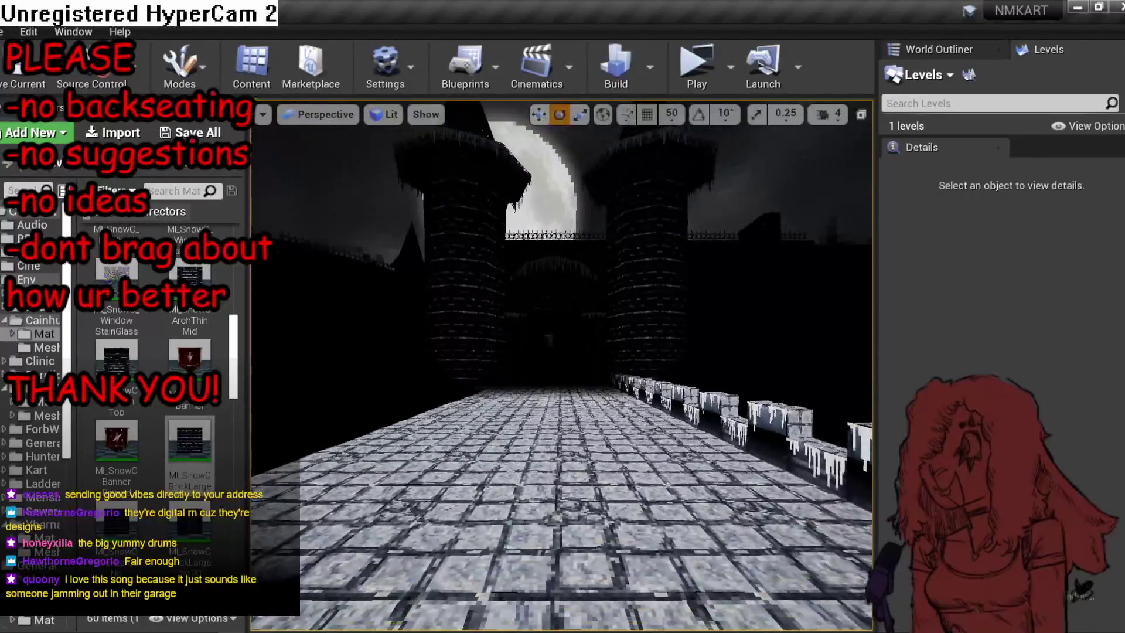
key(Up)
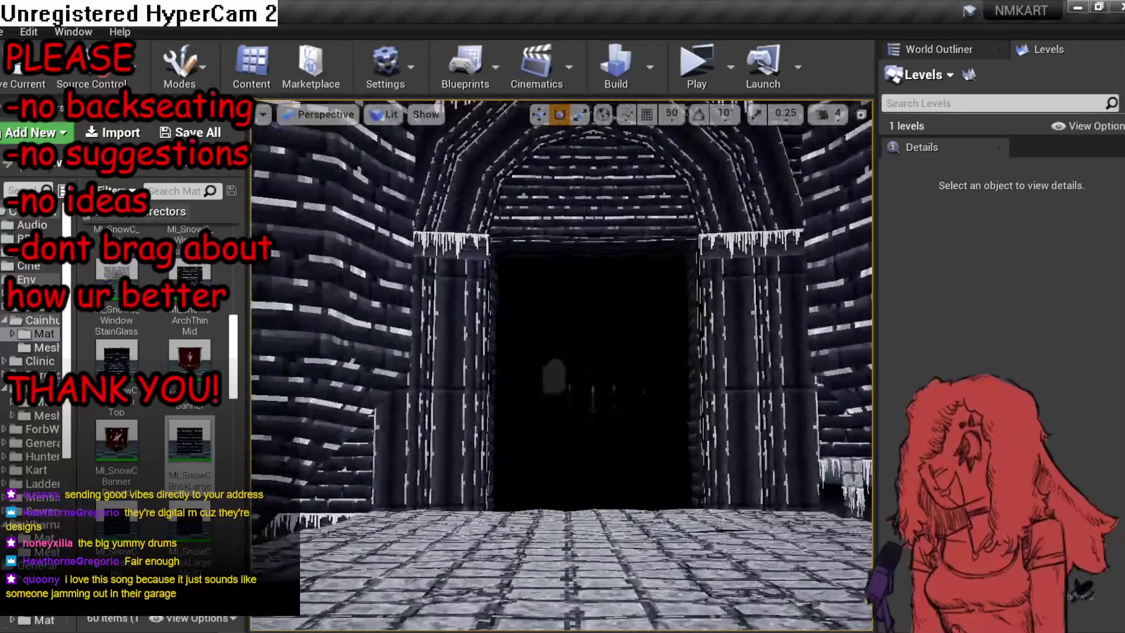
key(Down)
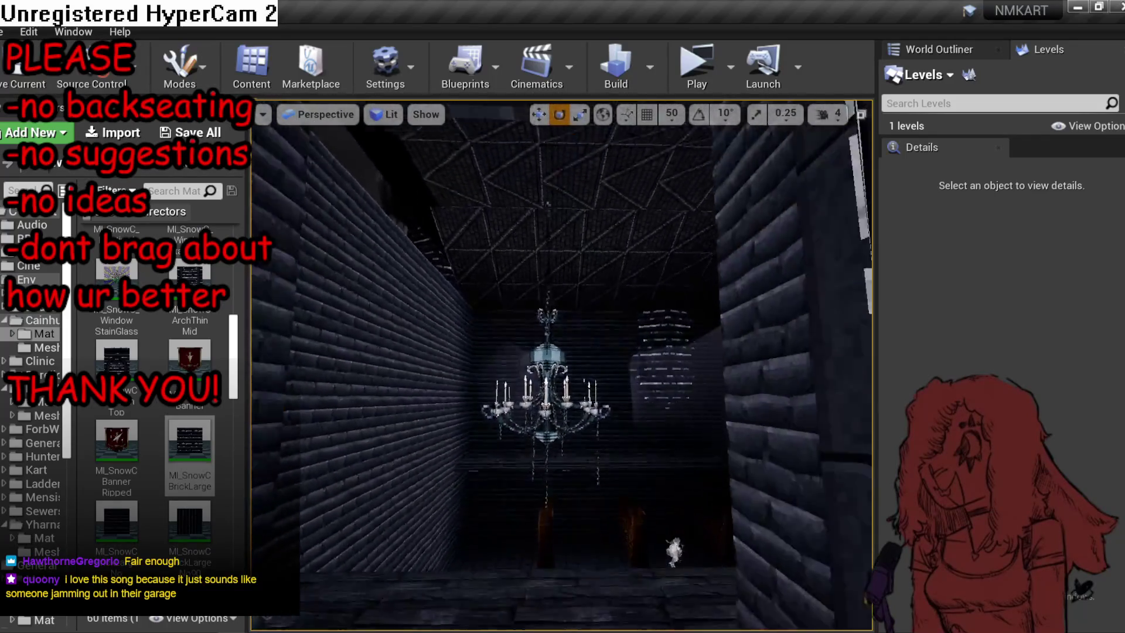
key(w)
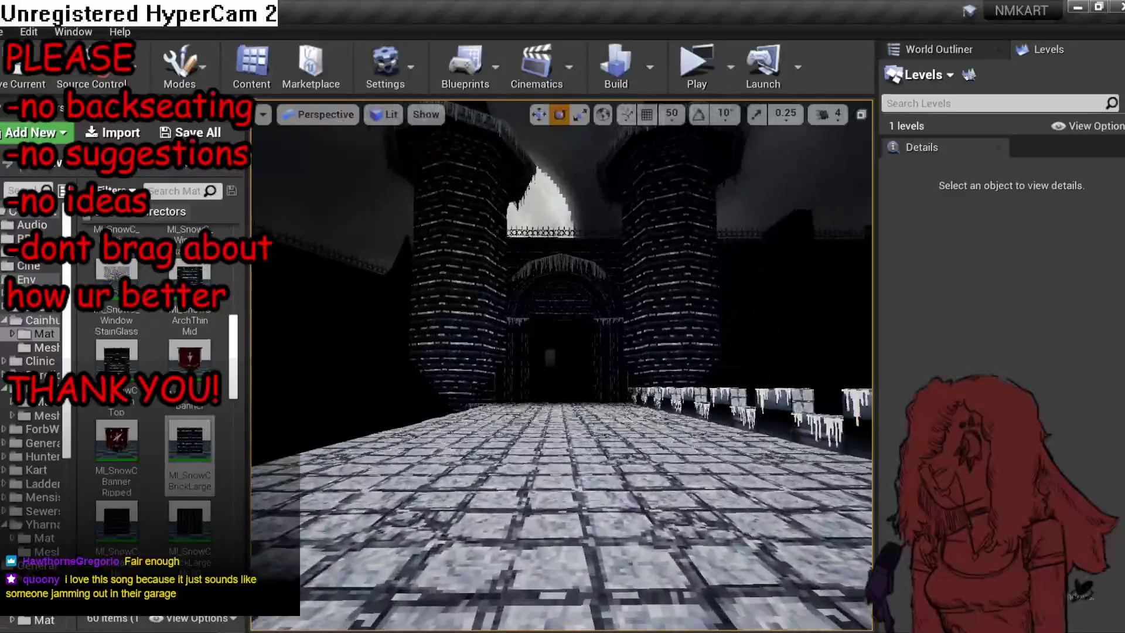
key(w)
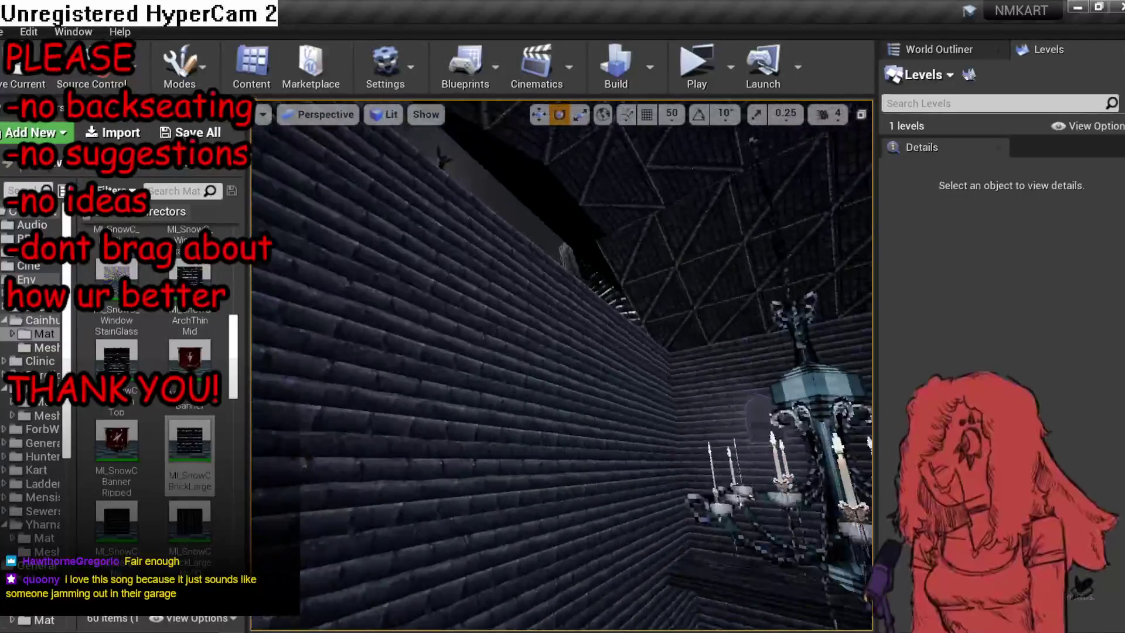
key(w)
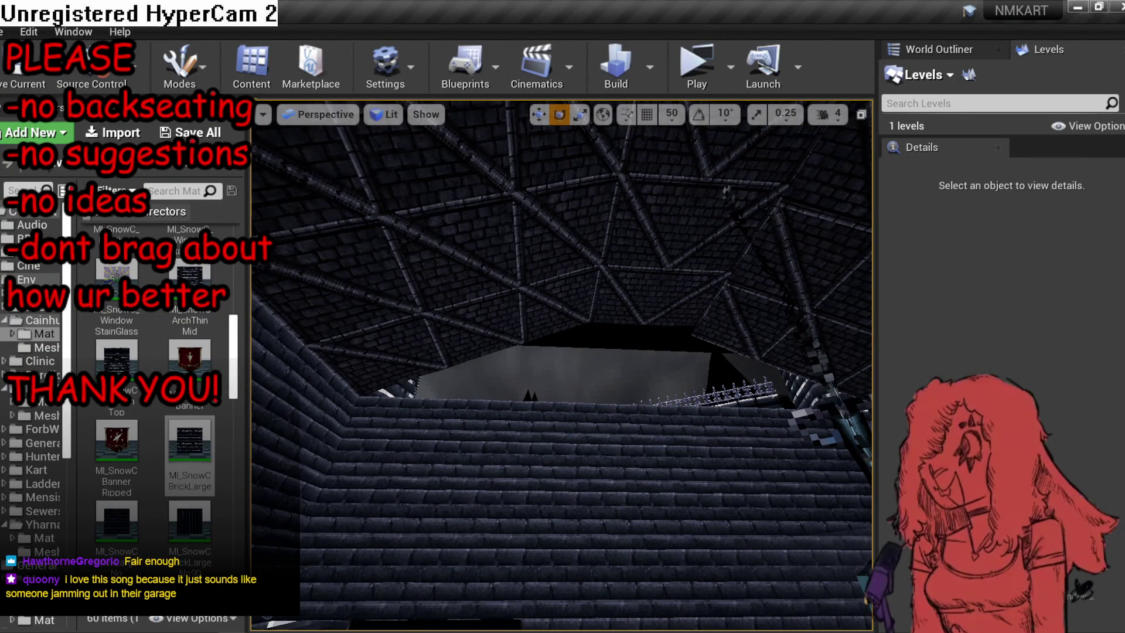
Start selecting the nave wall's brick panels from SM_EnvPlane2085, and turn on grid snapping.
click(443, 412)
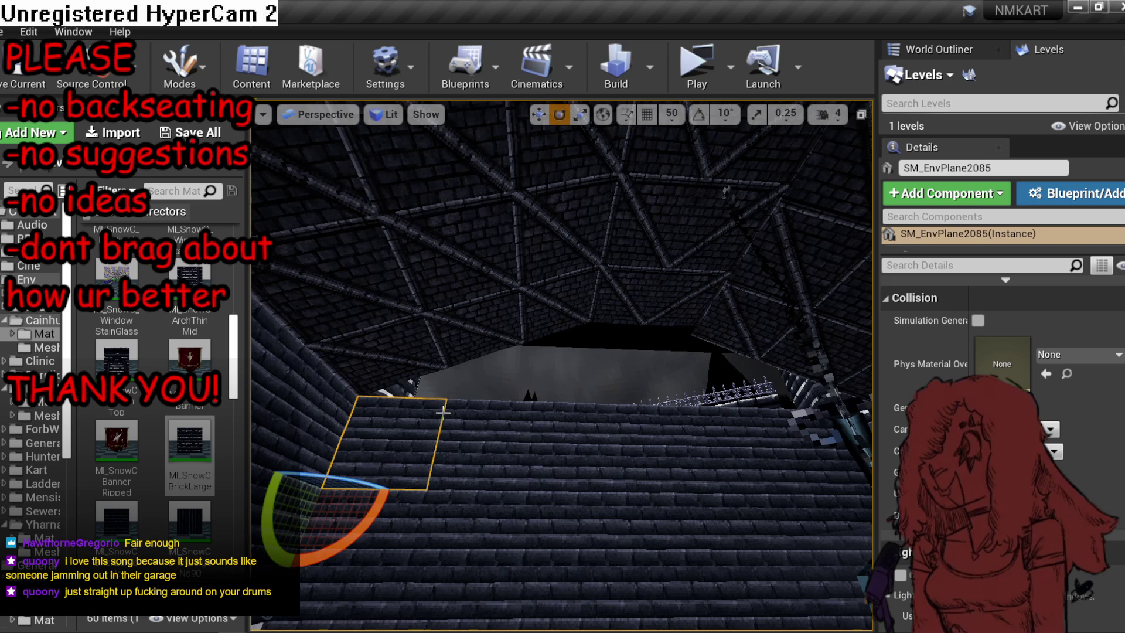
drag(442, 411, 541, 427)
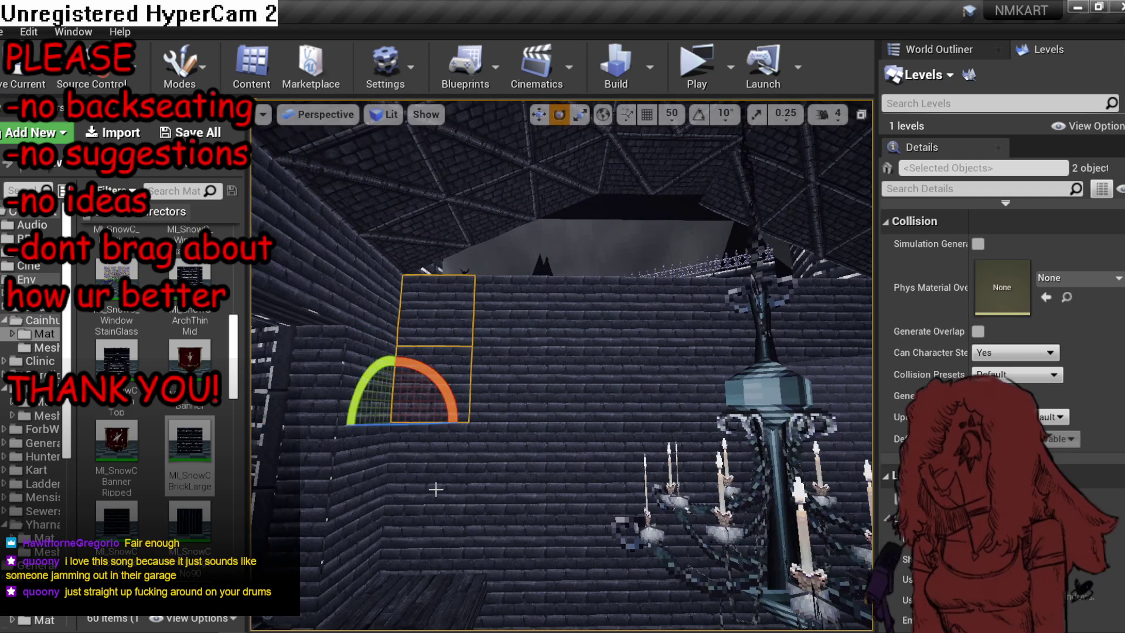
ctrl+click(499, 457)
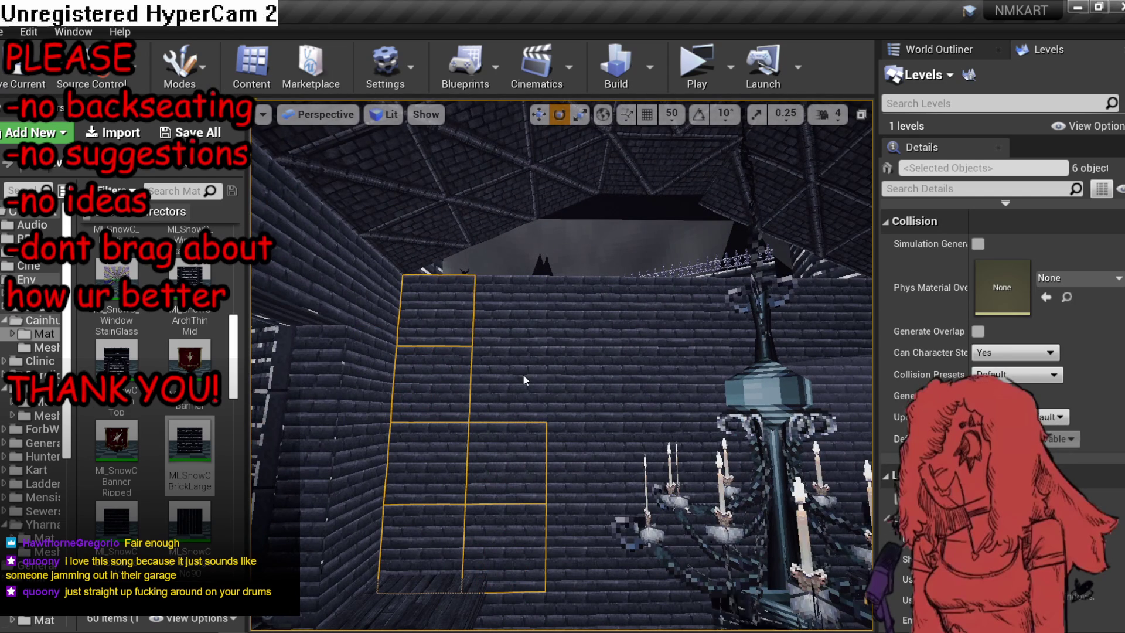
ctrl+click(581, 325)
ctrl+click(583, 384)
ctrl+click(583, 463)
ctrl+click(583, 547)
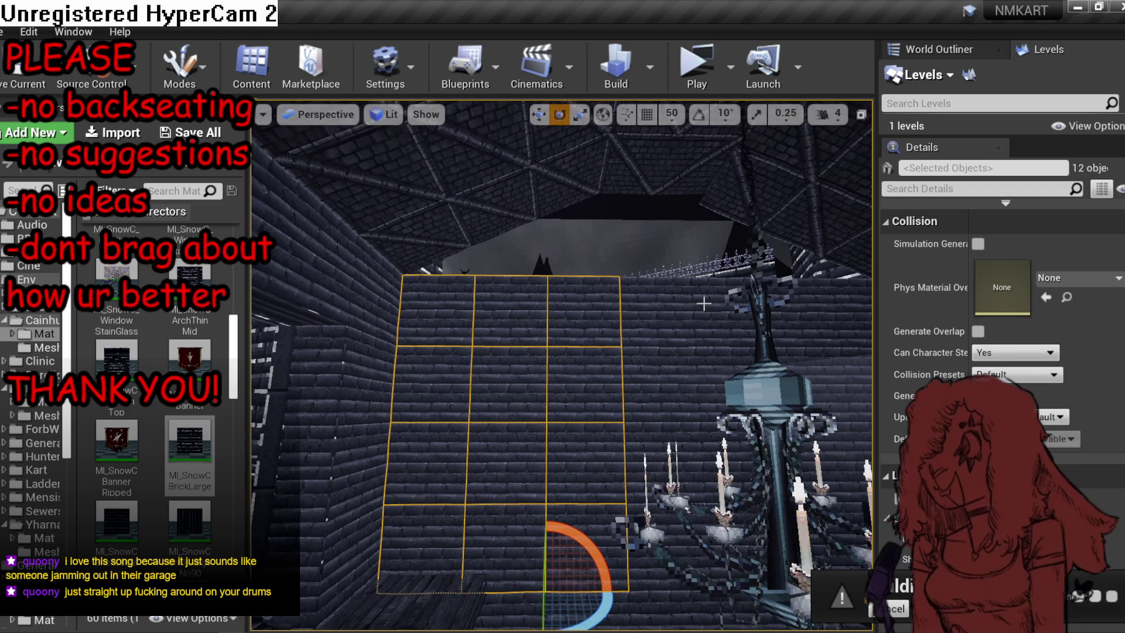
click(647, 115)
ctrl+click(668, 521)
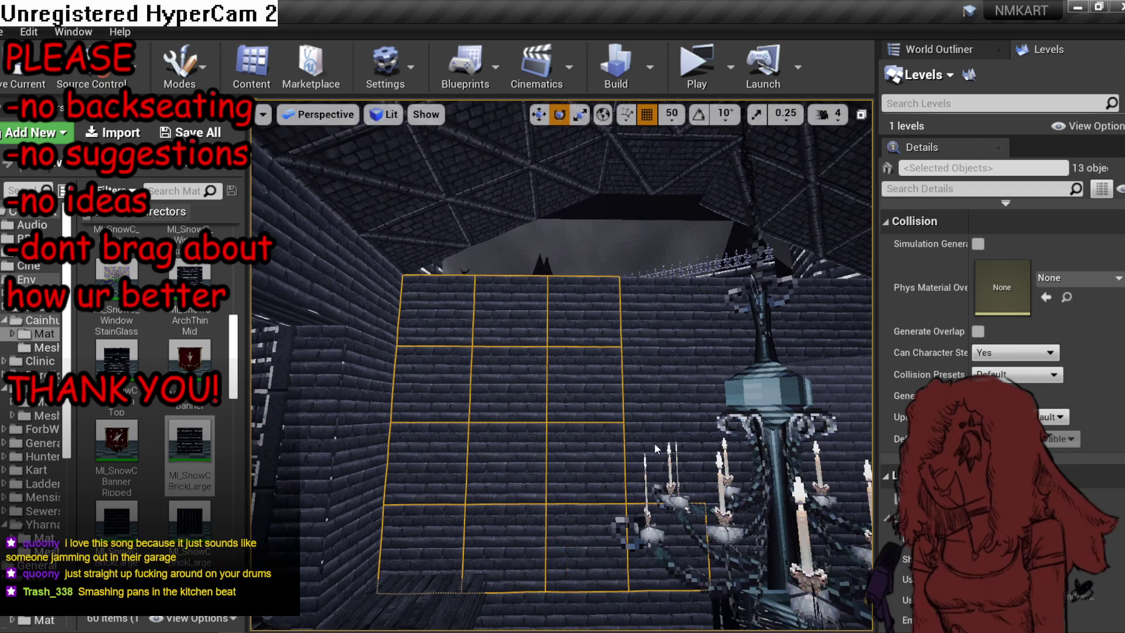
ctrl+click(656, 448)
mouse_move(656, 448)
mouse_down()
mouse_move(518, 519)
mouse_move(513, 504)
mouse_up()
Add the remaining wall panels until 42 are selected and search Details for 'bounds'.
ctrl+click(510, 463)
ctrl+click(510, 389)
ctrl+click(561, 252)
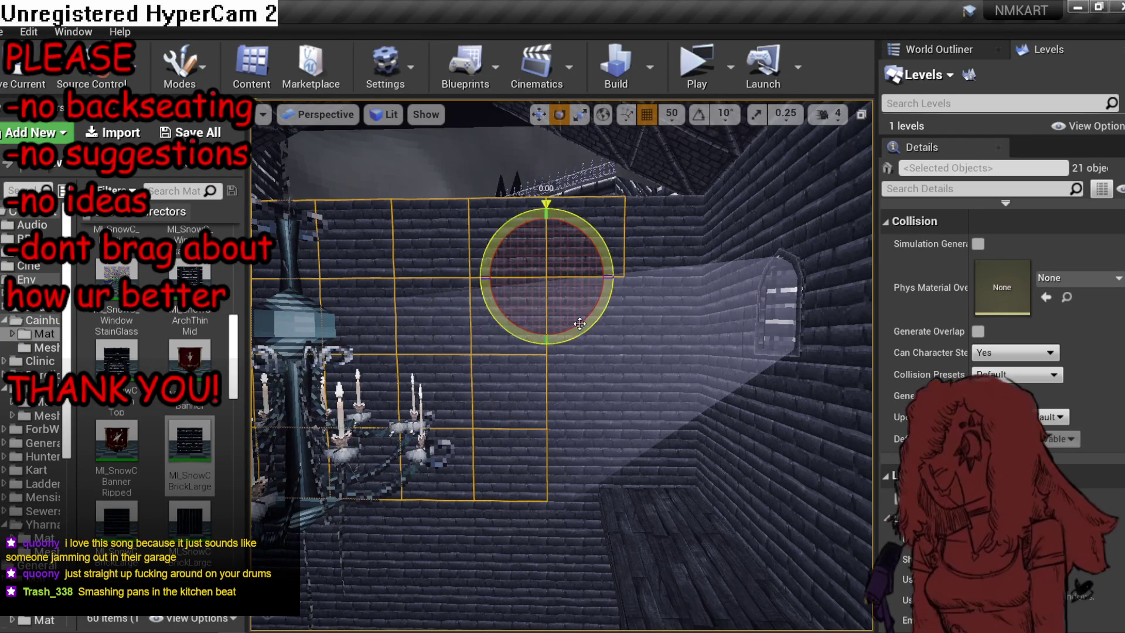
ctrl+click(577, 316)
ctrl+click(578, 515)
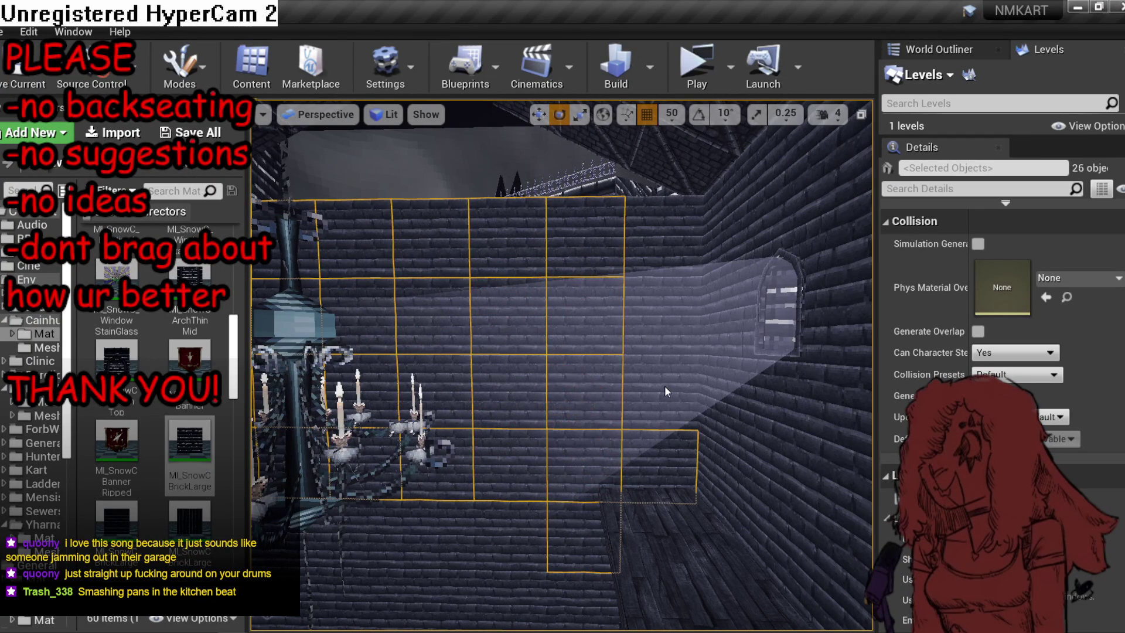
ctrl+click(672, 241)
drag(672, 241, 633, 328)
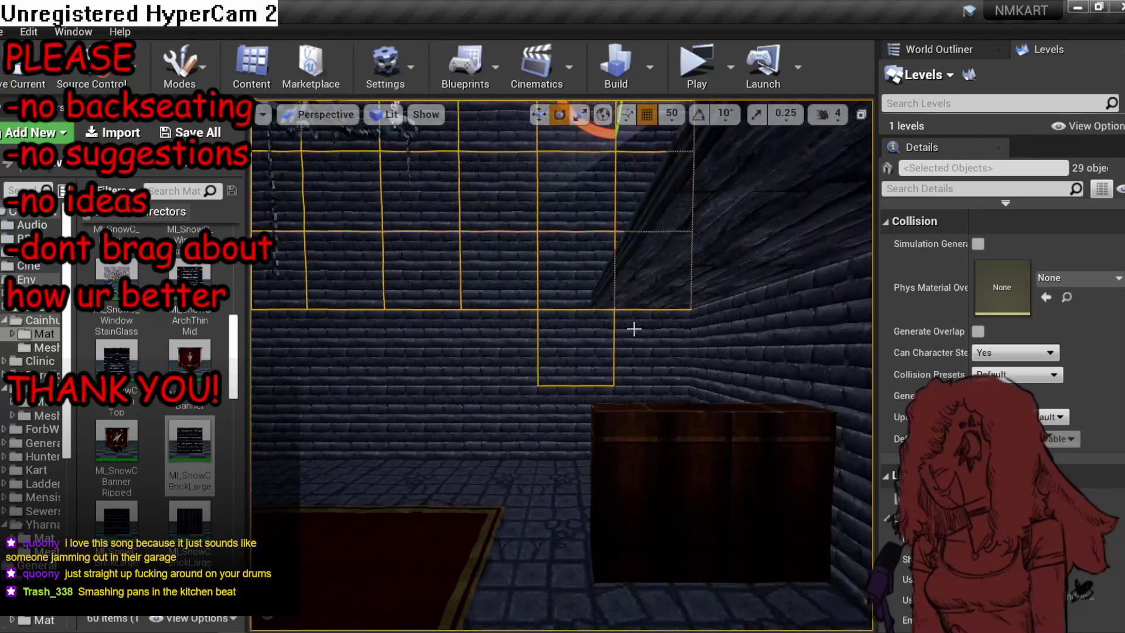
ctrl+click(518, 340)
drag(517, 340, 482, 349)
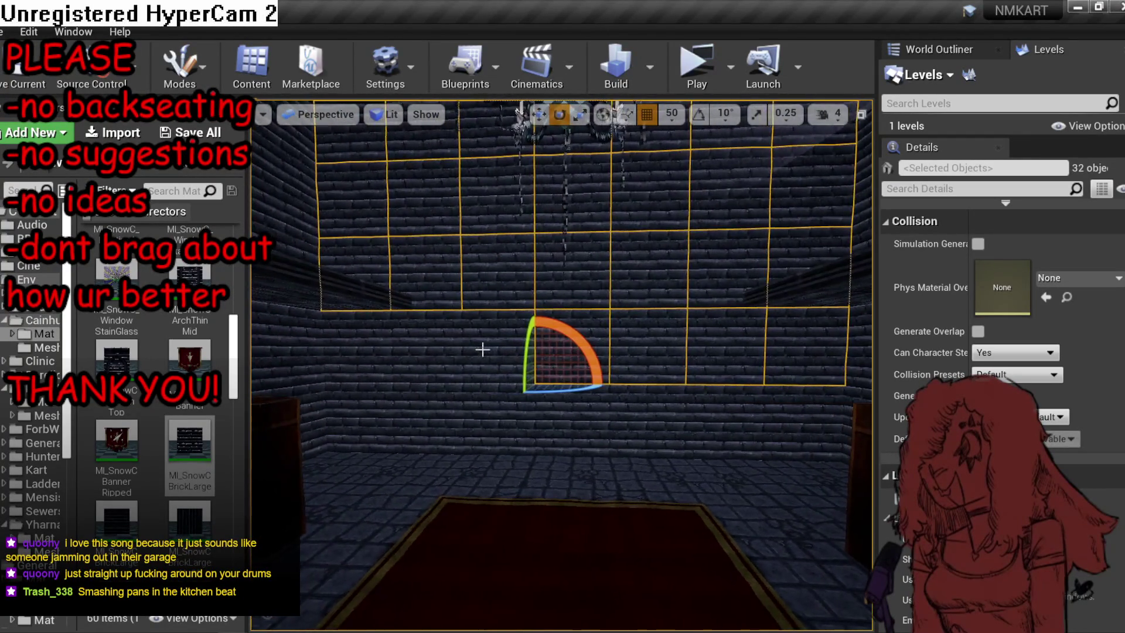
ctrl+click(419, 420)
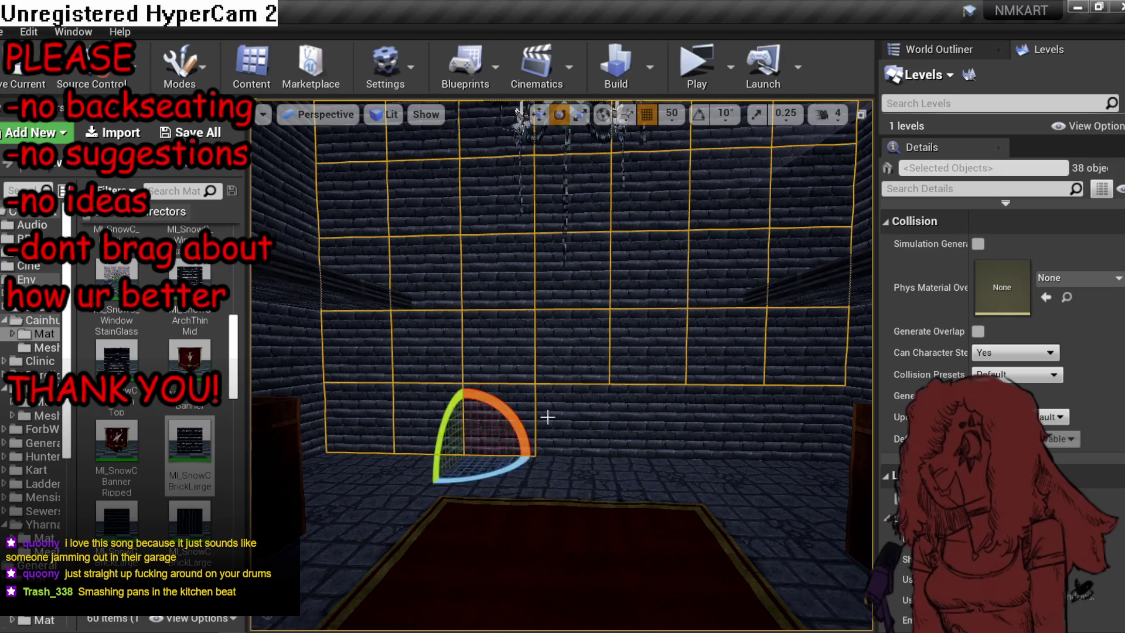
ctrl+click(630, 424)
ctrl+click(724, 422)
ctrl+click(773, 422)
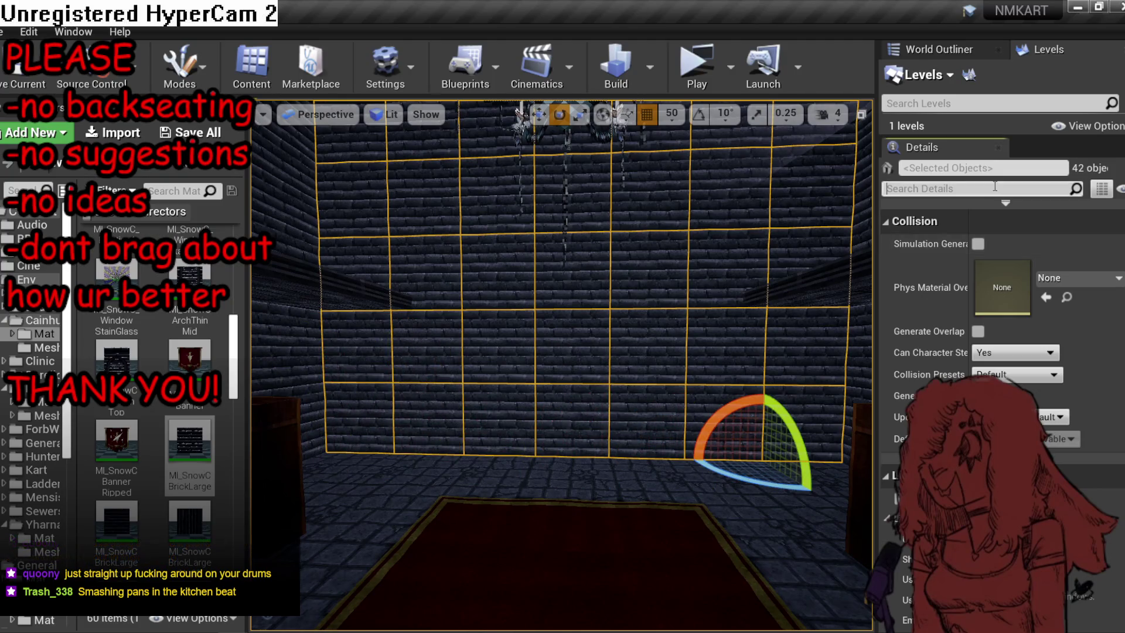
text(nds)
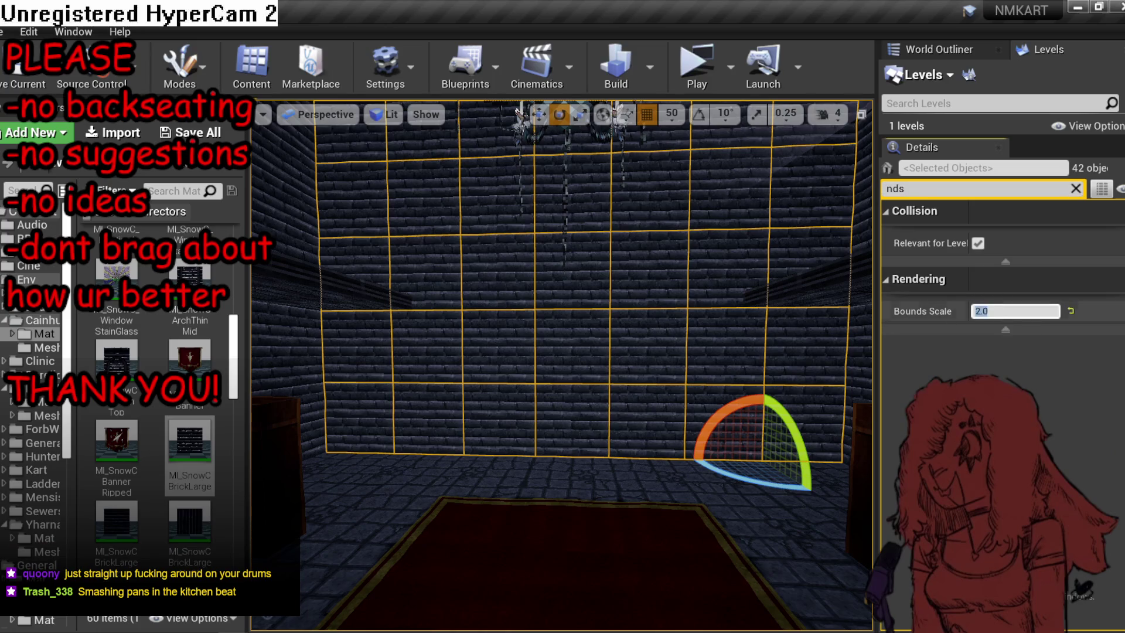
drag(416, 412, 416, 412)
Select wall-top plane SM_EnvPlane4246 and swap its mesh to SM_EnvPlane45.
click(416, 412)
click(1075, 265)
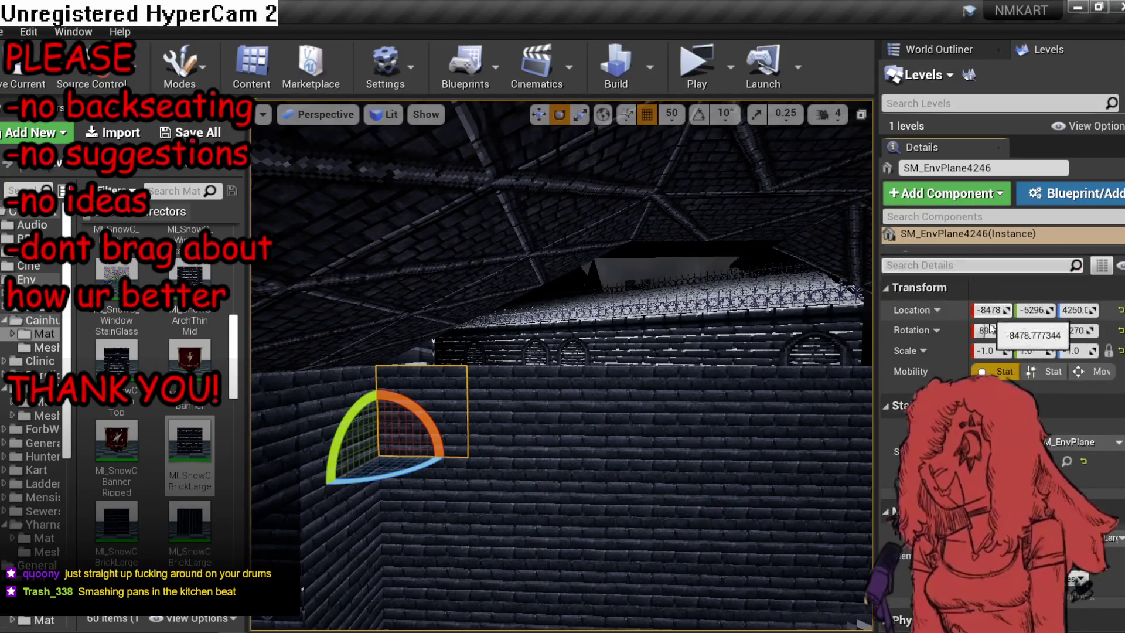
click(1069, 443)
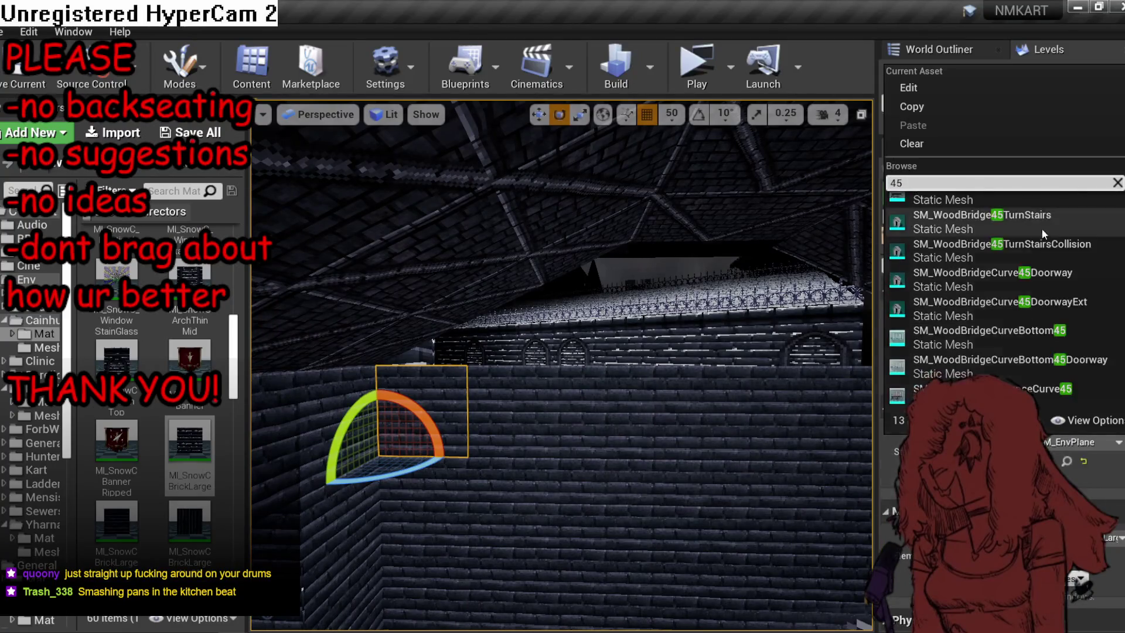
click(945, 200)
mouse_move(416, 412)
mouse_down()
mouse_move(338, 410)
mouse_move(545, 416)
mouse_up()
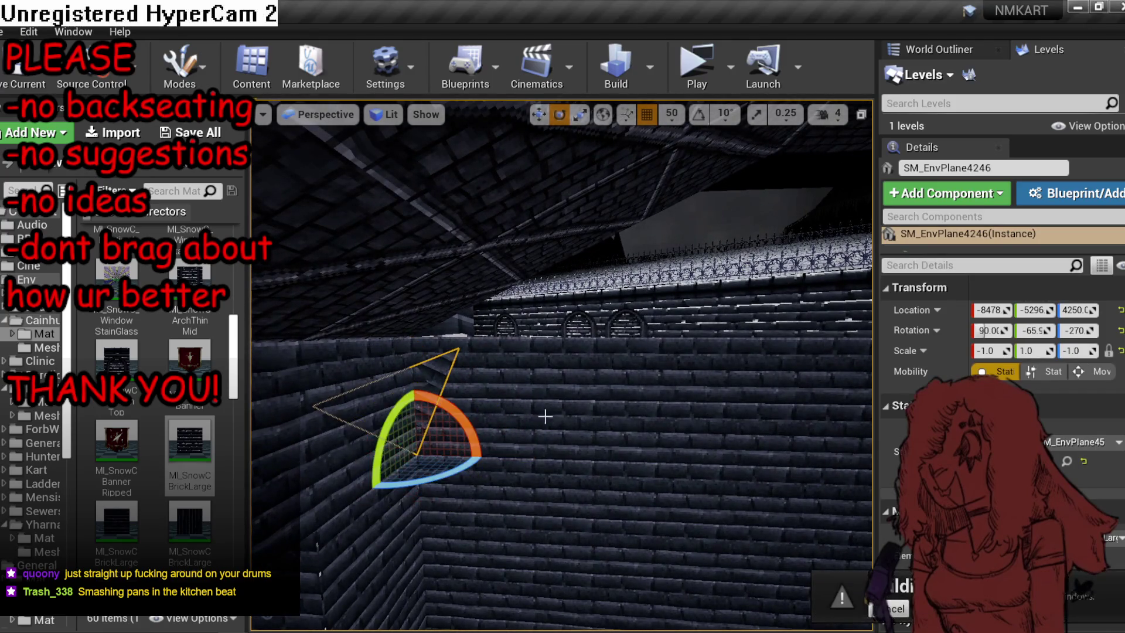
key(ctrl+z)
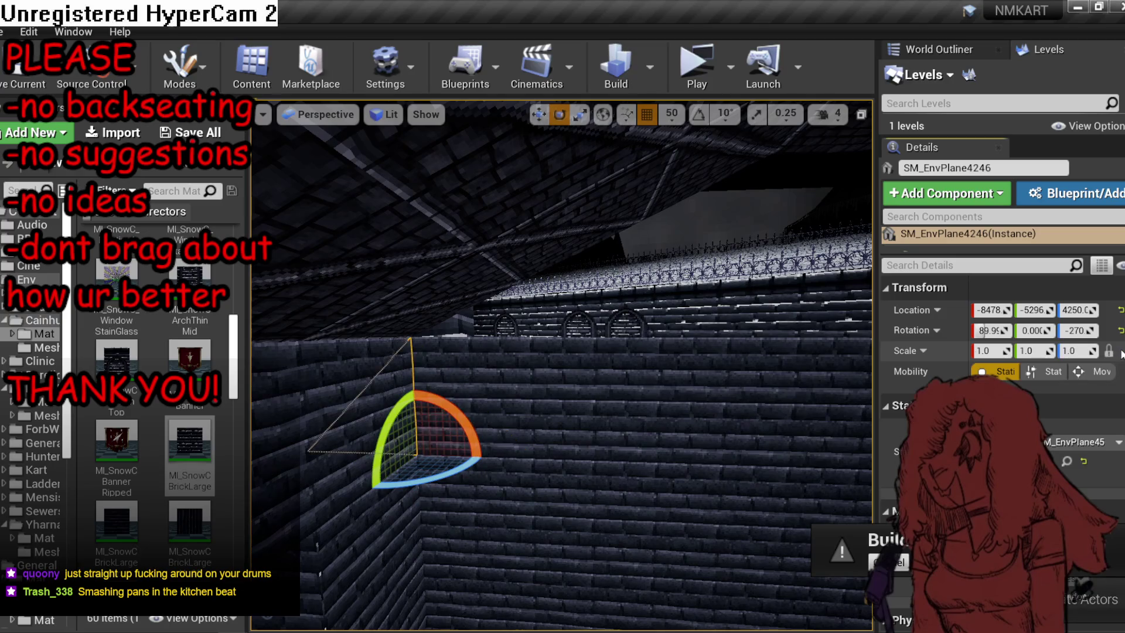
Raise the triangular plane onto the wall top at height 4750 and set Scale Z to -1.0.
key(r)
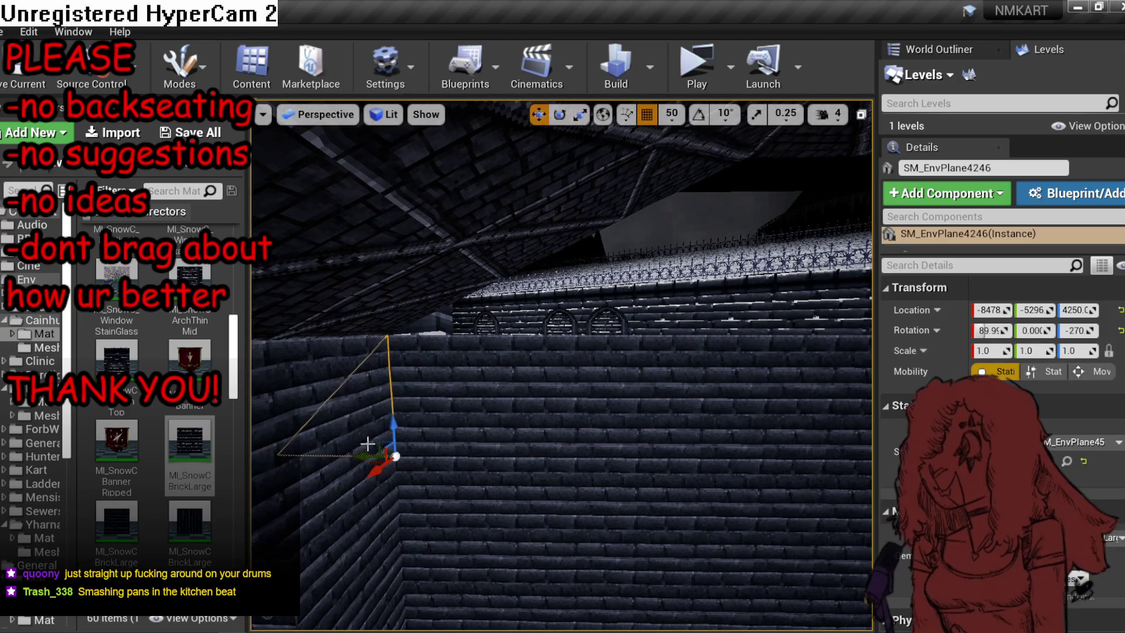
drag(377, 457, 429, 404)
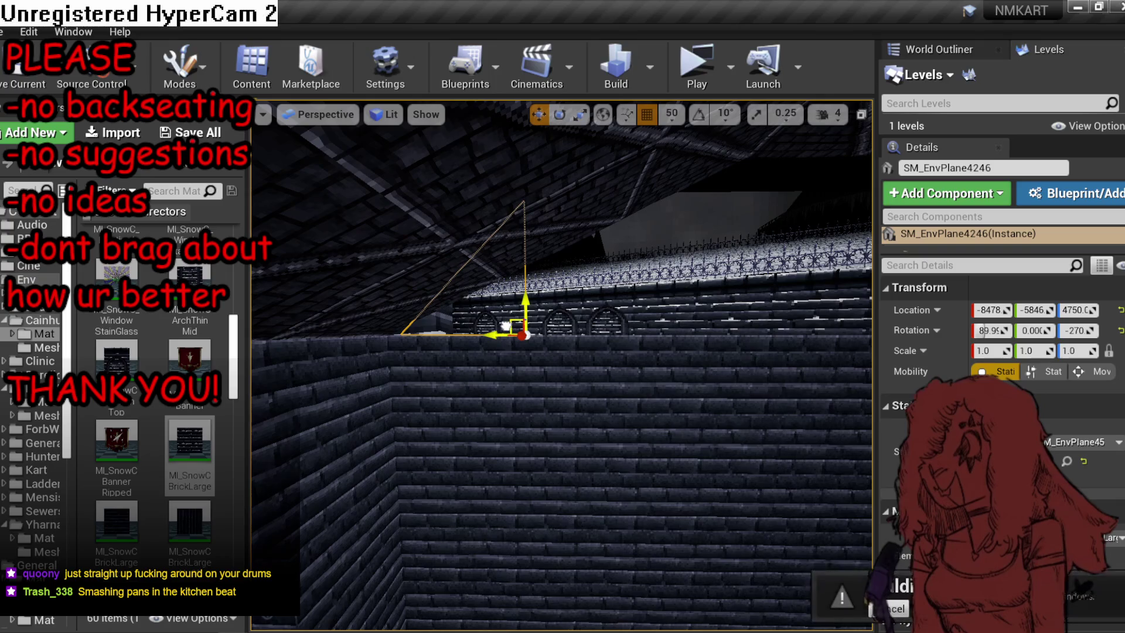
click(1081, 351)
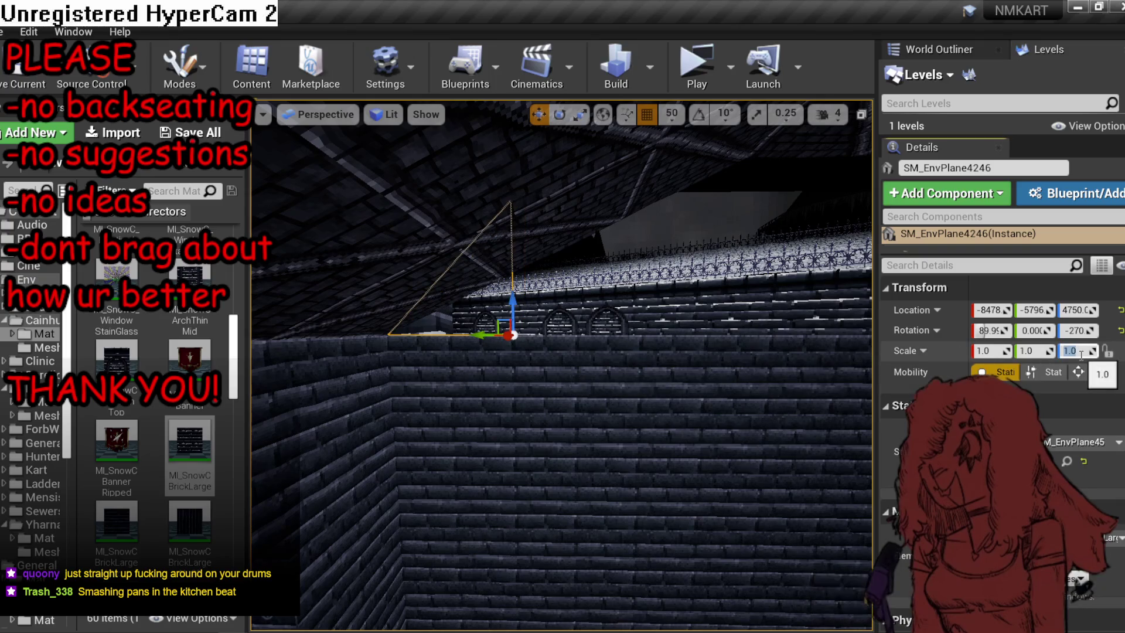
text(-1)
key(Return)
Pick the large brick material for the plane.
key(e)
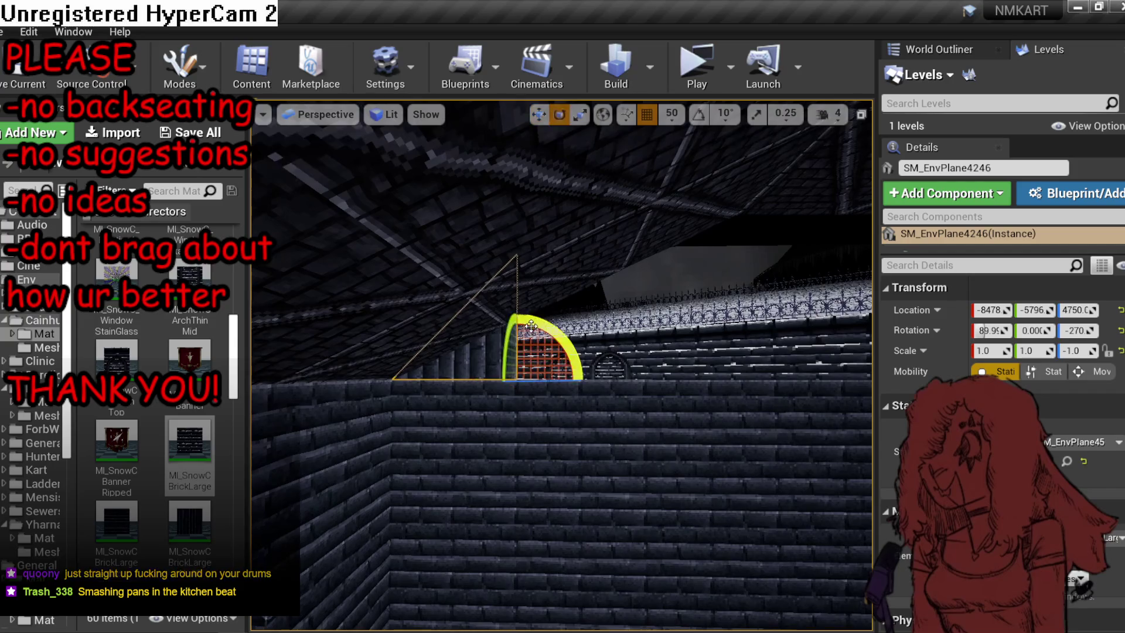
scroll(129, 513, down, 1)
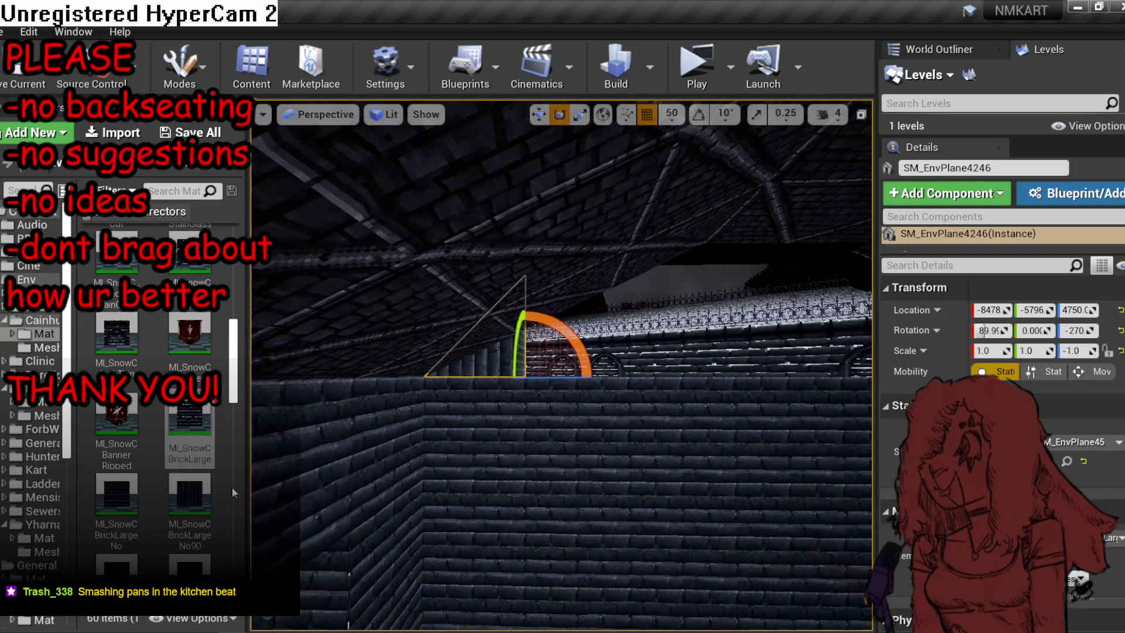
click(195, 494)
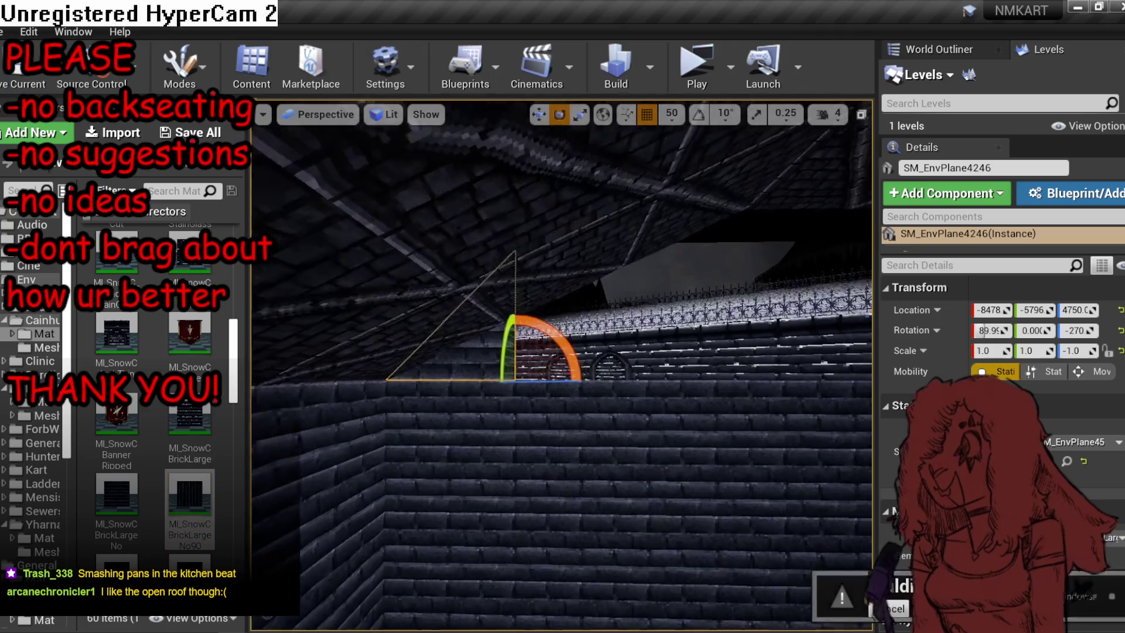
scroll(209, 502, down, 1)
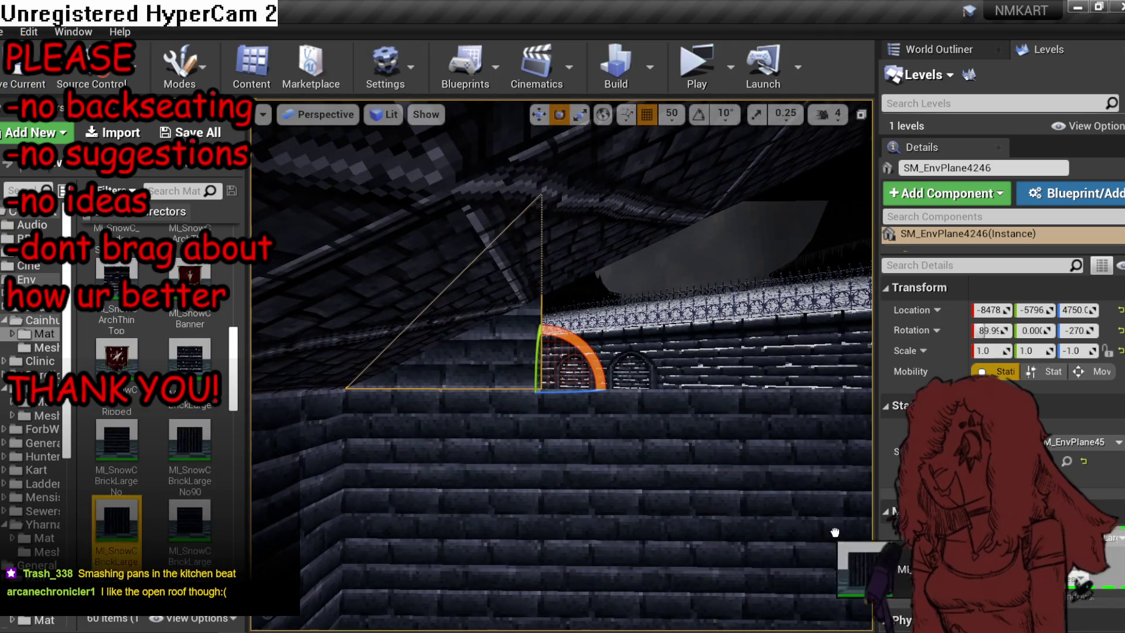
Squash the triangular gable plane down vertically with the scale tool.
right_click(721, 466)
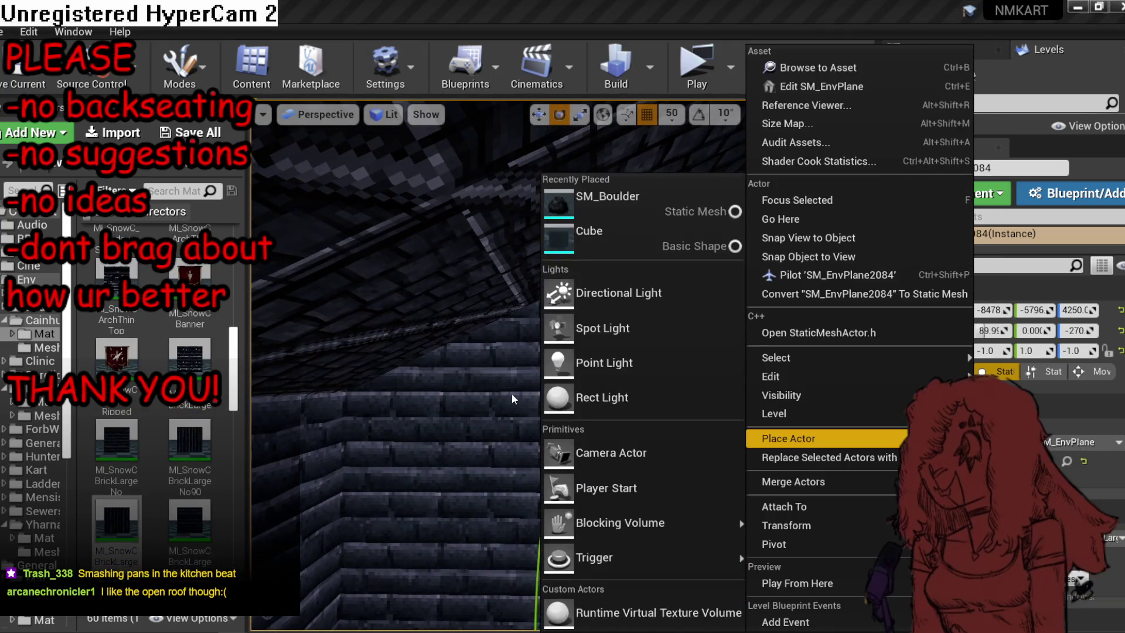
key(Escape)
click(556, 358)
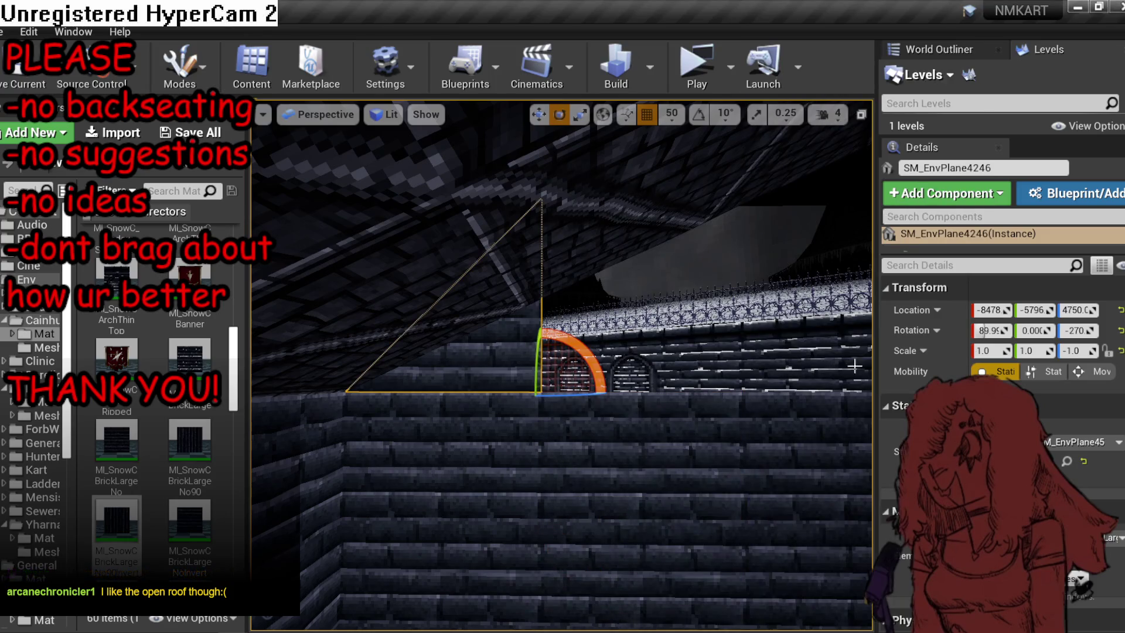
scroll(996, 380, down, 5)
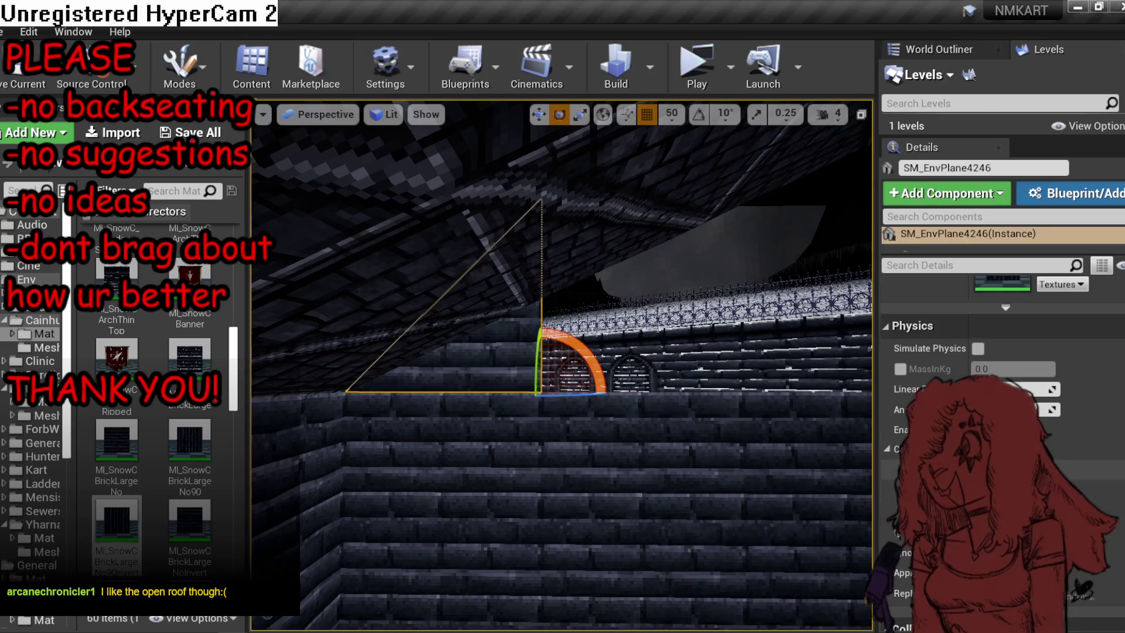
scroll(996, 380, down, 4)
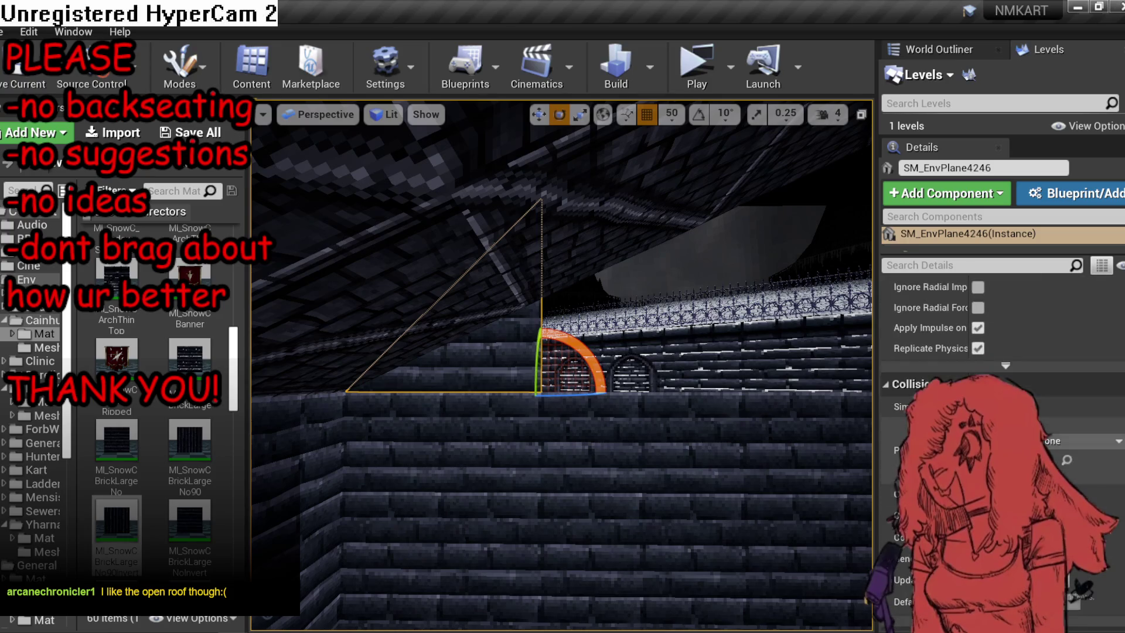
click(1084, 441)
key(Escape)
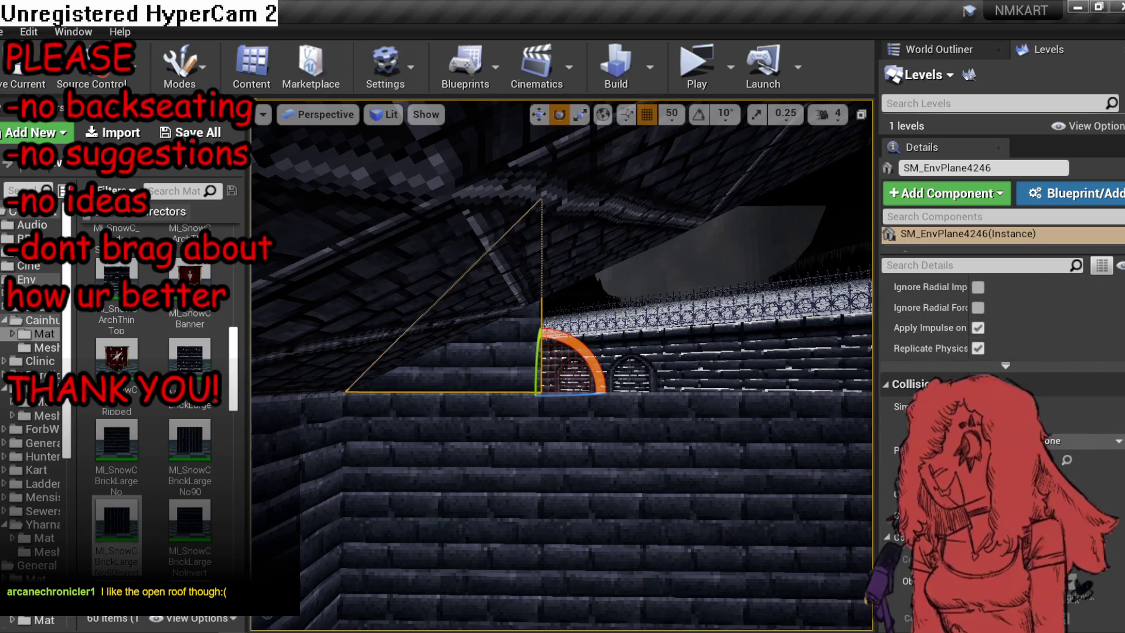
key(r)
drag(535, 455, 535, 441)
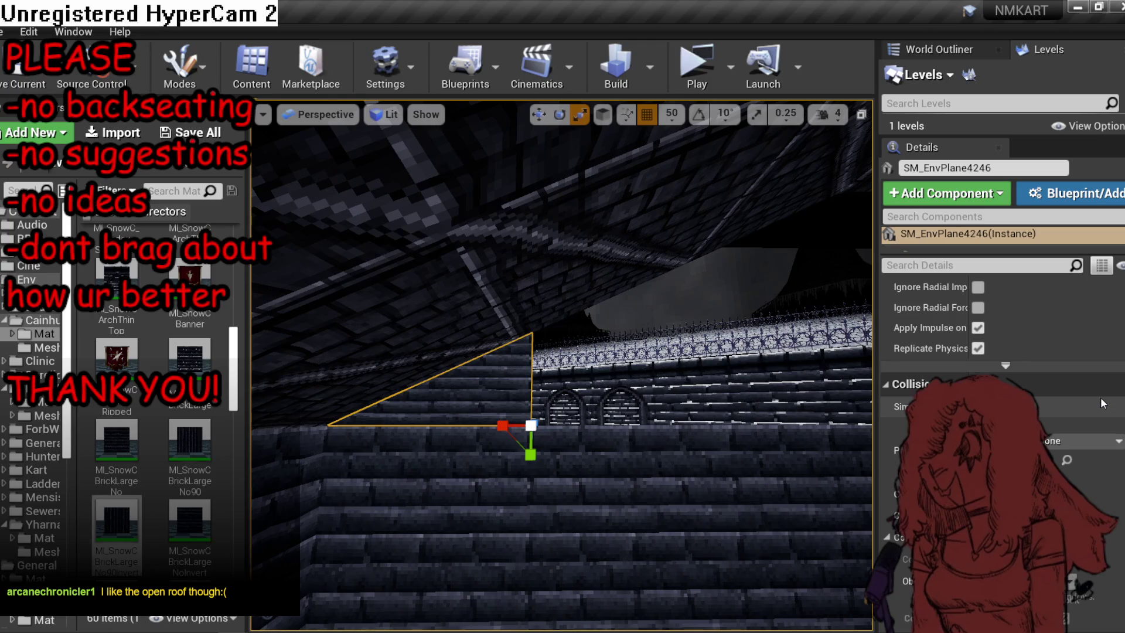
drag(592, 333, 595, 345)
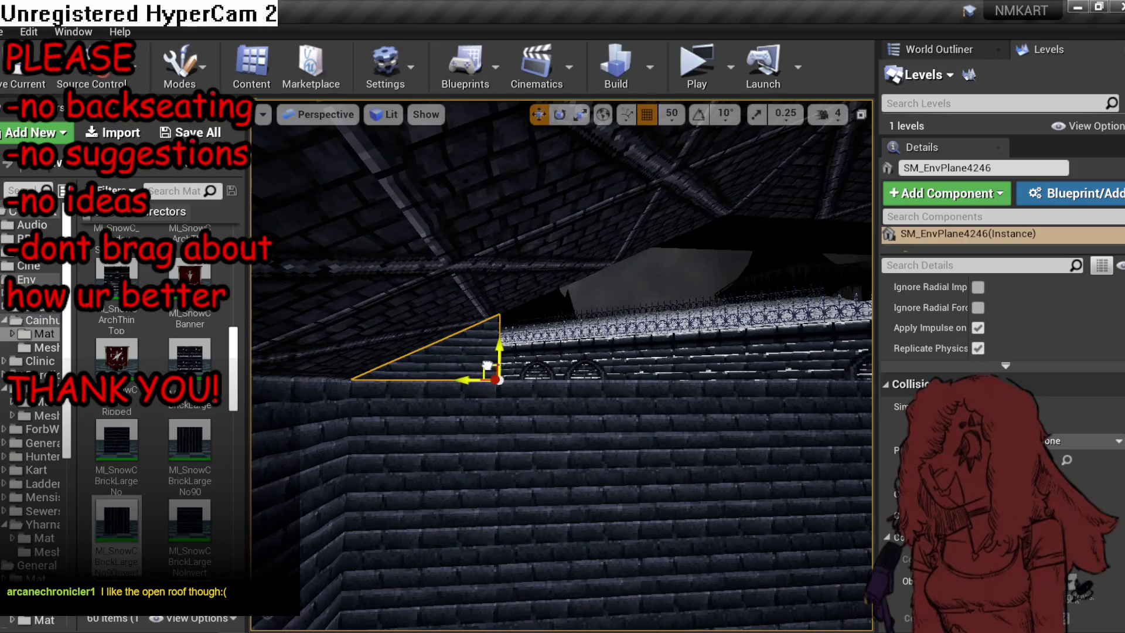
Alt-drag a copy further along the wall, shrink it to about 0.76 and raise it slightly.
drag(629, 302, 677, 158)
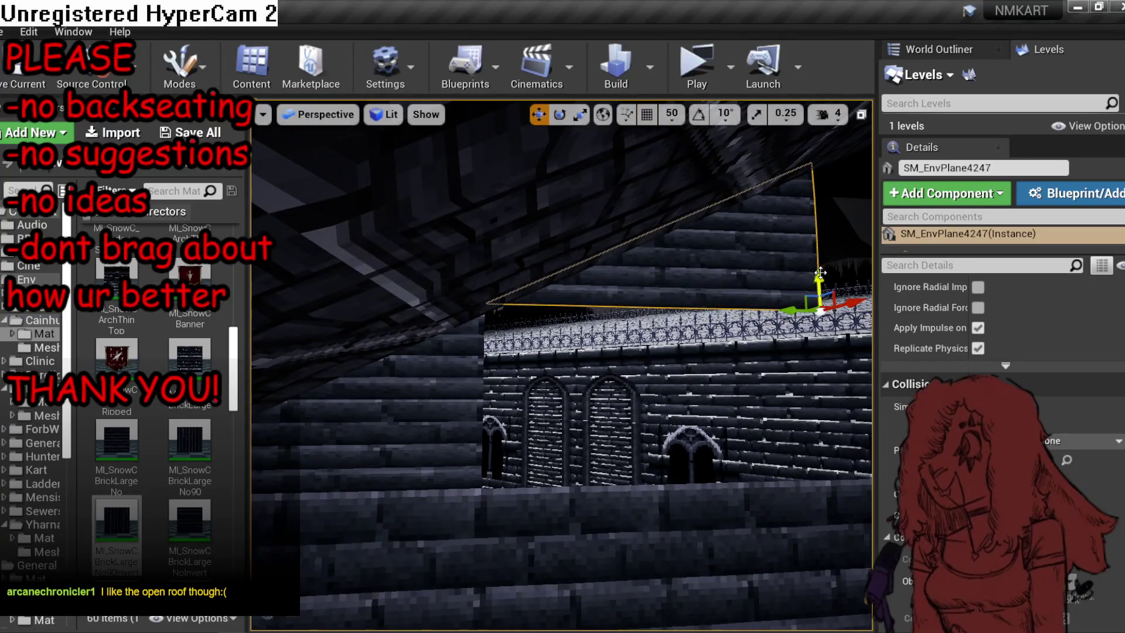
drag(821, 282, 802, 317)
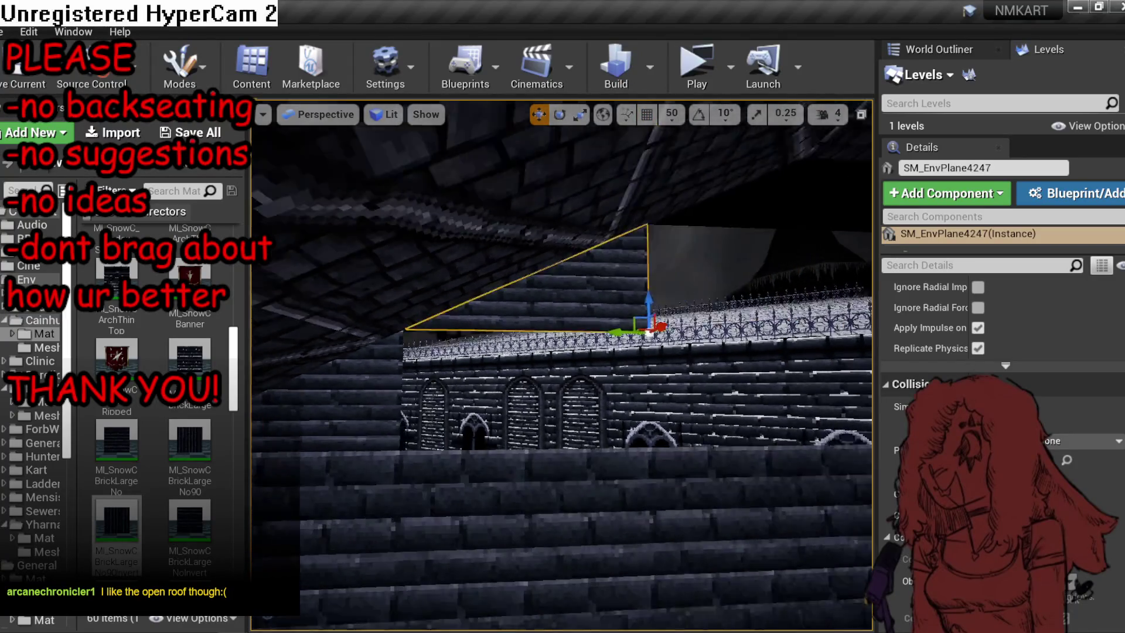
mouse_move(652, 331)
mouse_down()
mouse_move(447, 316)
mouse_move(573, 243)
mouse_move(656, 220)
mouse_move(604, 240)
mouse_up()
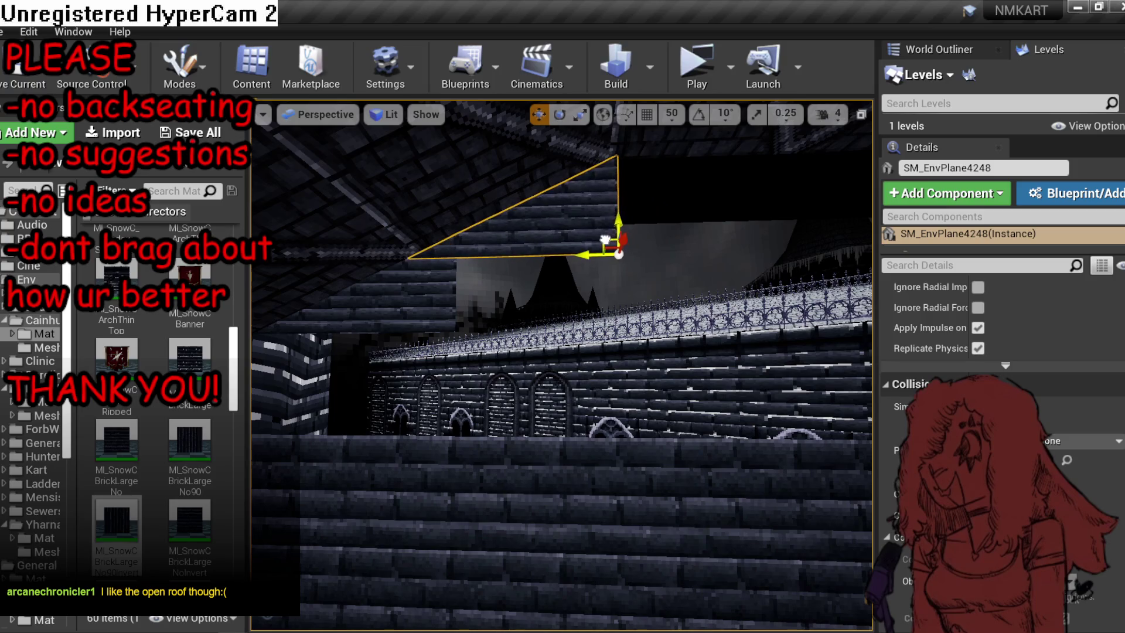
scroll(954, 379, up, 5)
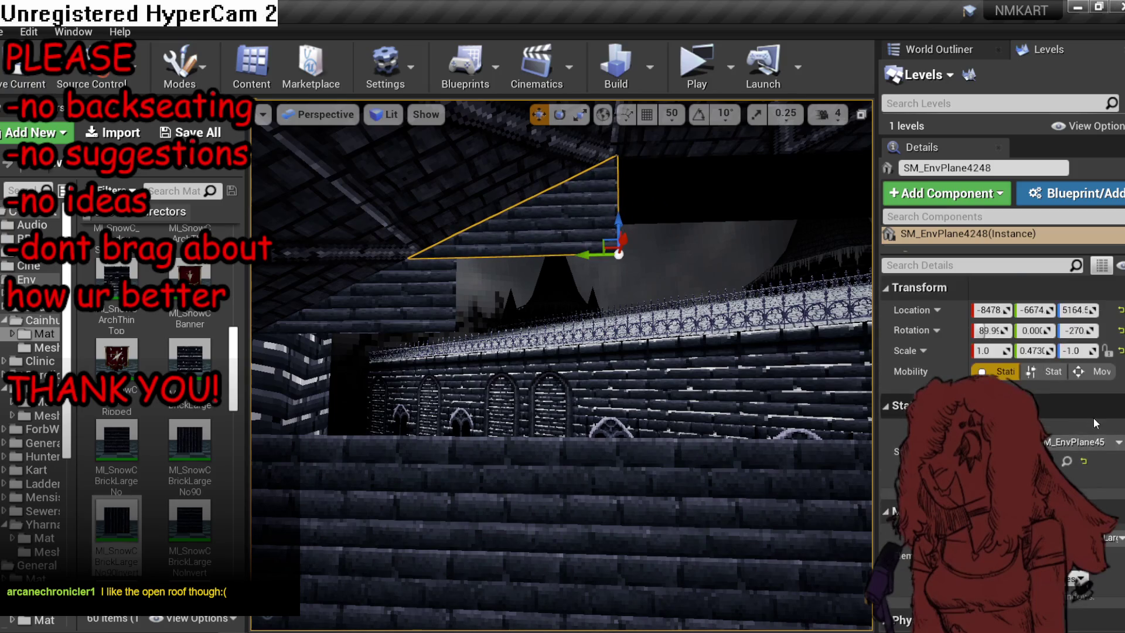
drag(990, 351, 973, 350)
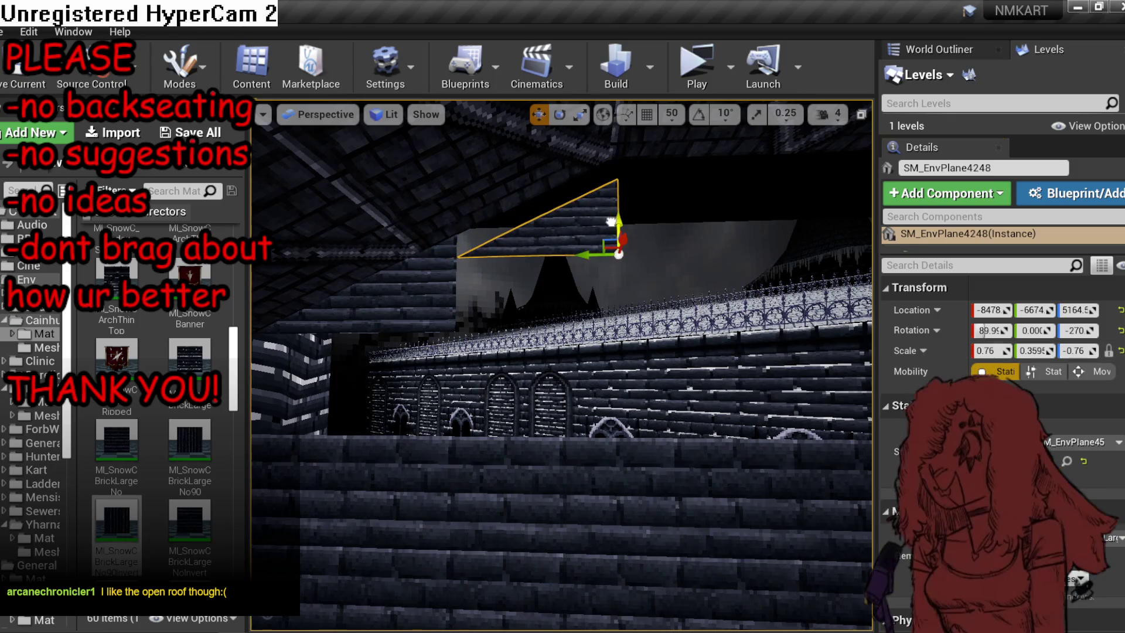
drag(613, 222, 614, 200)
click(445, 527)
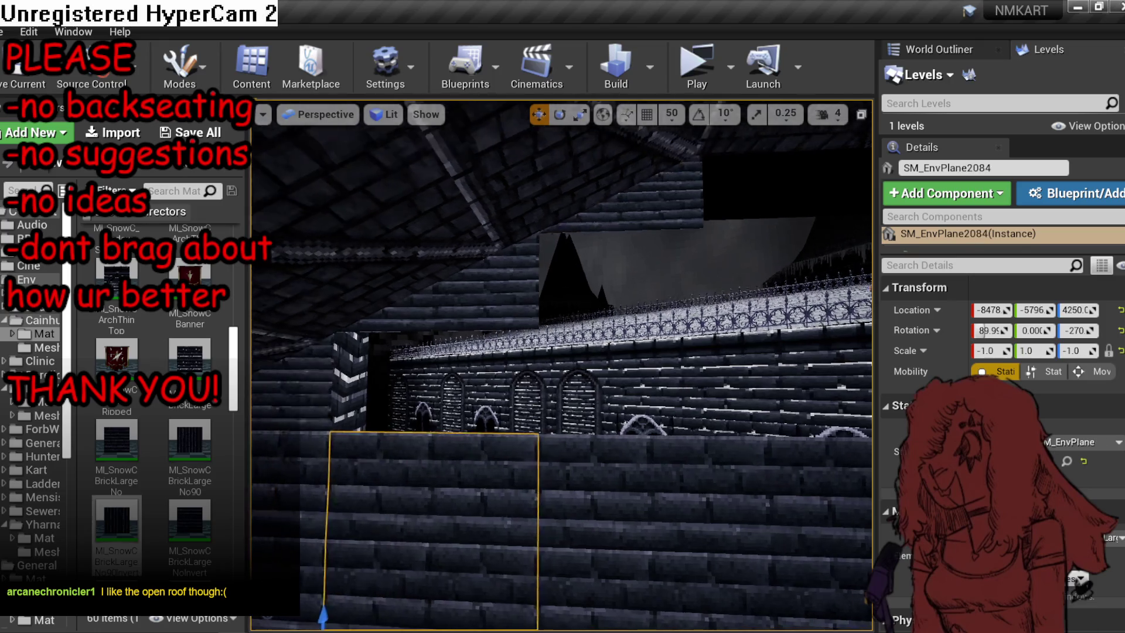
Swap the lower-left wall plane's mesh to SM_EnvPlaneHalf and raise it to height 4750.
click(1079, 445)
text(hal)
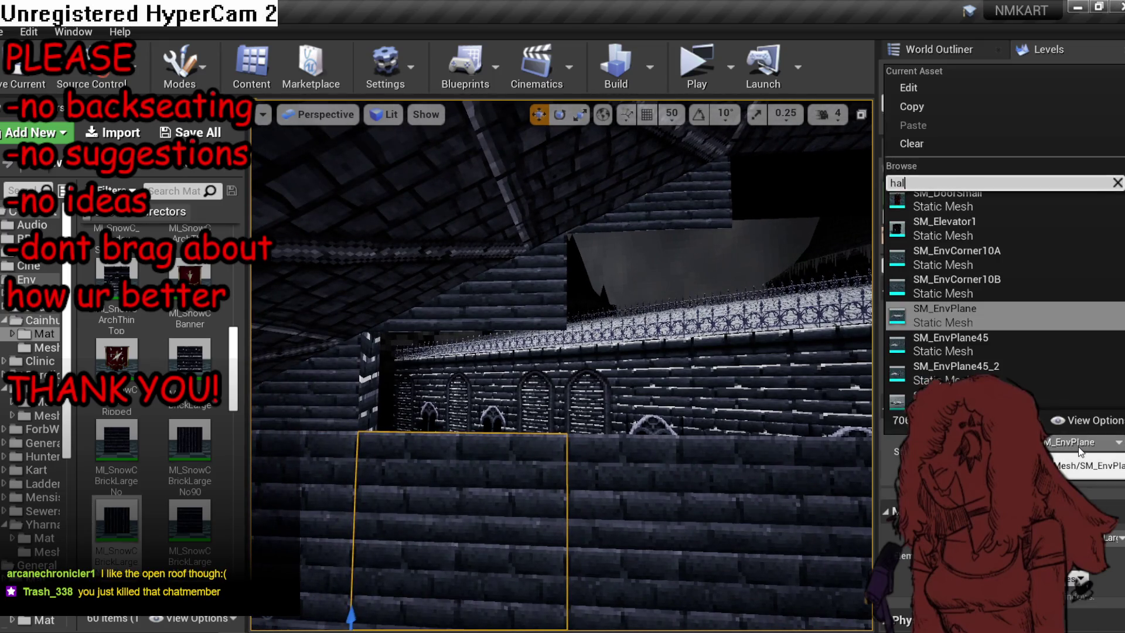
text(fhori)
click(1016, 197)
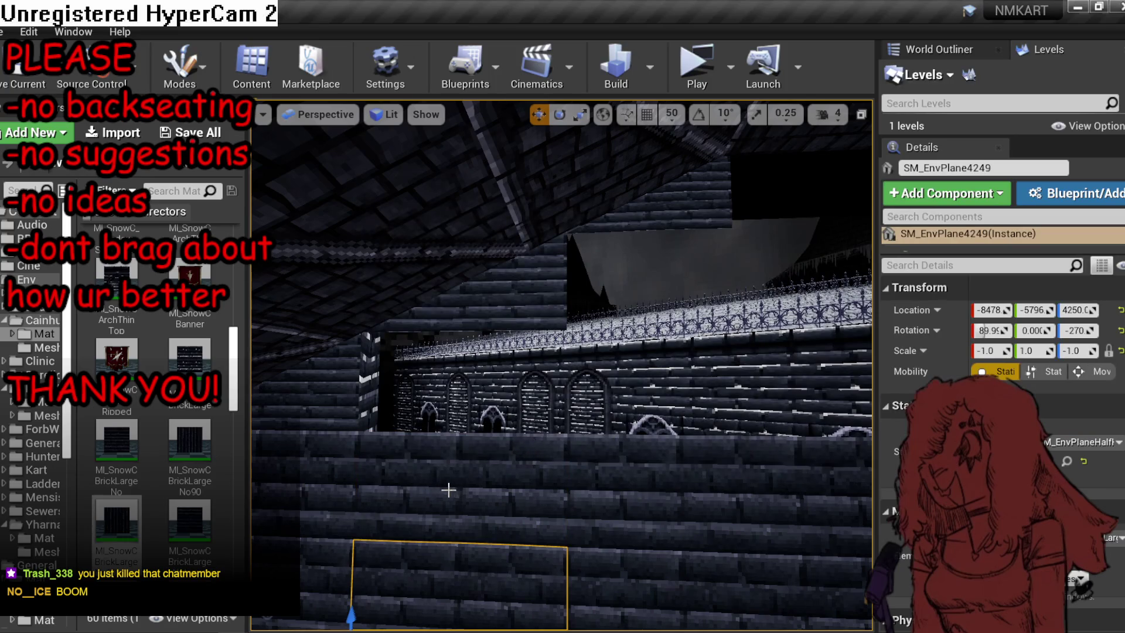
drag(347, 601, 396, 399)
key(ctrl+z)
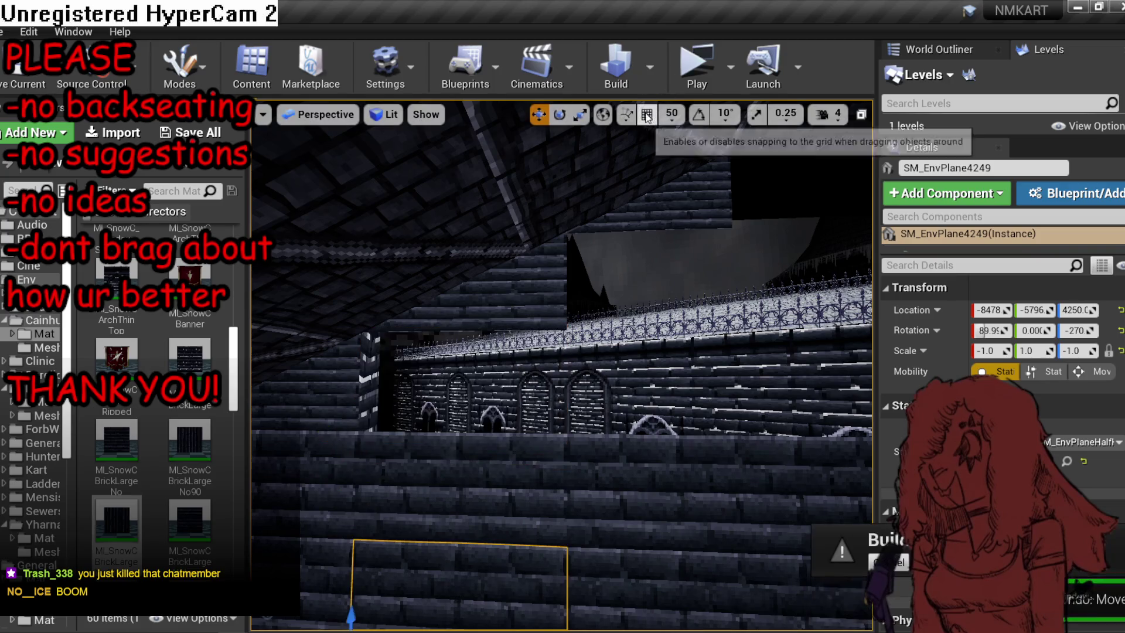
drag(351, 610, 365, 387)
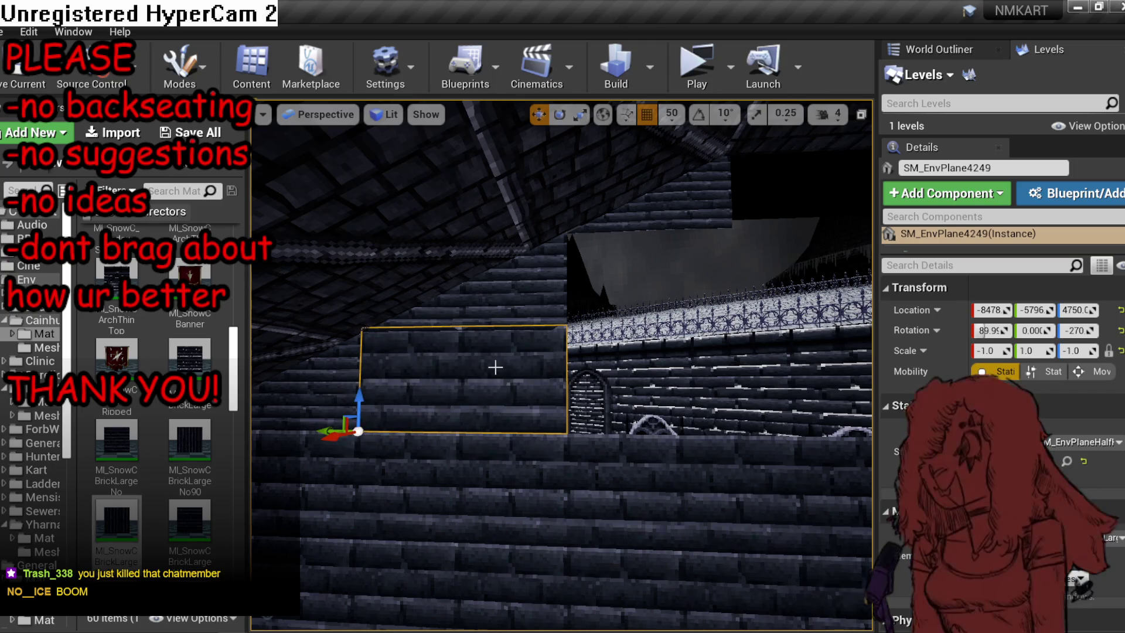
Duplicate the half plane twice up and to the right, then turn off grid snapping.
drag(494, 366, 521, 365)
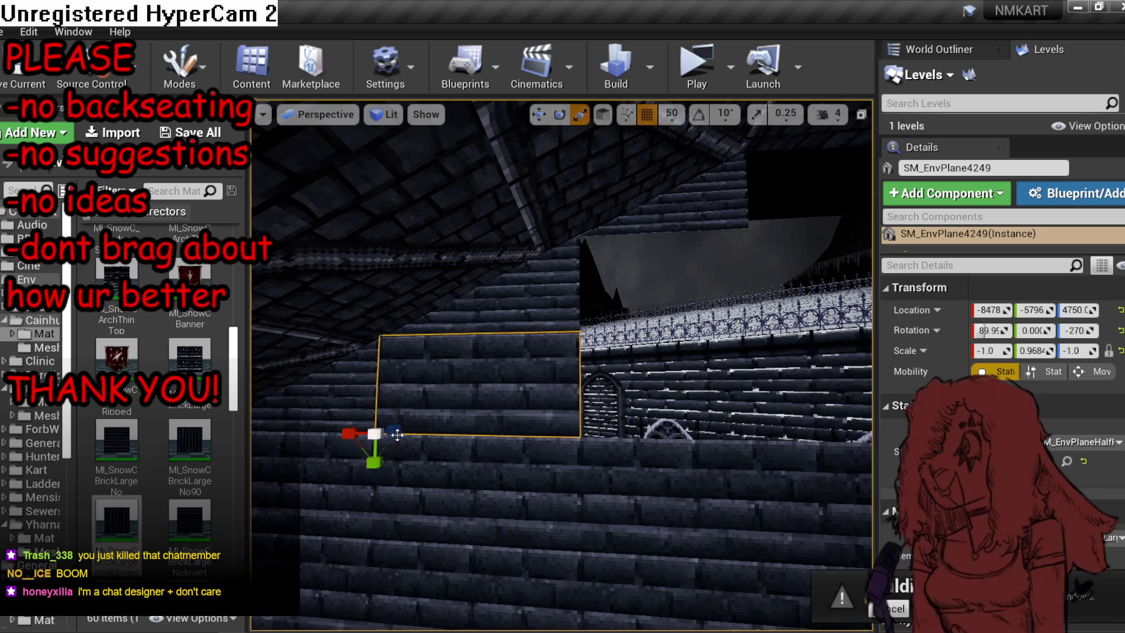
key(w)
mouse_move(341, 431)
mouse_down()
mouse_move(545, 436)
mouse_move(586, 319)
mouse_move(610, 289)
mouse_up()
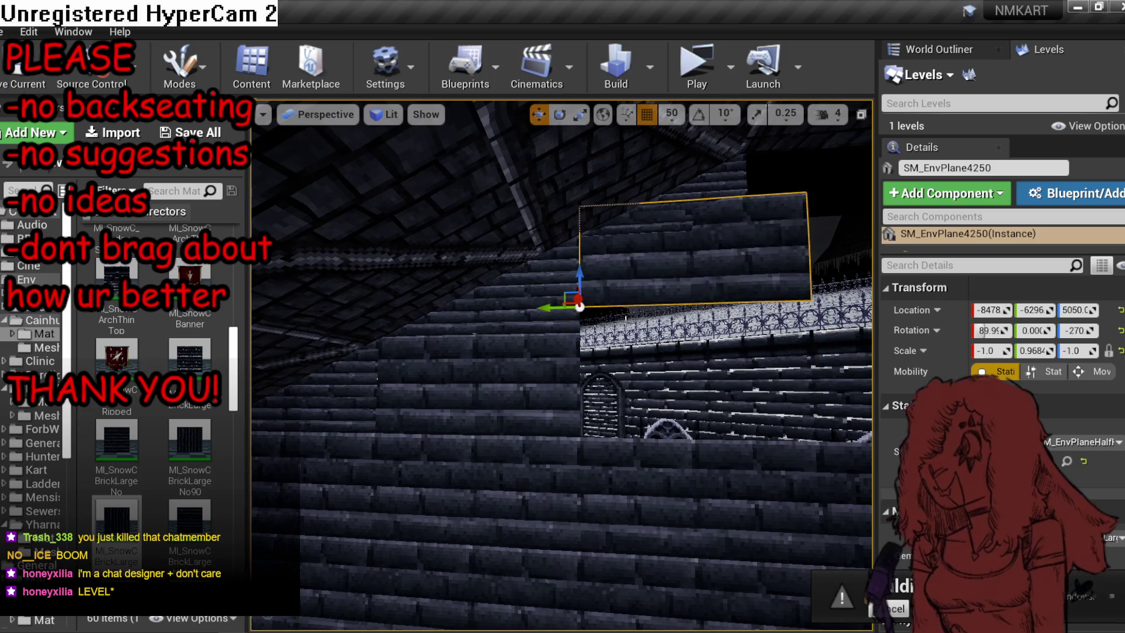
mouse_move(649, 256)
mouse_down()
mouse_move(676, 299)
mouse_move(609, 304)
mouse_up()
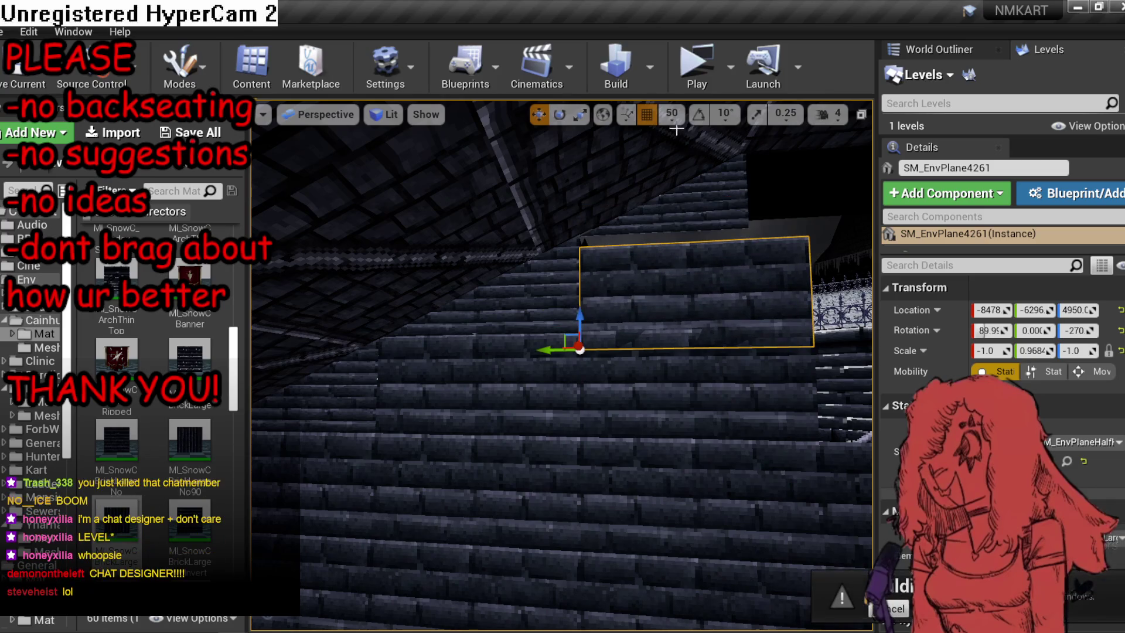
click(642, 167)
click(644, 120)
Narrow the two selected half planes horizontally and save MP_Kart_SnowC.umap.
click(522, 302)
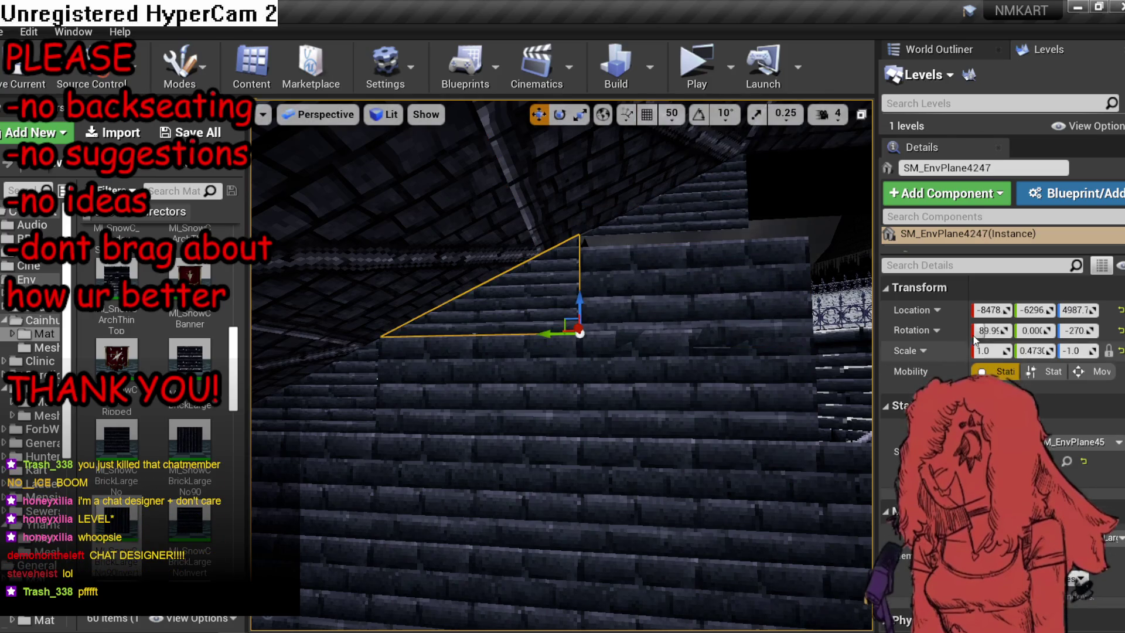
click(672, 252)
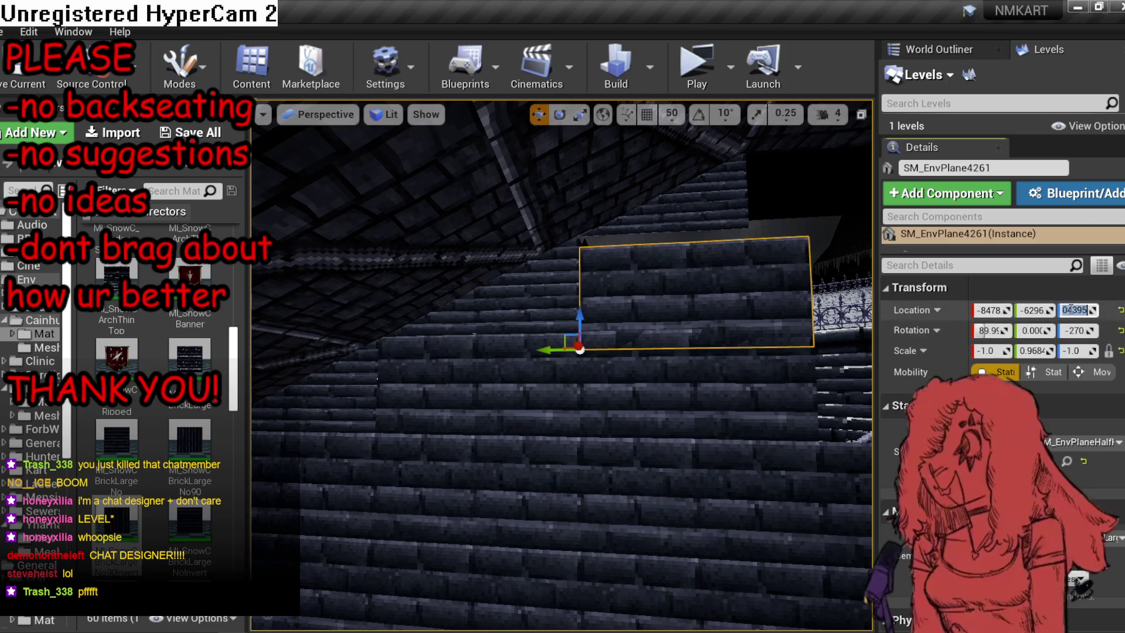
key(f)
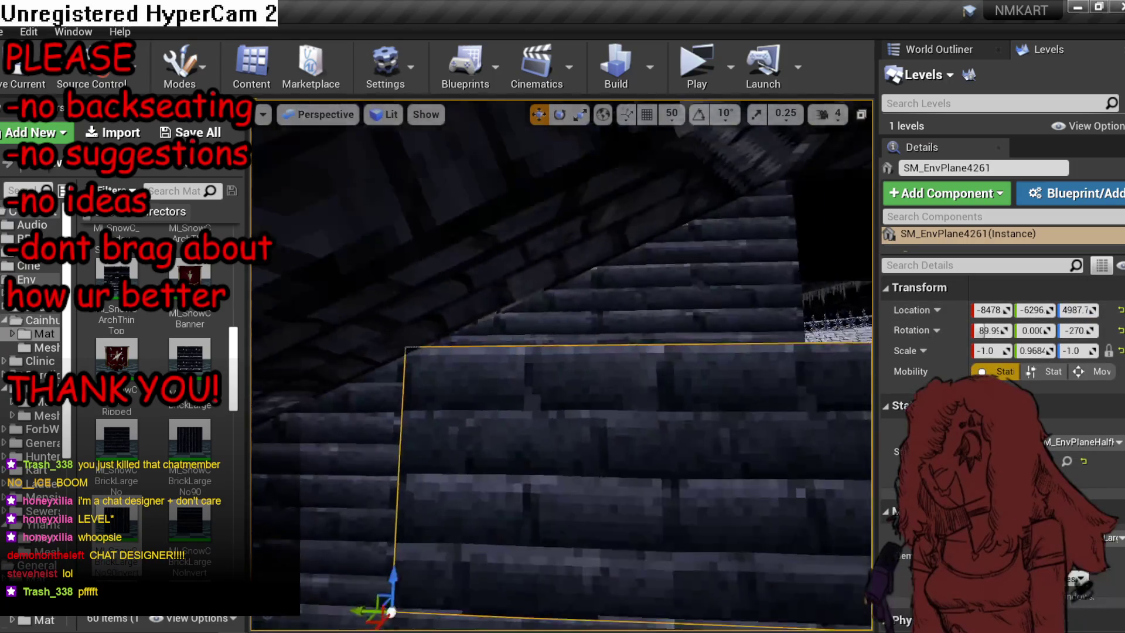
key(e)
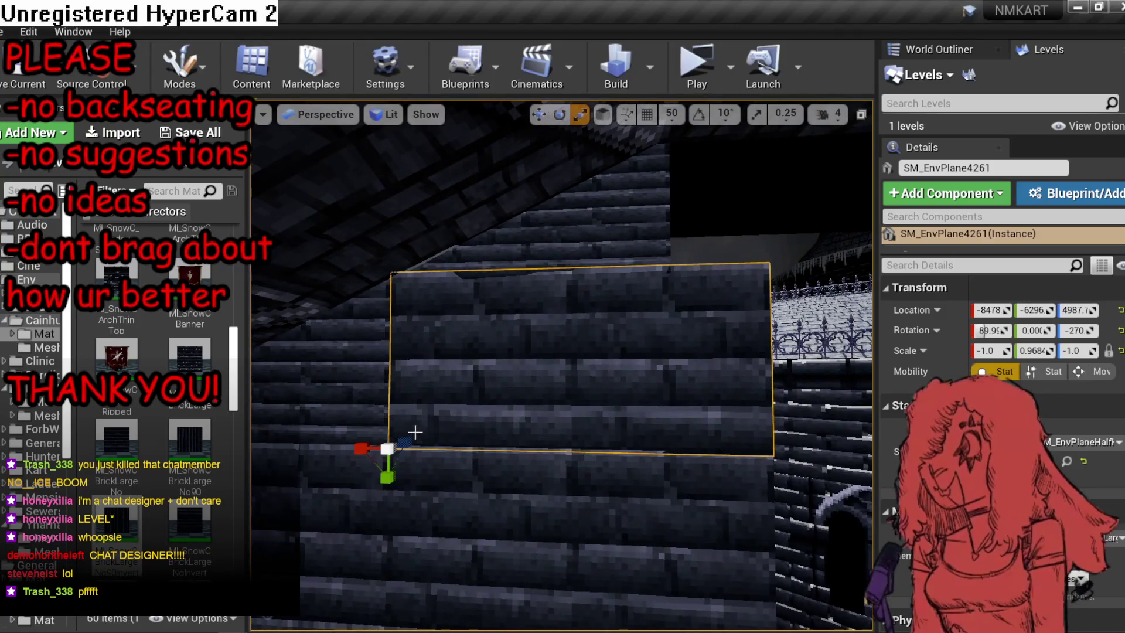
ctrl+click(396, 489)
key(f)
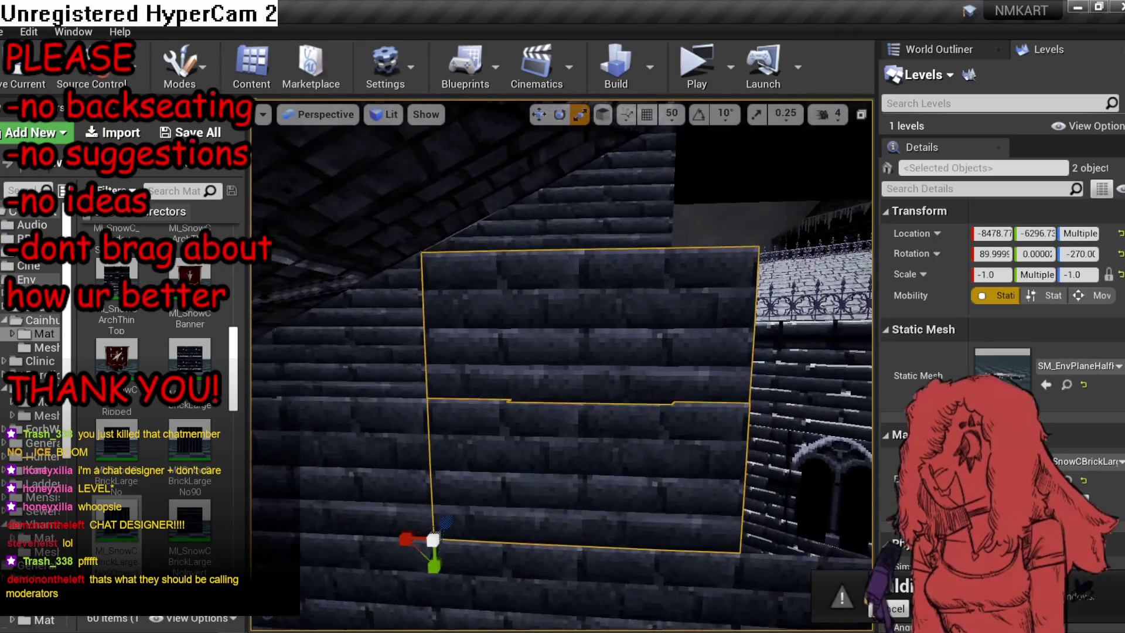
drag(448, 523, 476, 523)
key(Escape)
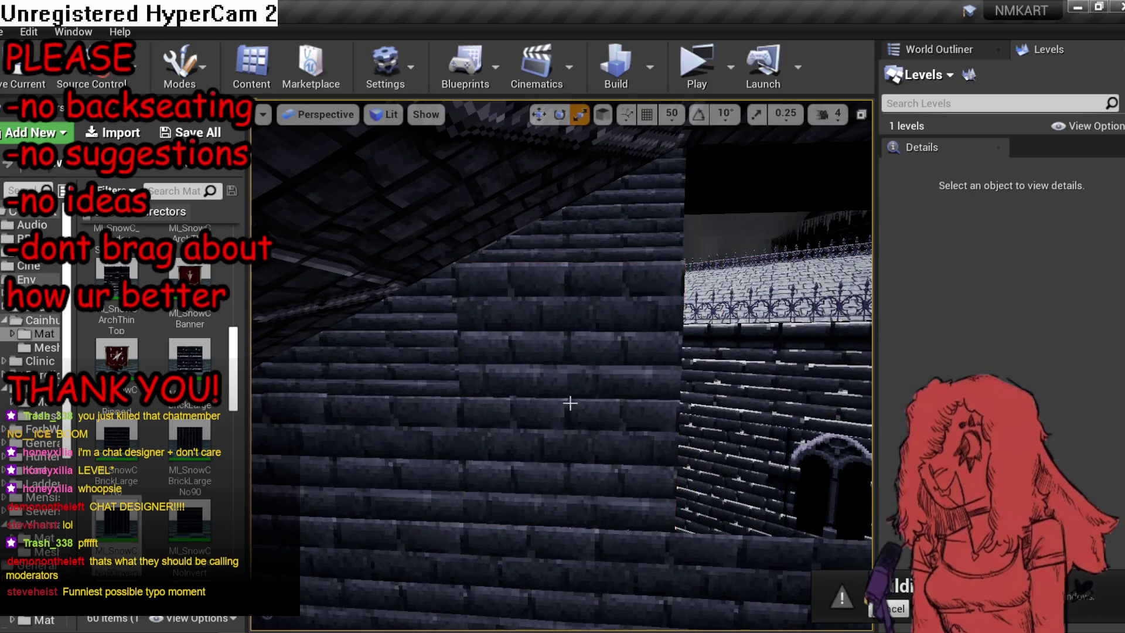
key(ctrl+s)
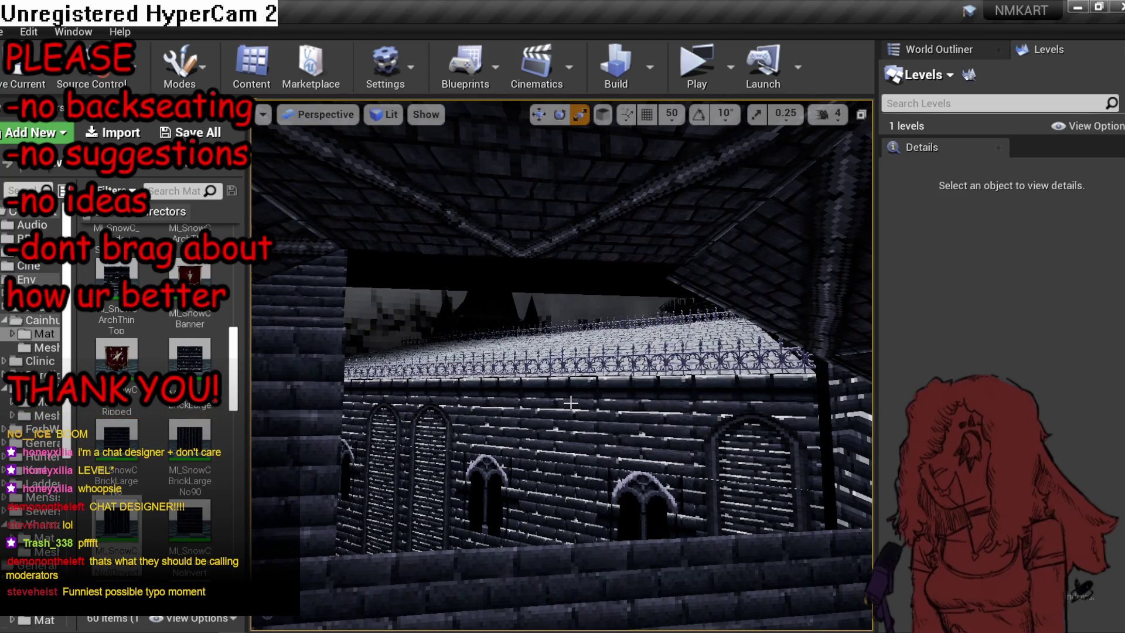
Select the six slanted brick pieces, rotate them about Z to -450, and set Scale Z to 1.0.
drag(534, 200, 542, 146)
click(452, 346)
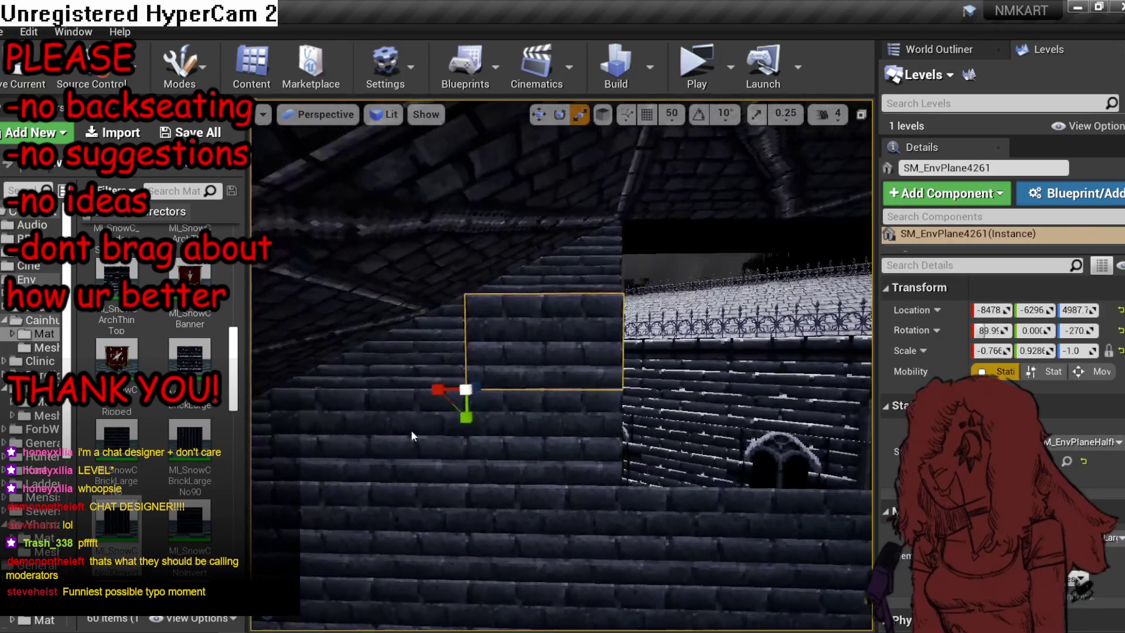
ctrl+click(415, 434)
ctrl+click(575, 299)
drag(576, 299, 570, 305)
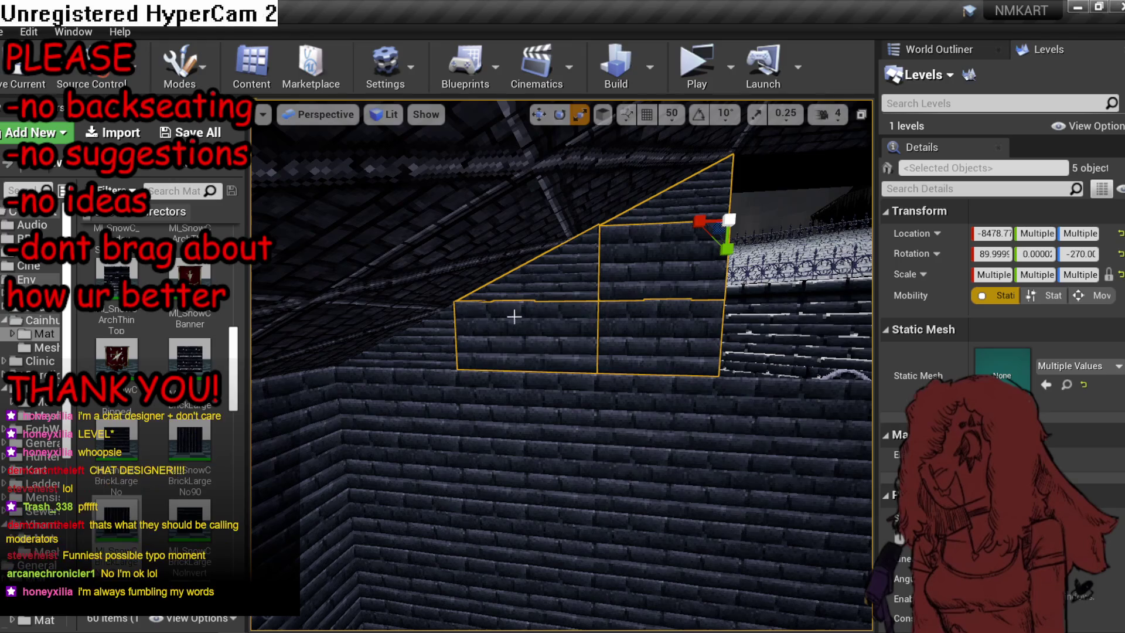
ctrl+click(432, 338)
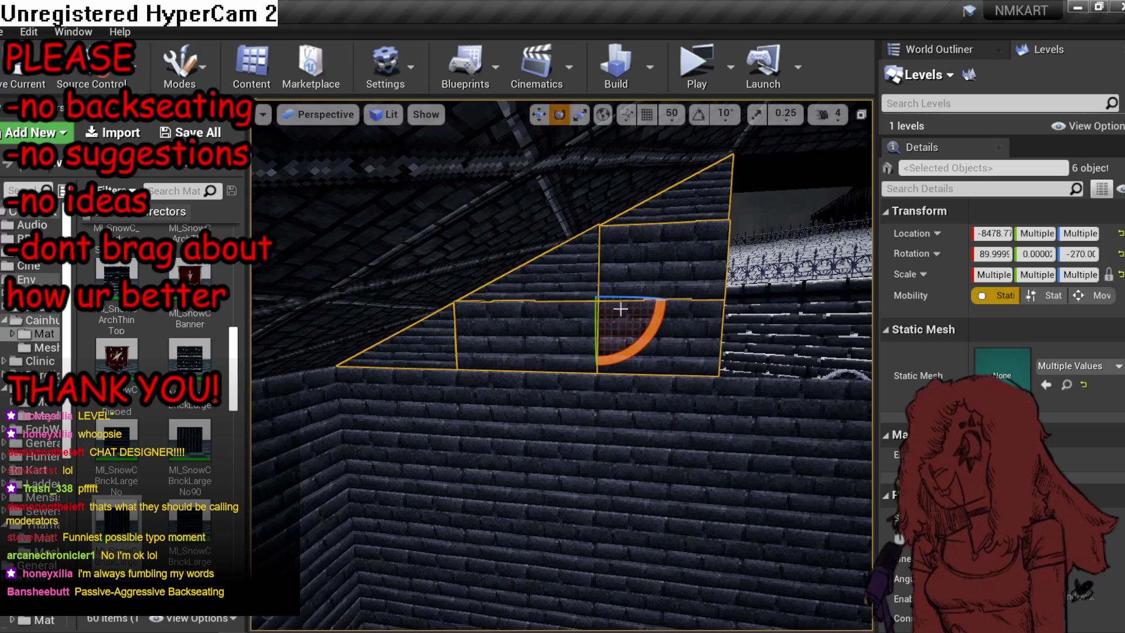
drag(620, 309, 527, 303)
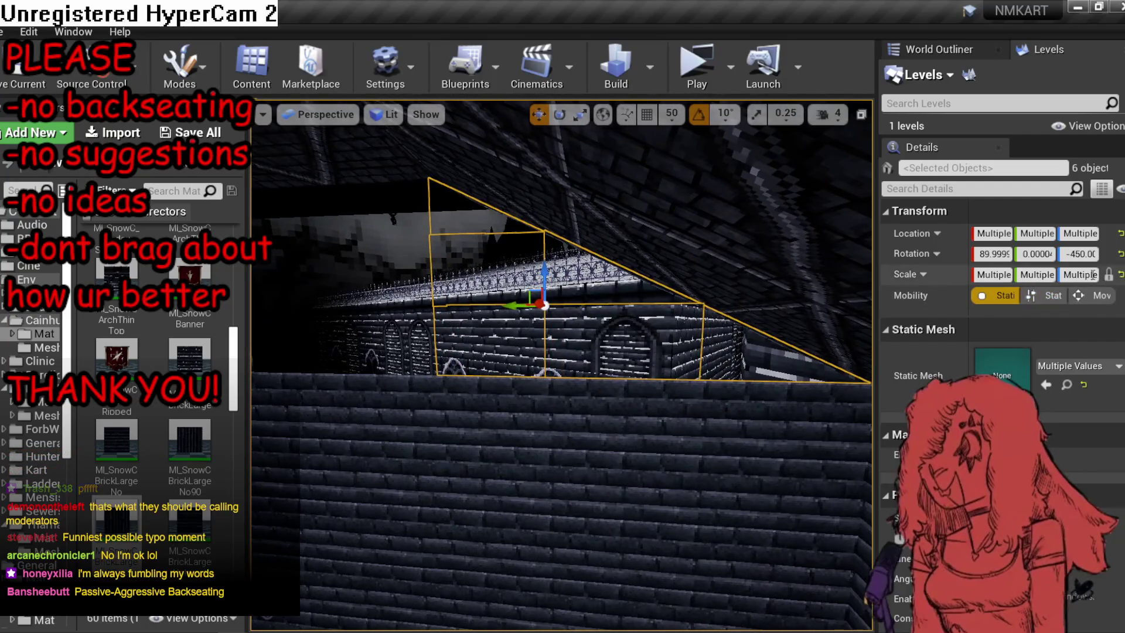
text(1)
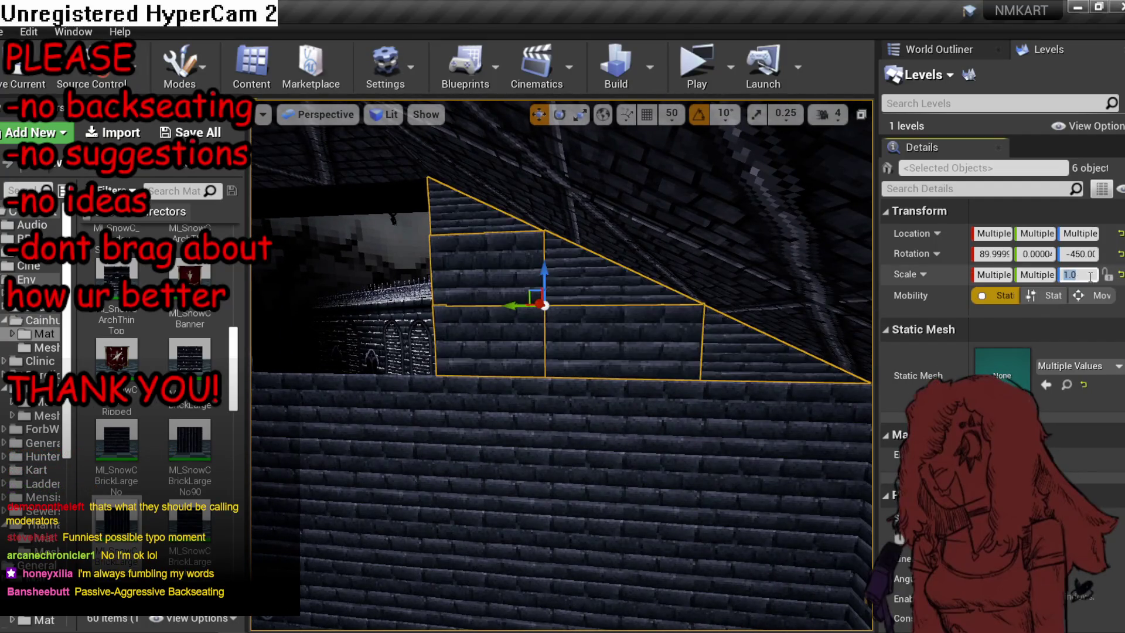
key(Return)
mouse_move(528, 304)
mouse_down()
mouse_move(505, 270)
mouse_move(480, 259)
mouse_move(499, 247)
mouse_up()
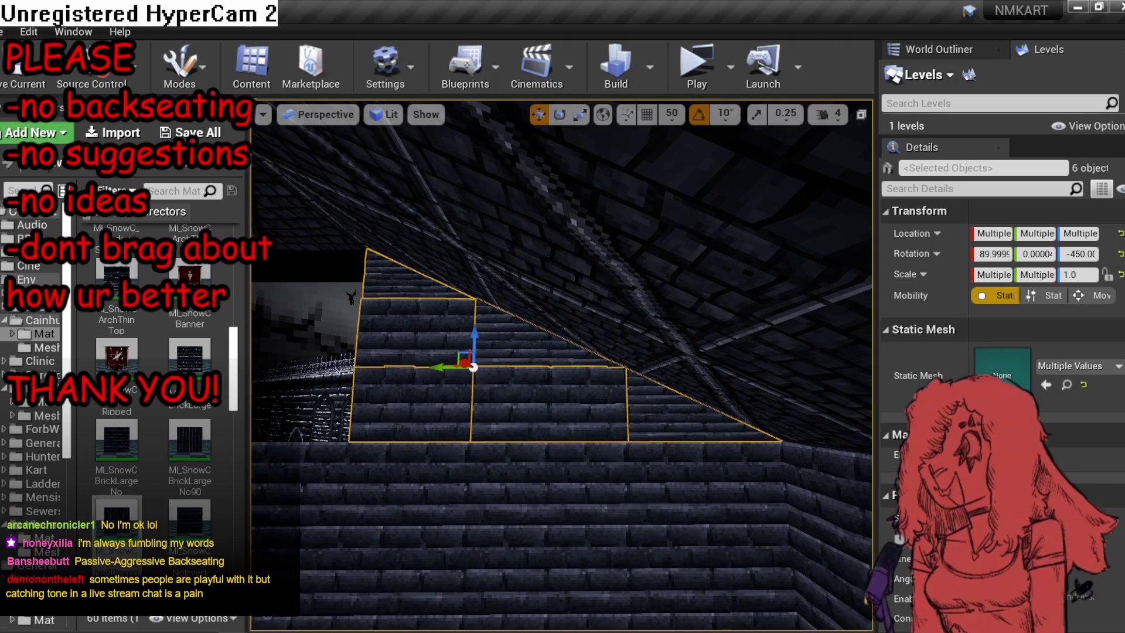
mouse_move(473, 367)
mouse_down()
mouse_move(539, 397)
mouse_move(540, 375)
mouse_up()
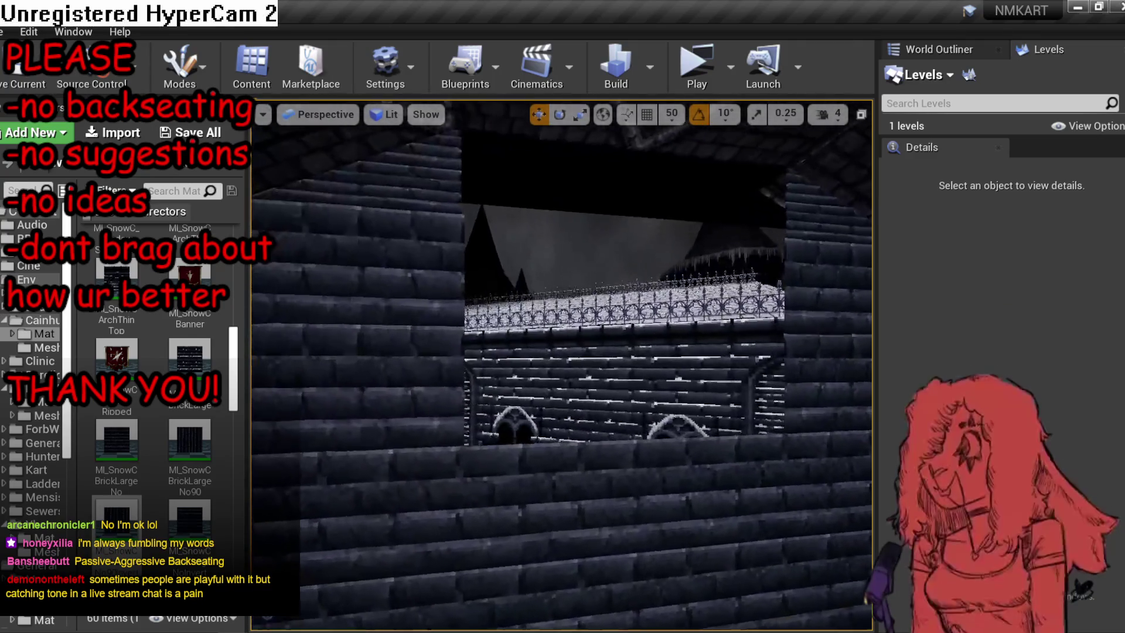
Duplicate the wall plane below the window, raise the copy above it, and fine-tune its height.
click(572, 477)
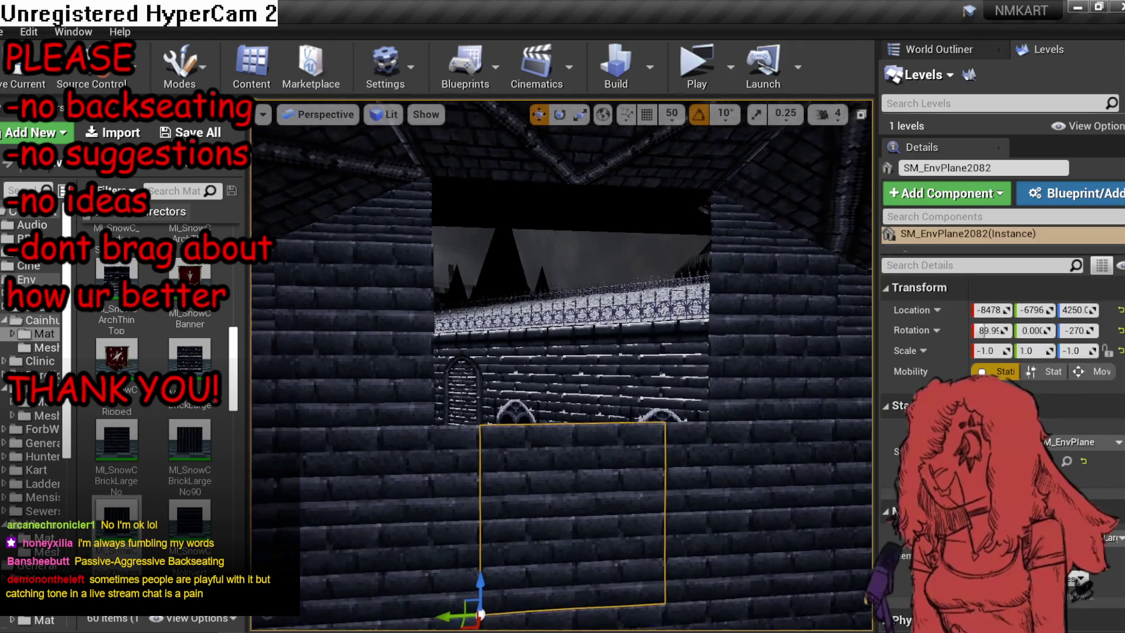
scroll(466, 532, down, 1)
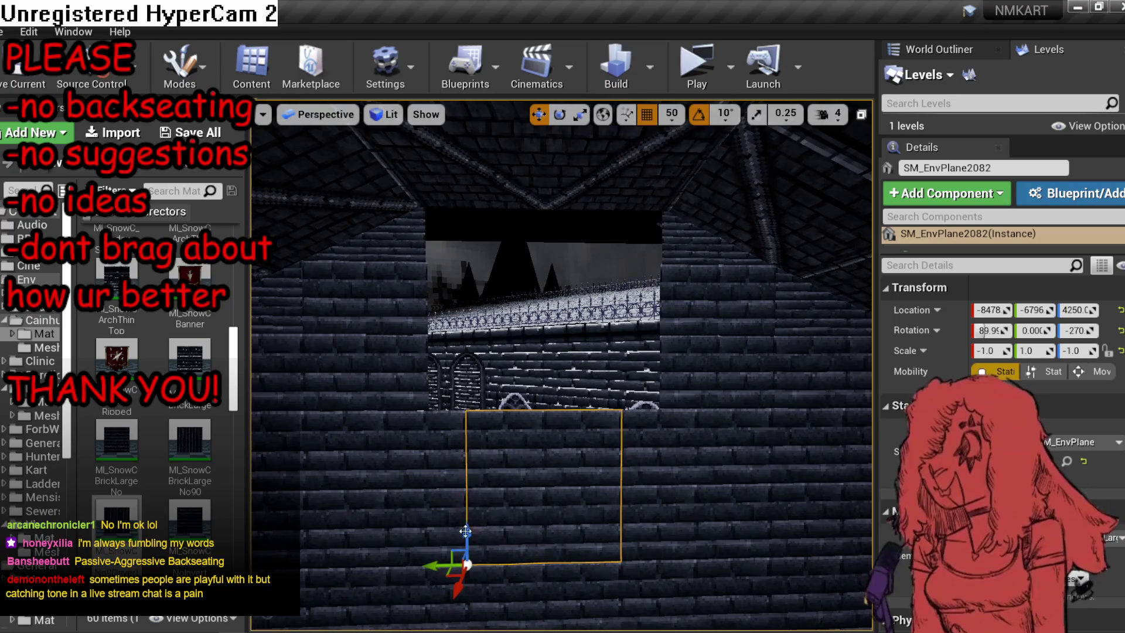
drag(466, 531, 466, 378)
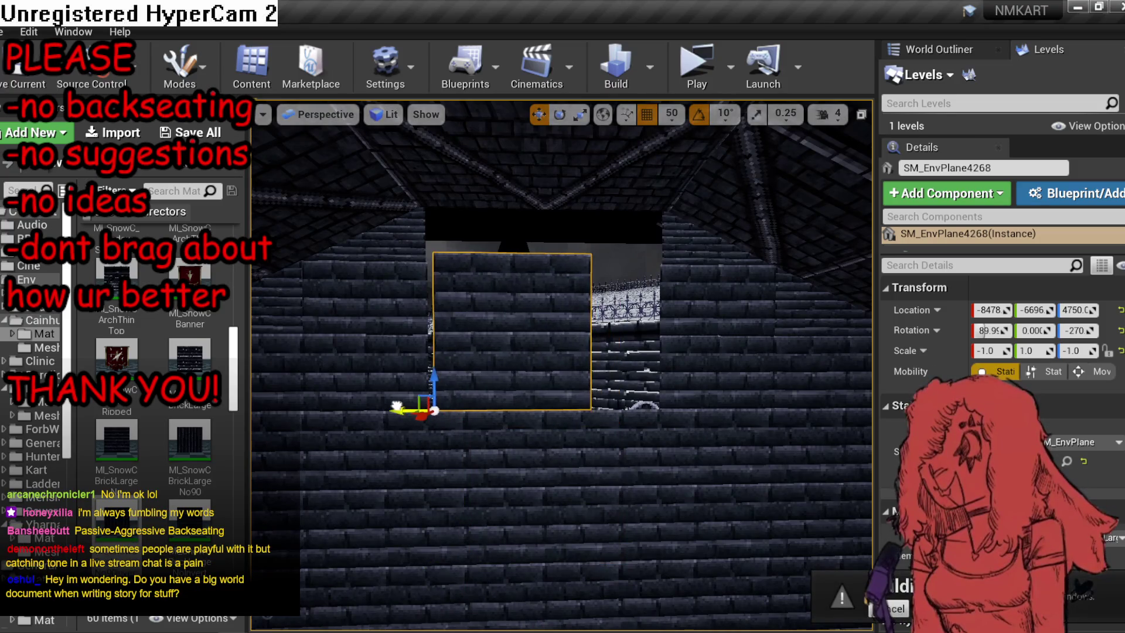
mouse_move(397, 406)
mouse_down()
mouse_move(429, 422)
mouse_move(545, 375)
mouse_move(628, 320)
mouse_up()
scroll(562, 363, up, 1)
key(e)
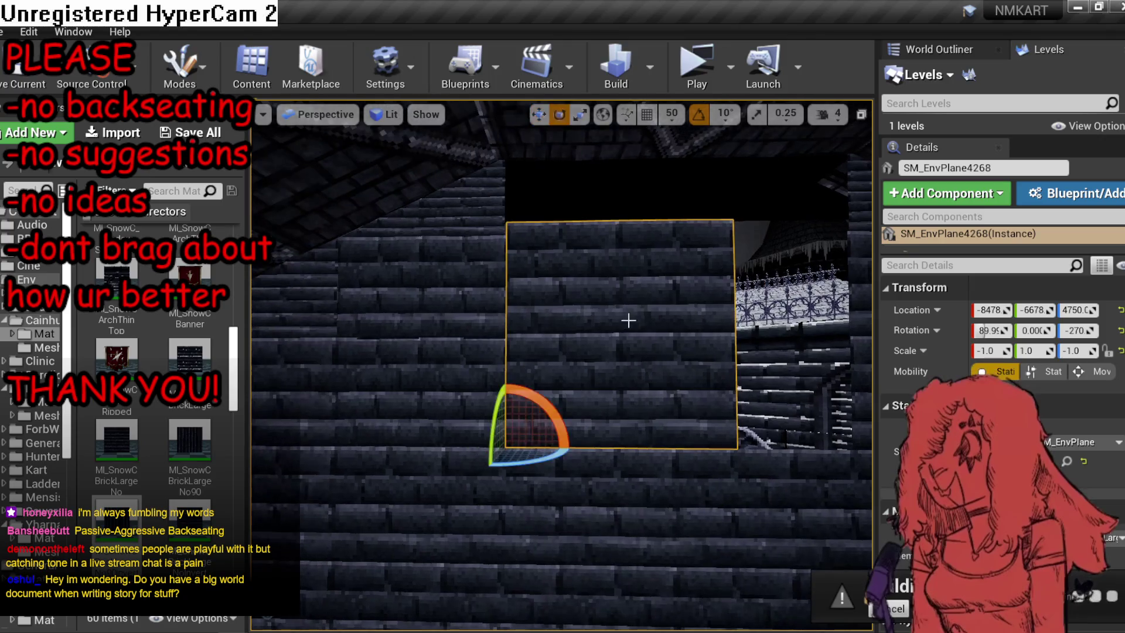
key(r)
drag(502, 482, 505, 475)
drag(505, 476, 505, 469)
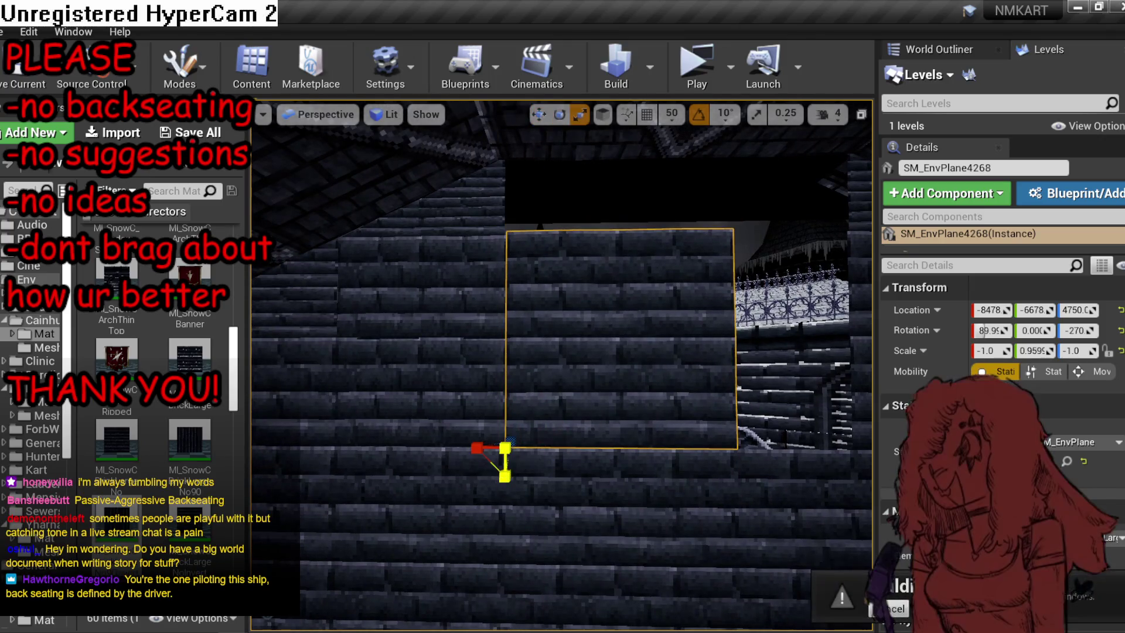
Duplicate the plane again, slide the copy right along the wall, and swap it to SM_EnvPlaneHalfVert.
key(ctrl+w)
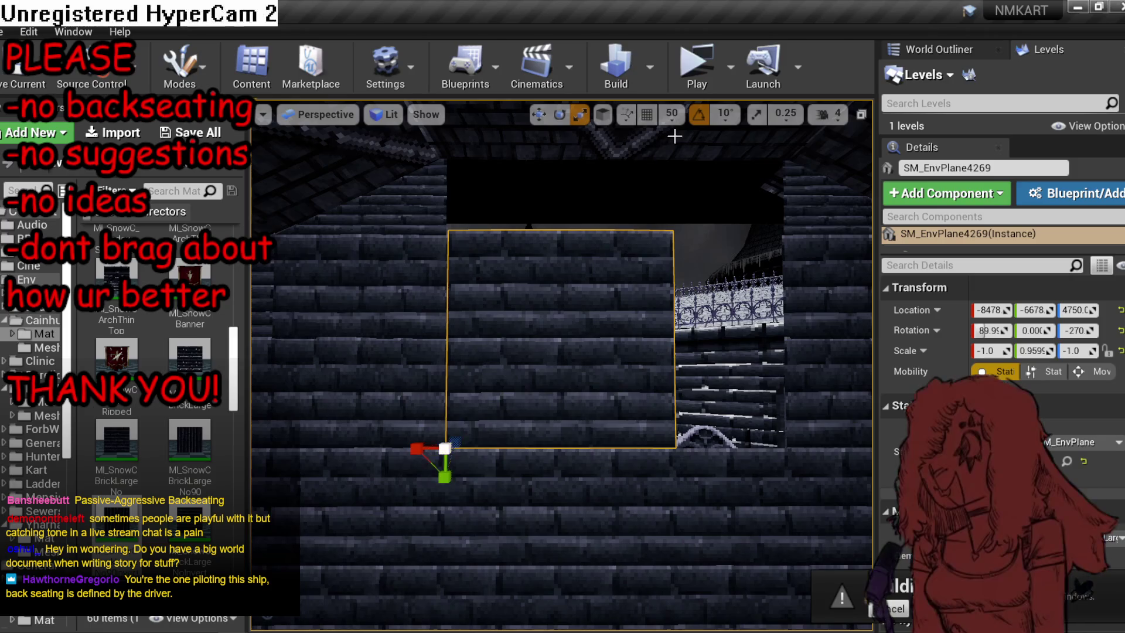
key(w)
mouse_move(396, 460)
mouse_down()
mouse_move(660, 460)
mouse_move(639, 460)
mouse_up()
key(ctrl+z)
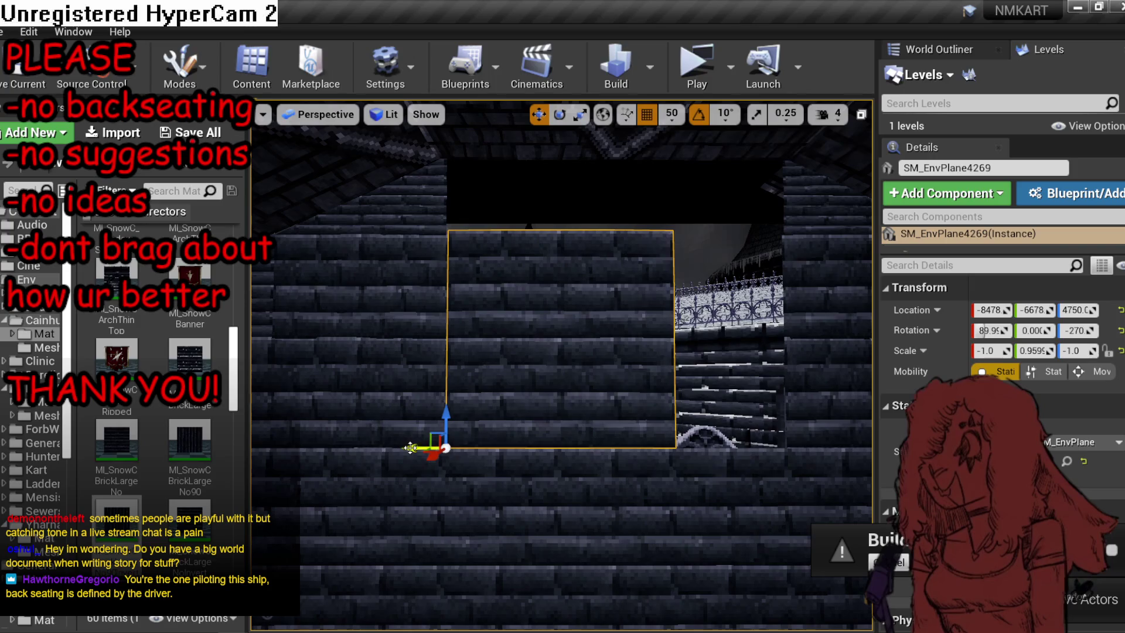
mouse_move(410, 449)
mouse_down()
mouse_move(650, 448)
mouse_move(606, 448)
mouse_move(640, 449)
mouse_up()
scroll(1086, 390, down, 2)
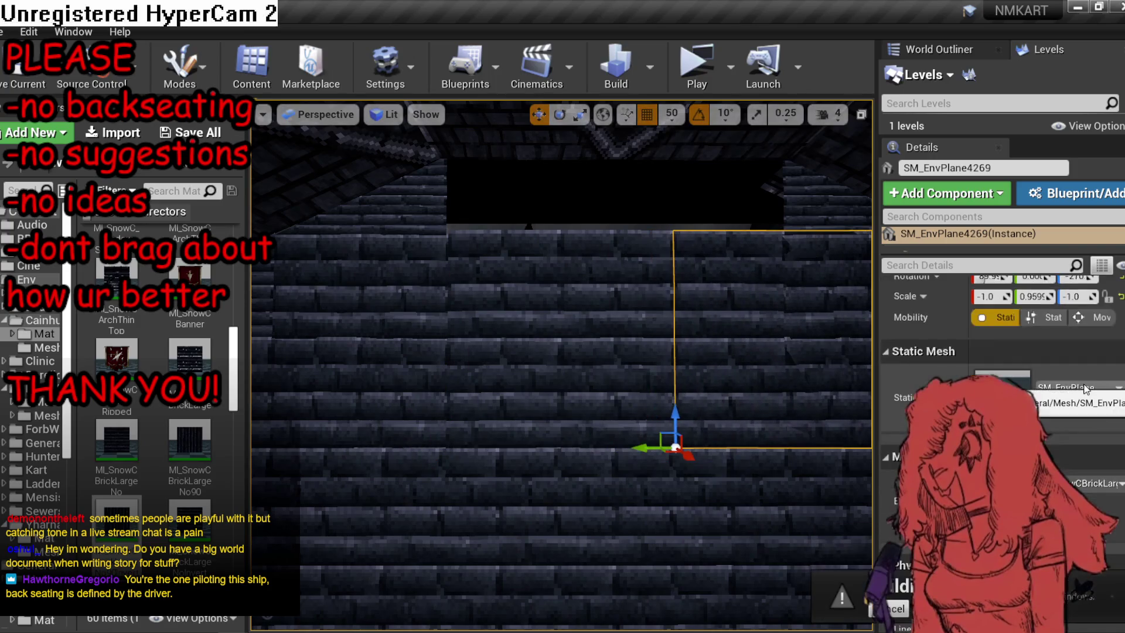
click(1086, 388)
text(vert)
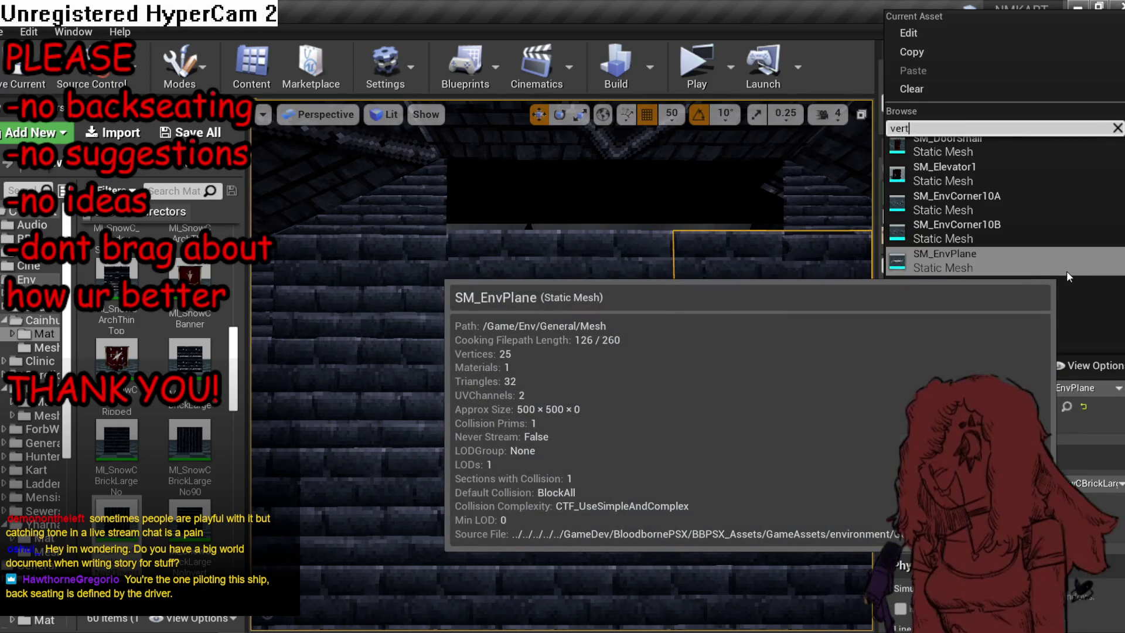
click(1035, 141)
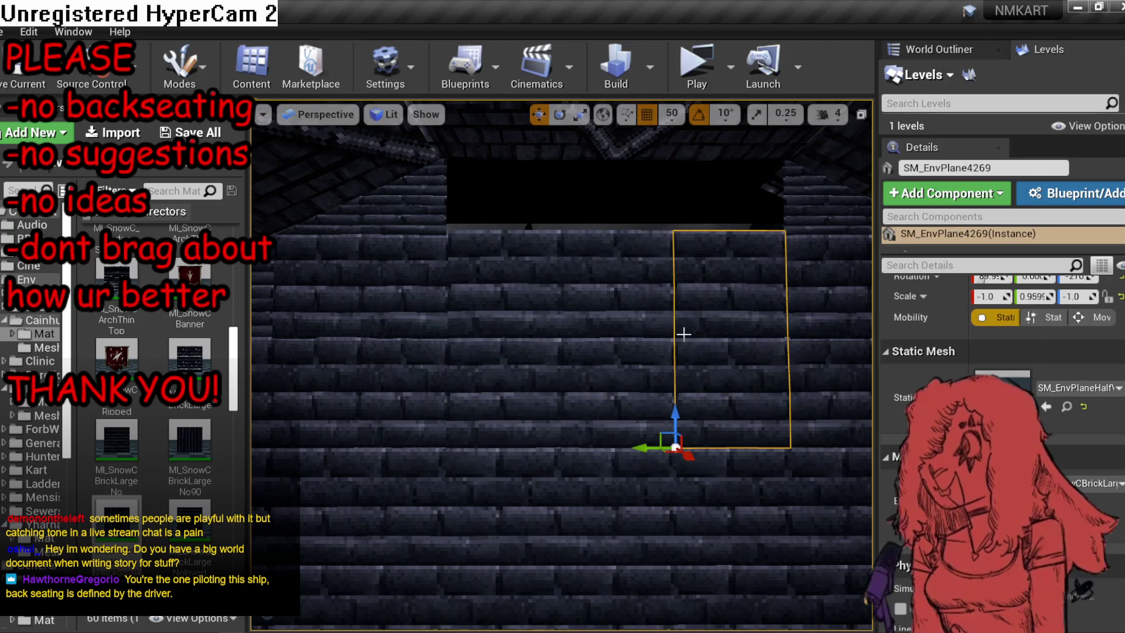
Raise the two wall pieces near the ceiling up the wall and turn off grid snapping.
key(Escape)
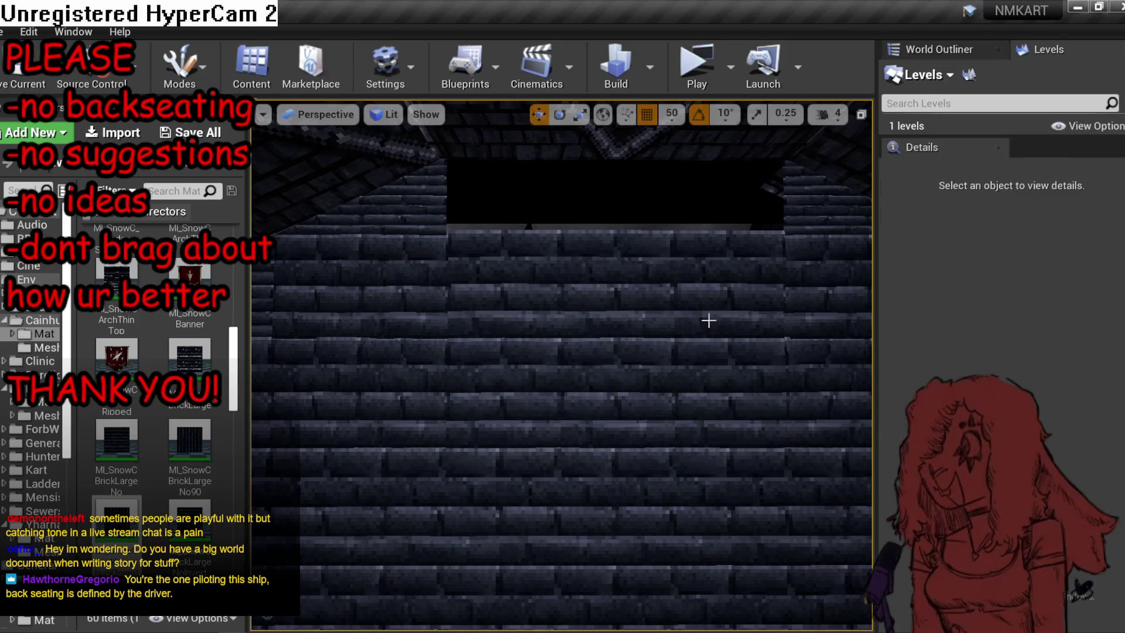
scroll(709, 319, down, 3)
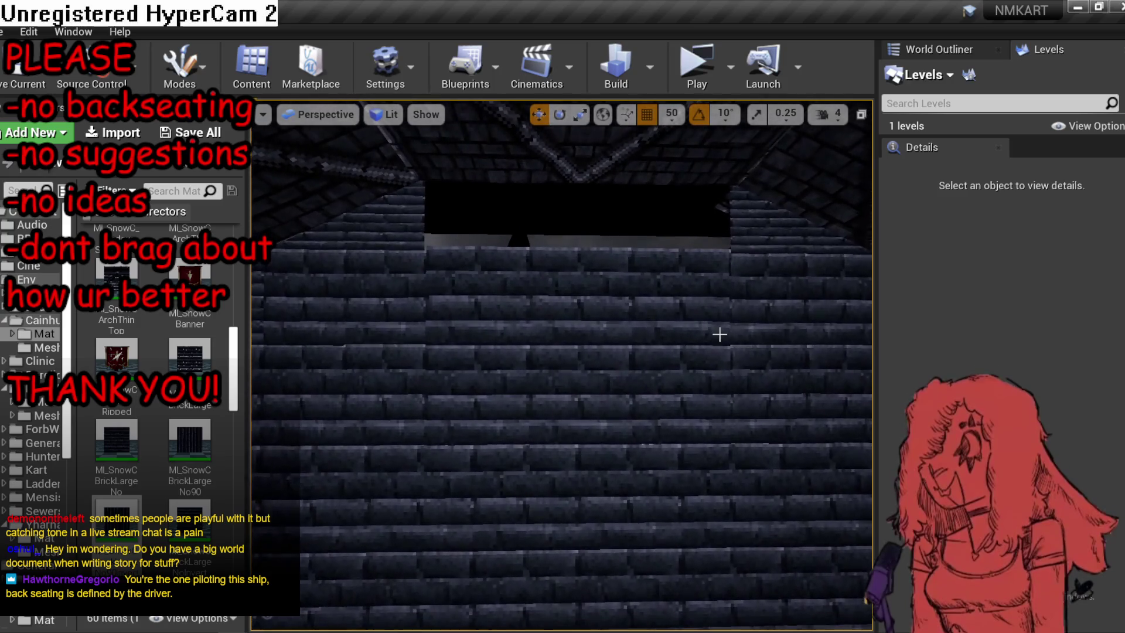
click(720, 332)
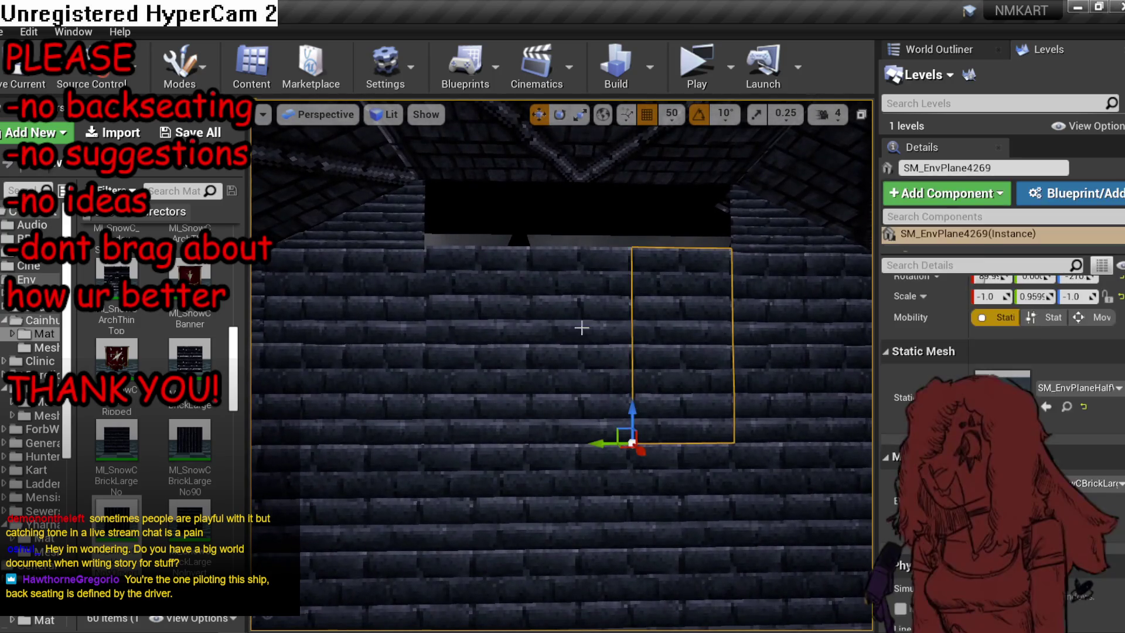
ctrl+click(570, 334)
mouse_move(418, 412)
mouse_down()
mouse_move(441, 193)
mouse_move(437, 231)
mouse_up()
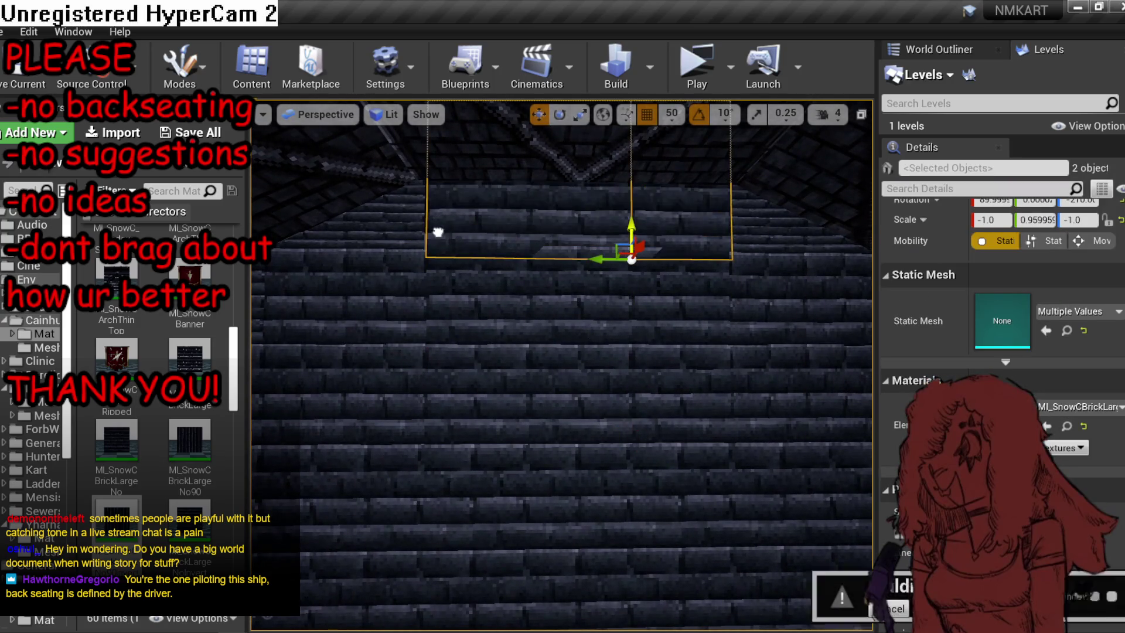
click(653, 114)
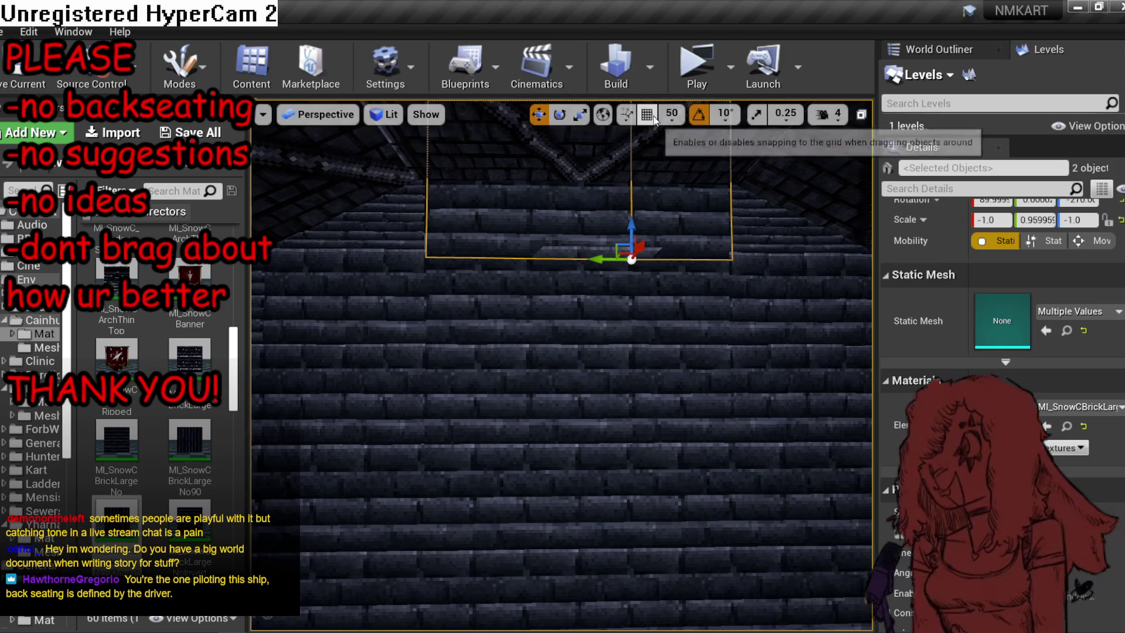
Swap the left wall piece to a half plane mesh, then to the quarter plane mesh.
click(563, 232)
click(1076, 387)
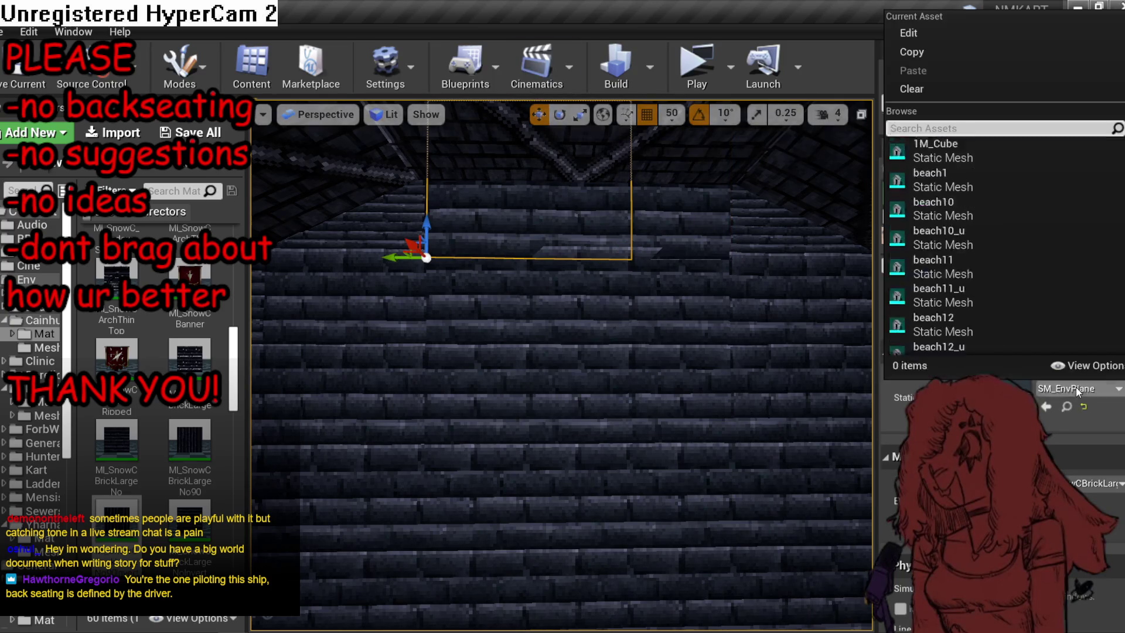
text(half)
click(967, 151)
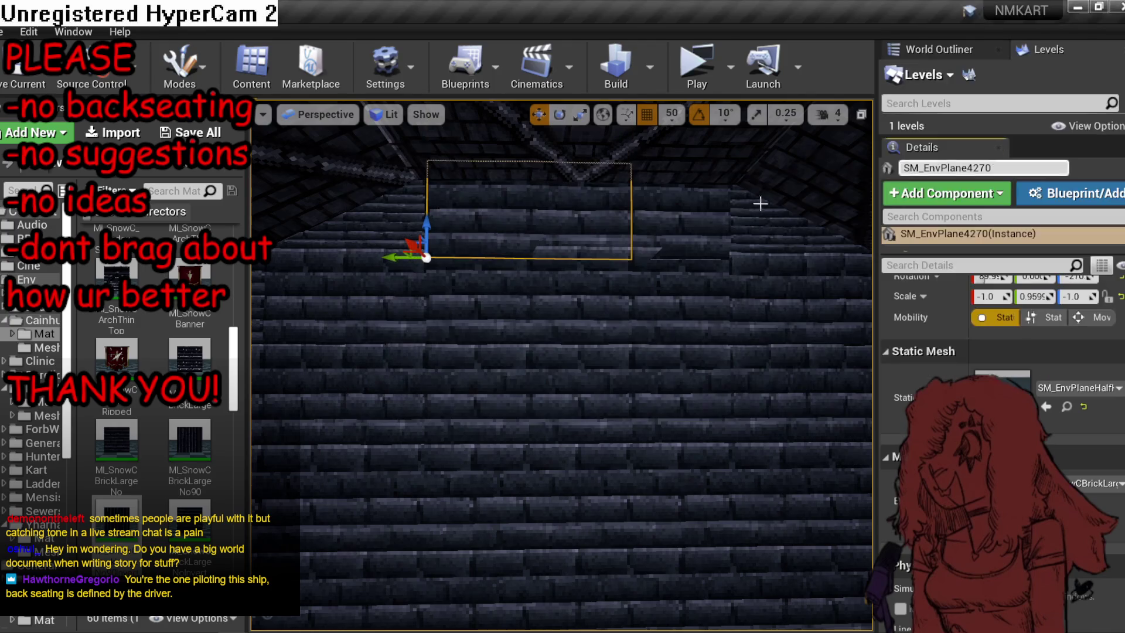
click(1086, 389)
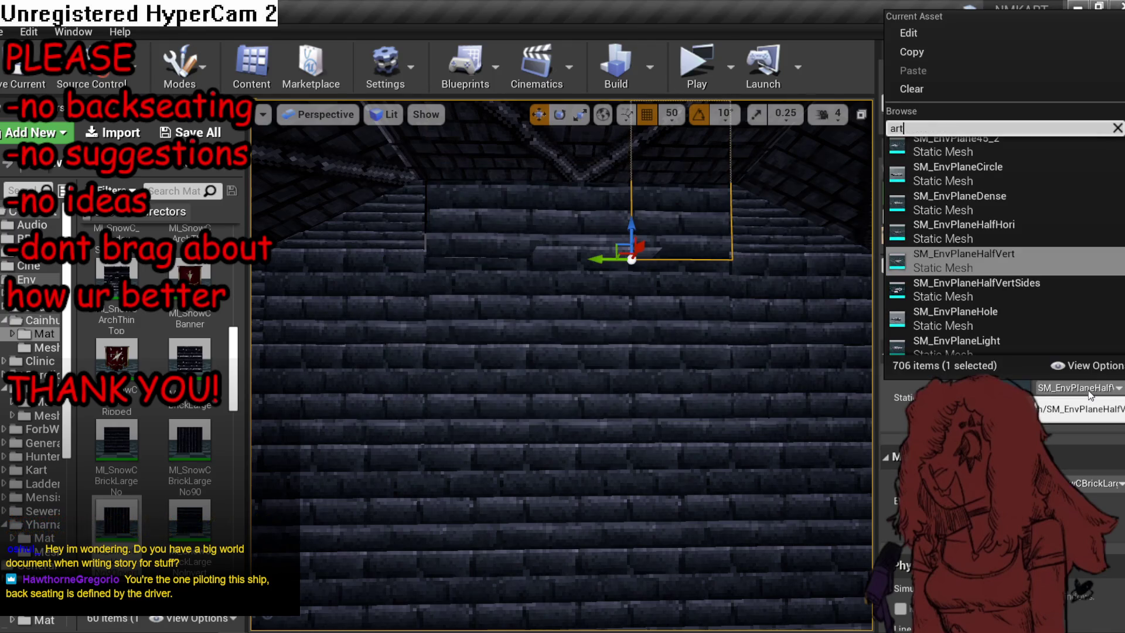
click(1009, 150)
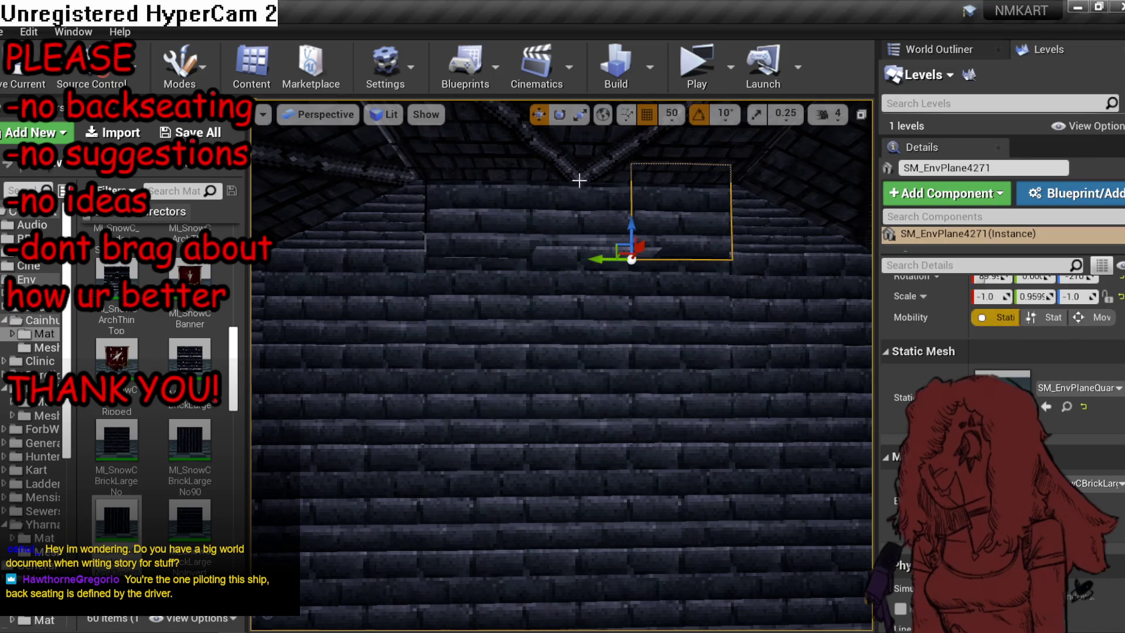
Drop the quarter plane and its neighbouring plane onto the surface below.
ctrl+click(611, 225)
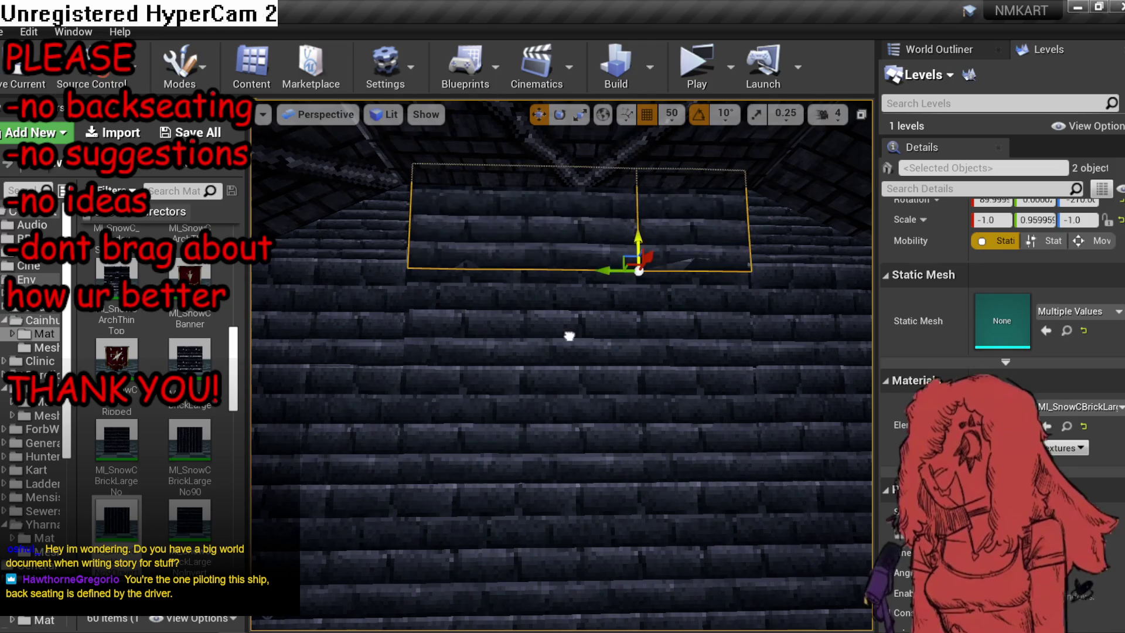
key(End)
key(e)
key(r)
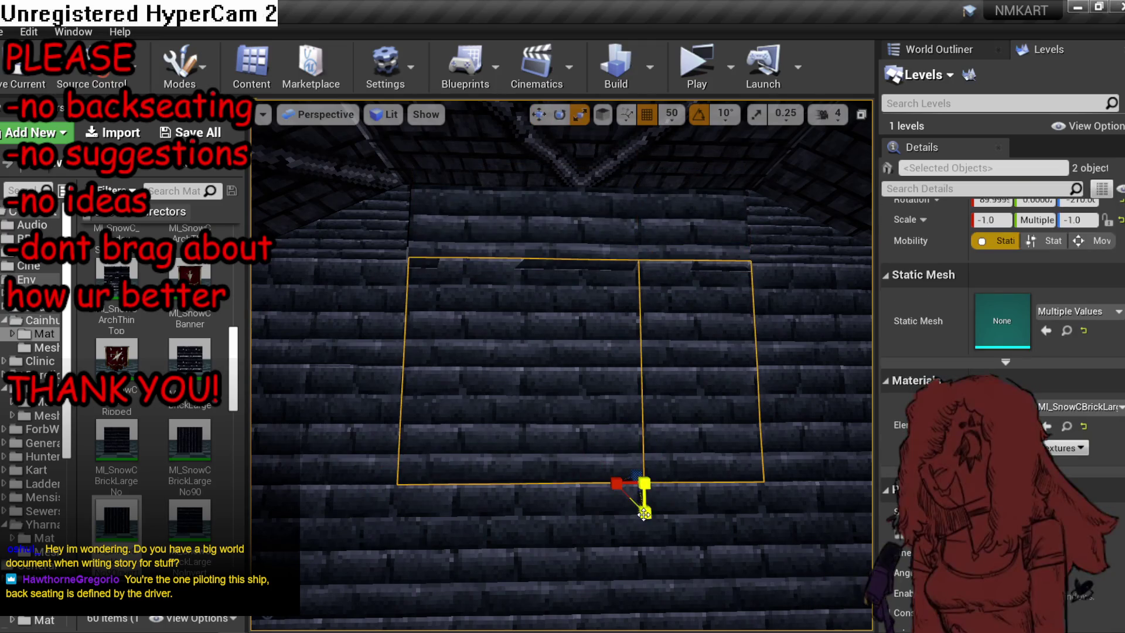
Raise the two brick wall panels slightly and shrink their Y scale to 0.75.
click(580, 557)
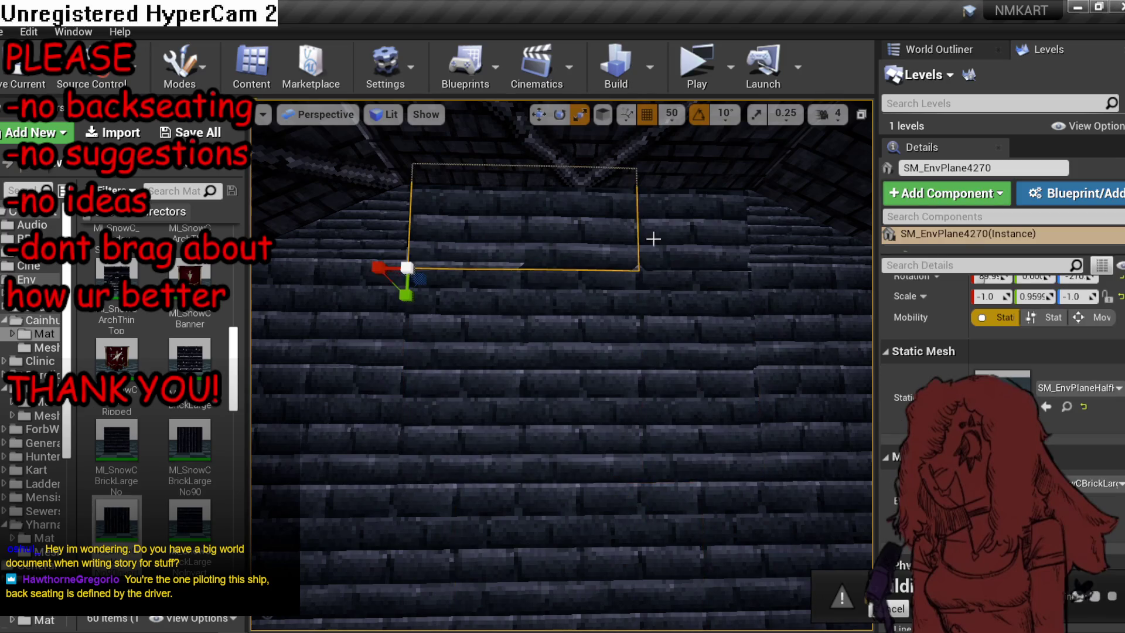
ctrl+click(669, 256)
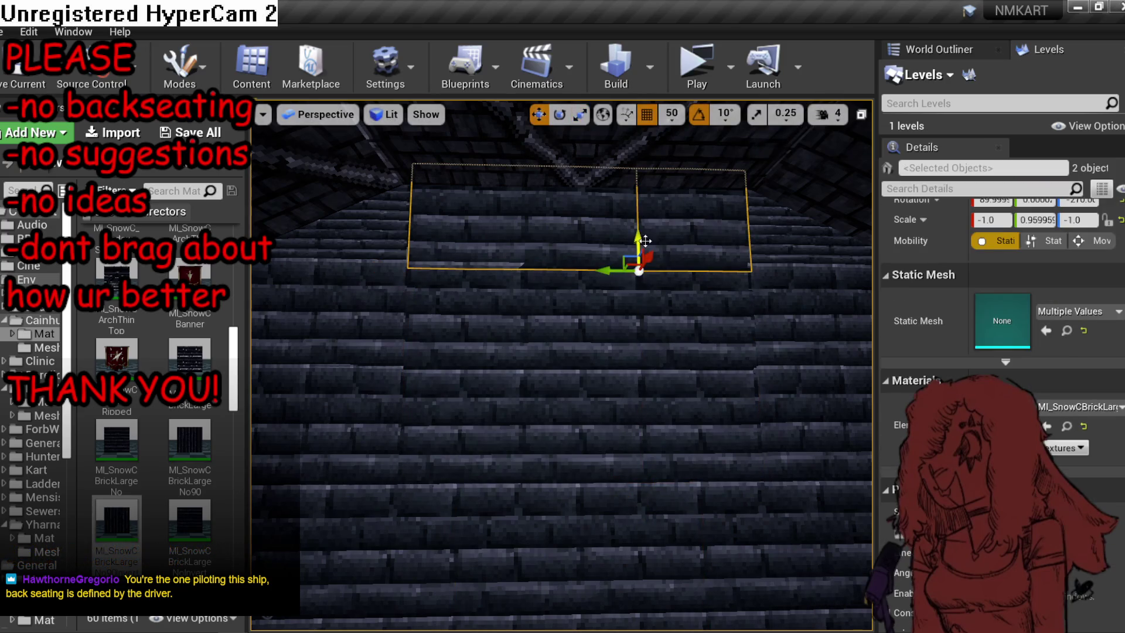
drag(637, 239, 636, 231)
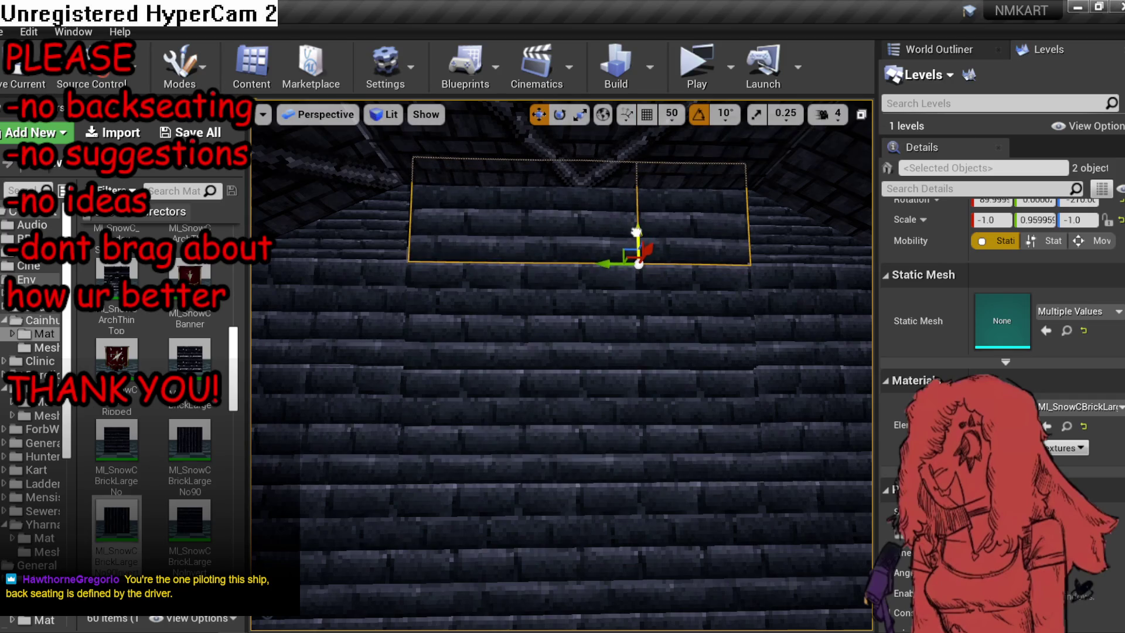
key(r)
drag(640, 289, 629, 295)
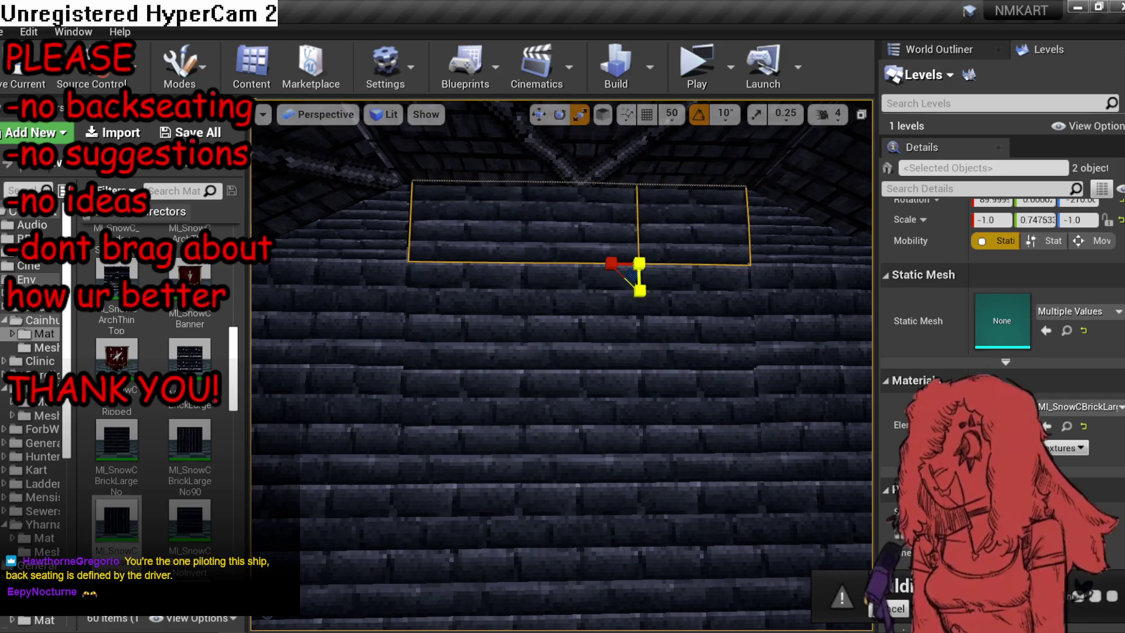
key(Escape)
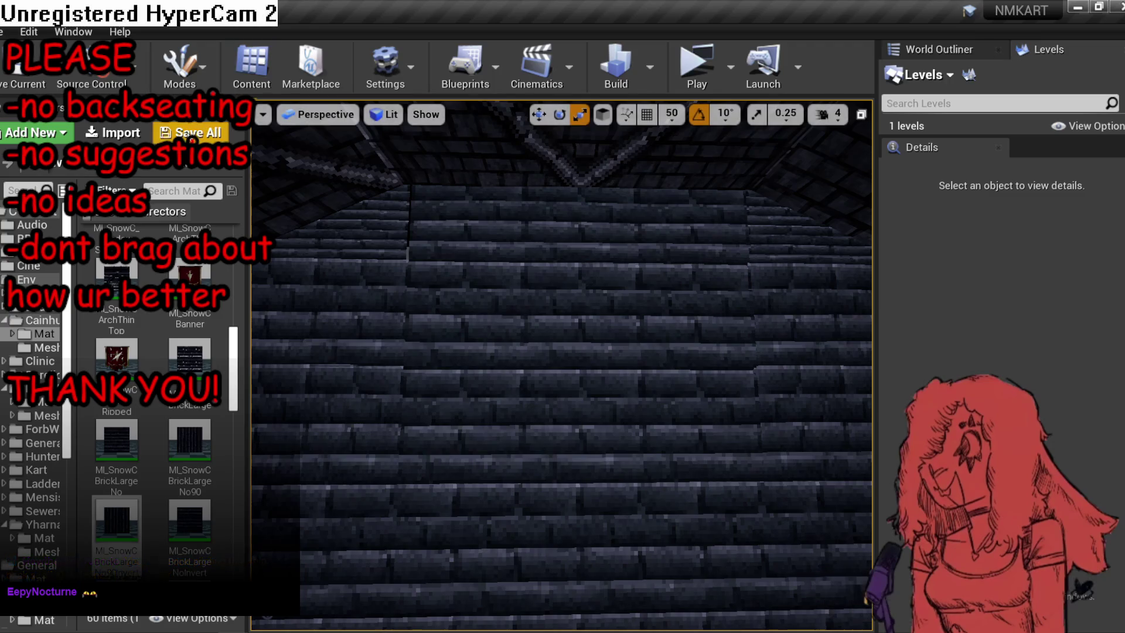
Save all changes to the MP_Kart_SnowC map.
click(191, 132)
click(655, 427)
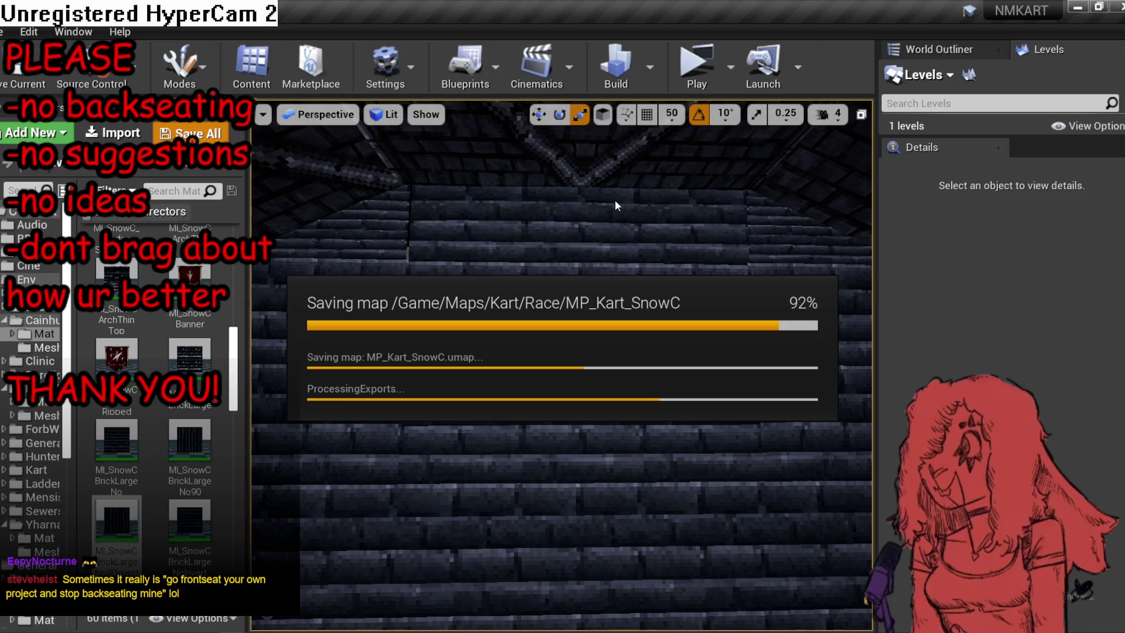
drag(680, 250, 680, 251)
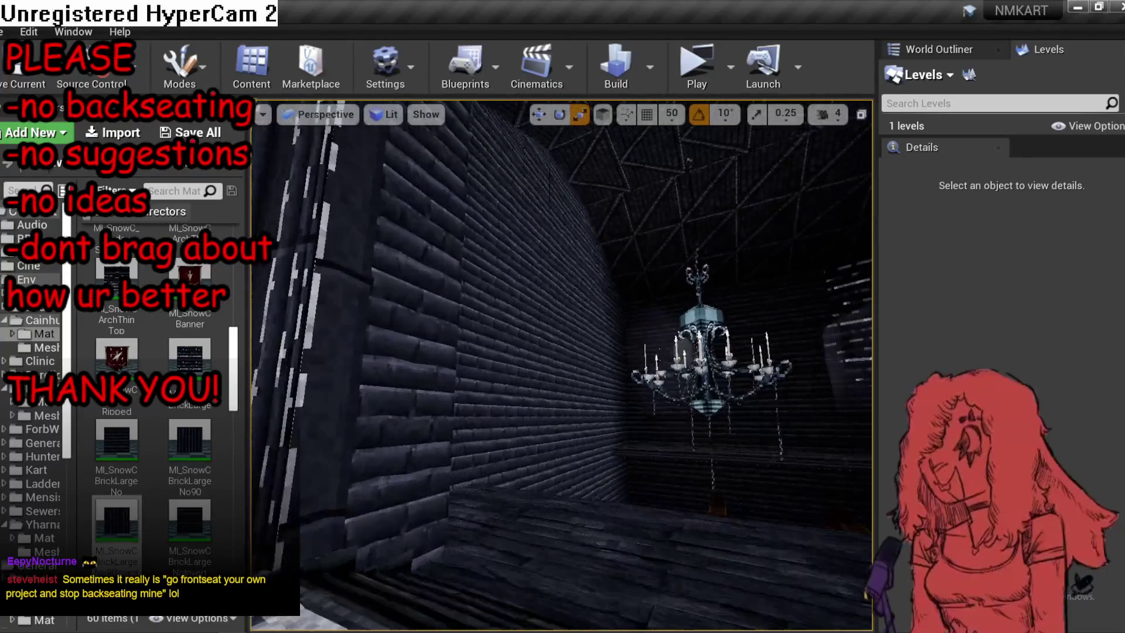
drag(662, 290, 662, 291)
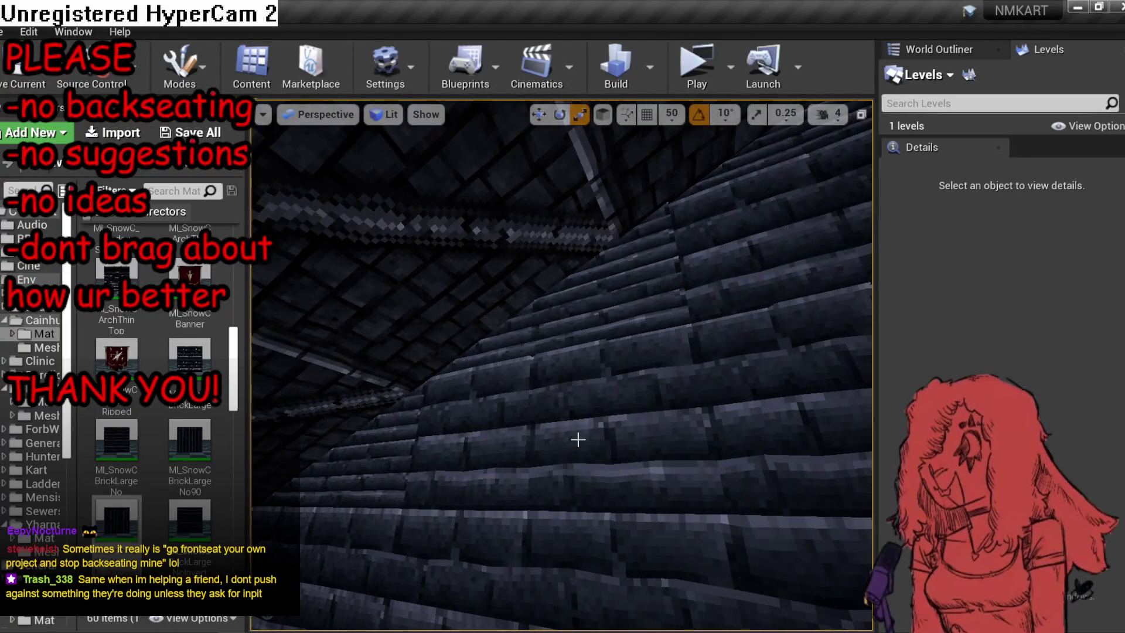
drag(578, 439, 578, 439)
drag(588, 302, 588, 302)
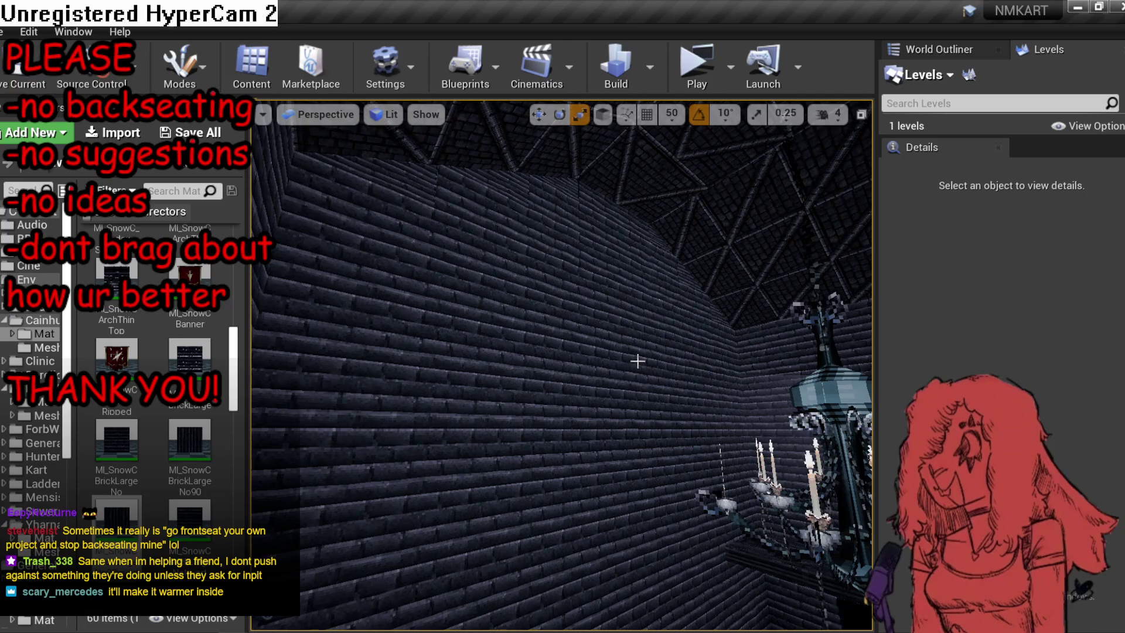
drag(589, 303, 588, 302)
Move both red sword banners up beside the chandelier in the carpeted room.
click(653, 350)
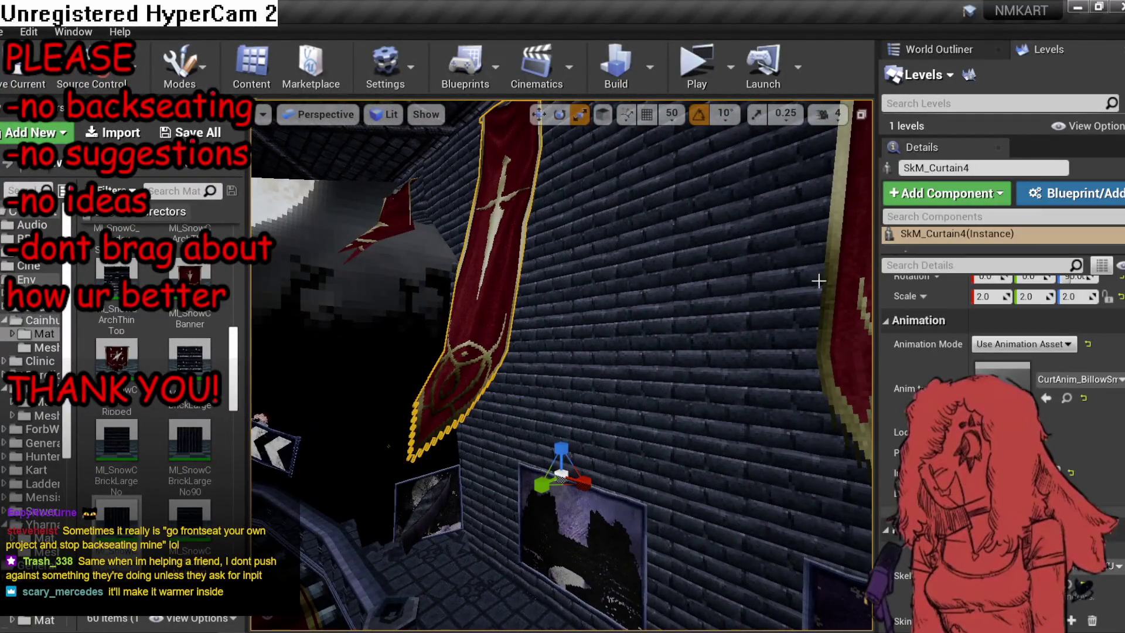
drag(652, 349, 652, 350)
drag(607, 300, 607, 300)
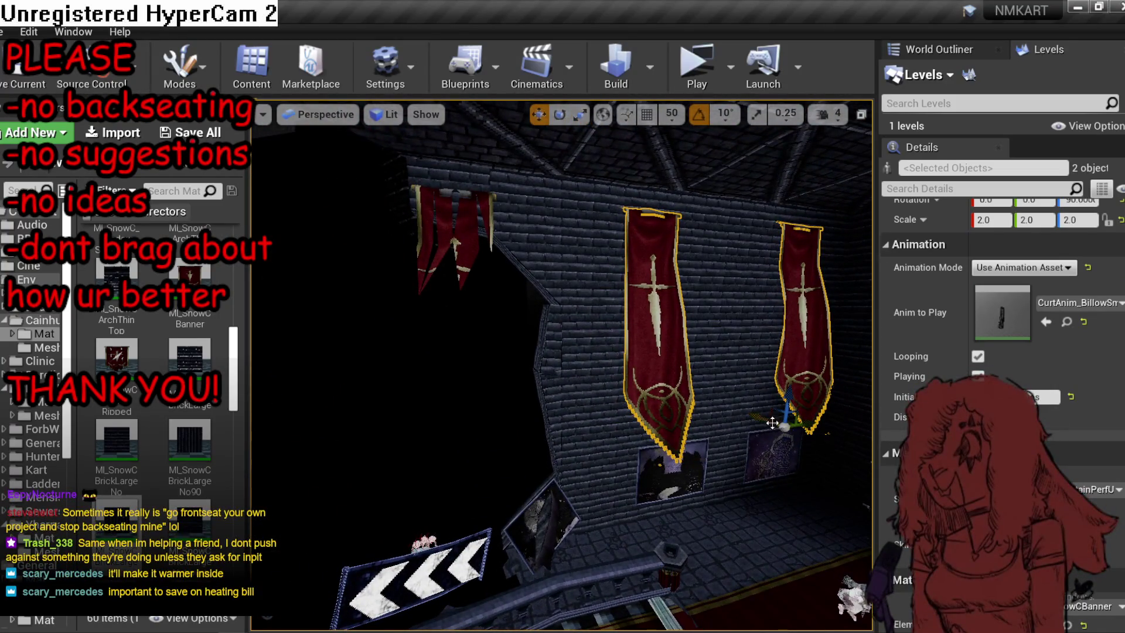
drag(607, 300, 607, 300)
drag(442, 356, 442, 356)
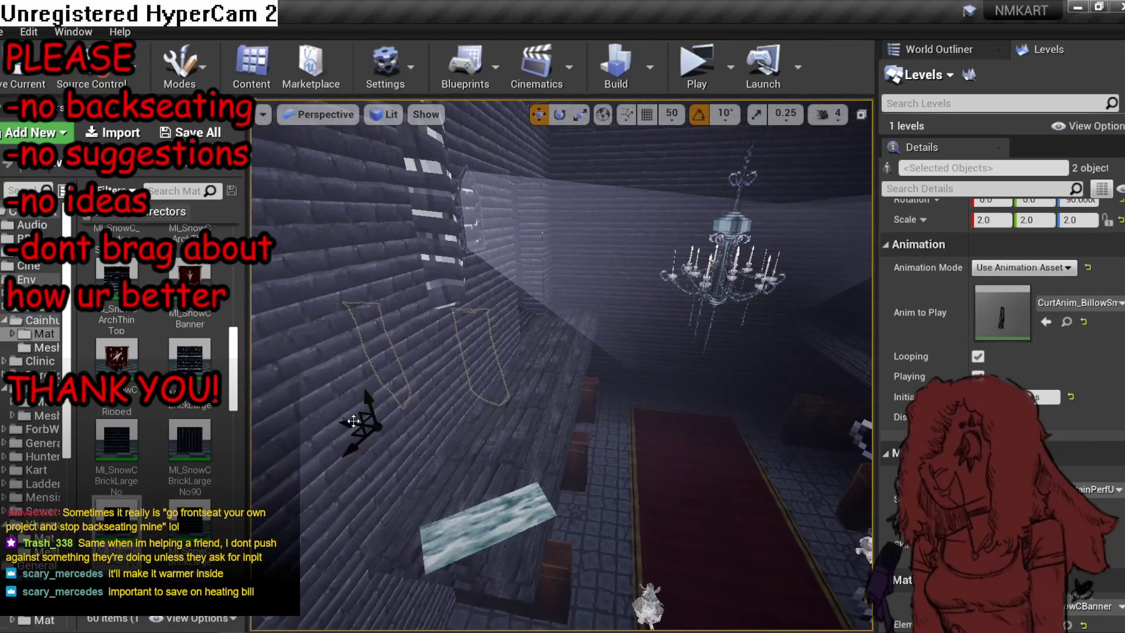
mouse_move(353, 421)
mouse_down()
mouse_move(510, 446)
mouse_move(613, 348)
mouse_up()
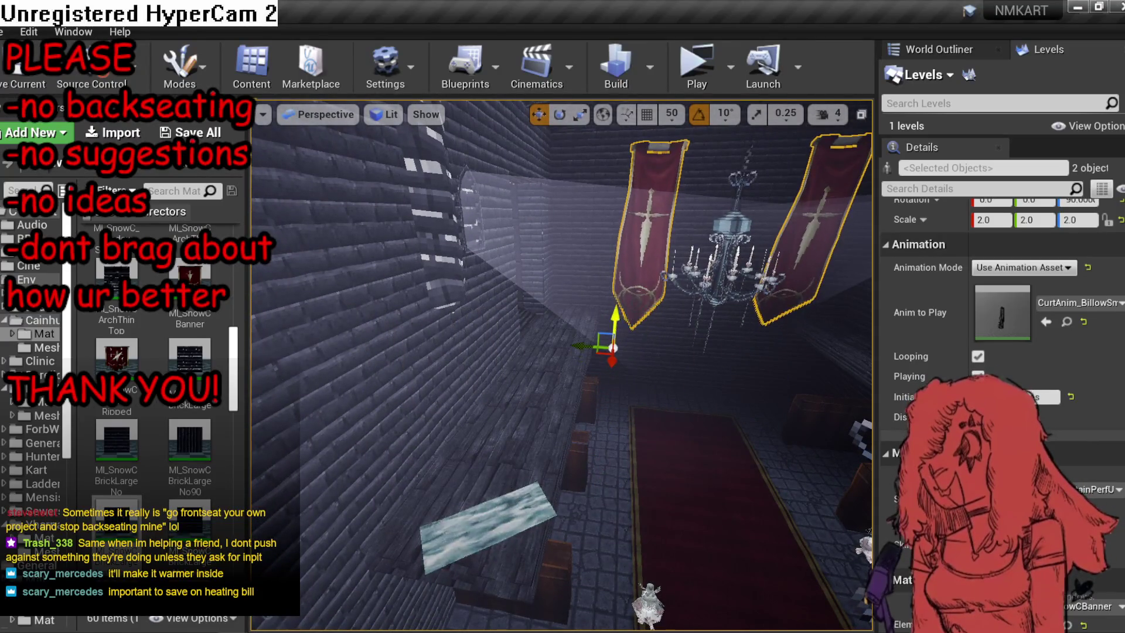
key(f)
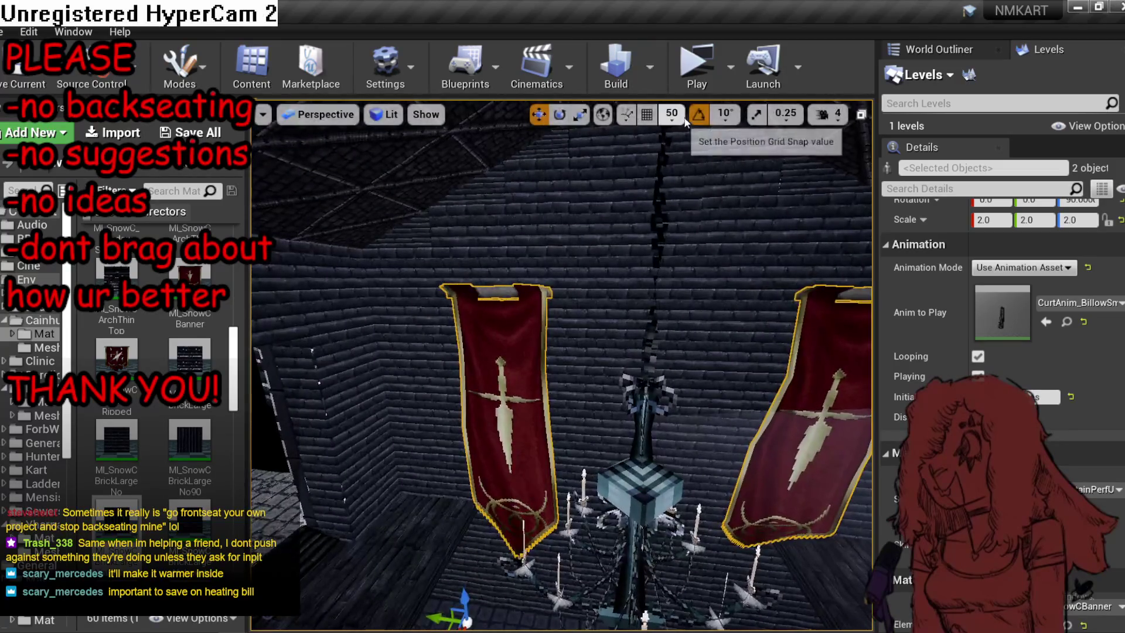
Rotate the banners around the vertical axis so they hang side by side by the chandelier.
drag(553, 416, 553, 416)
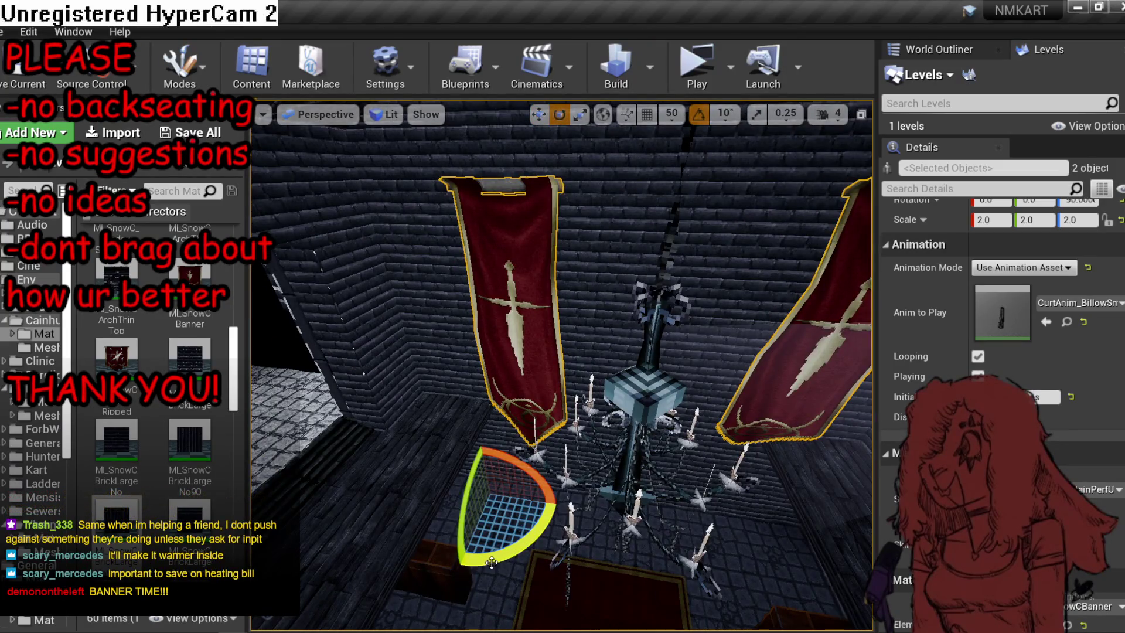
drag(491, 562, 506, 546)
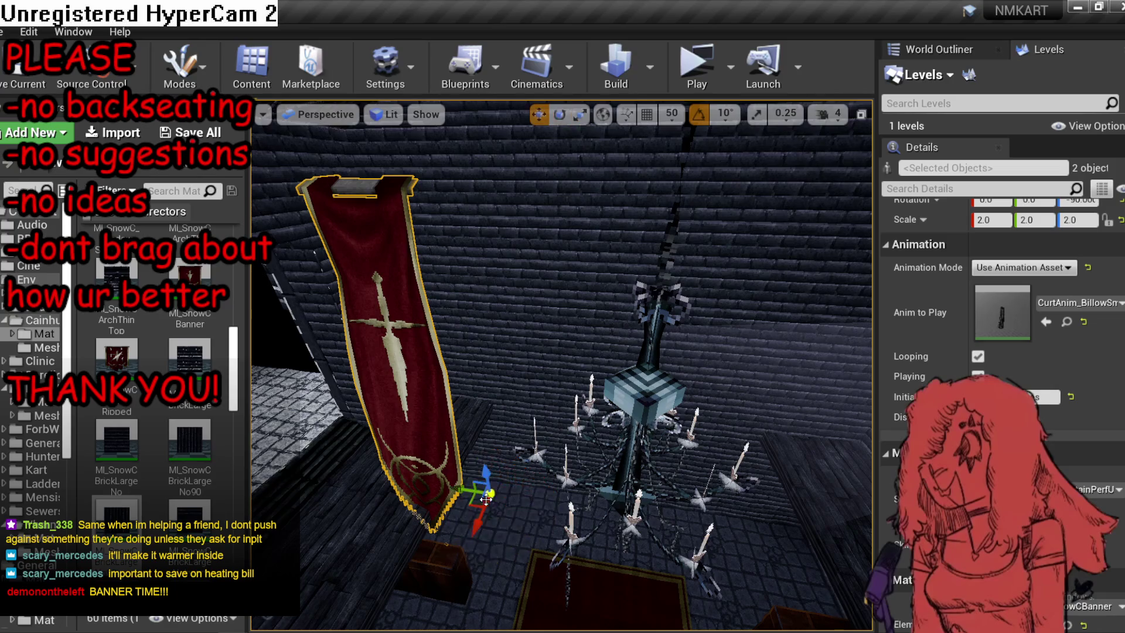
mouse_move(485, 499)
mouse_down()
mouse_move(731, 469)
mouse_move(727, 459)
mouse_up()
drag(448, 331, 449, 332)
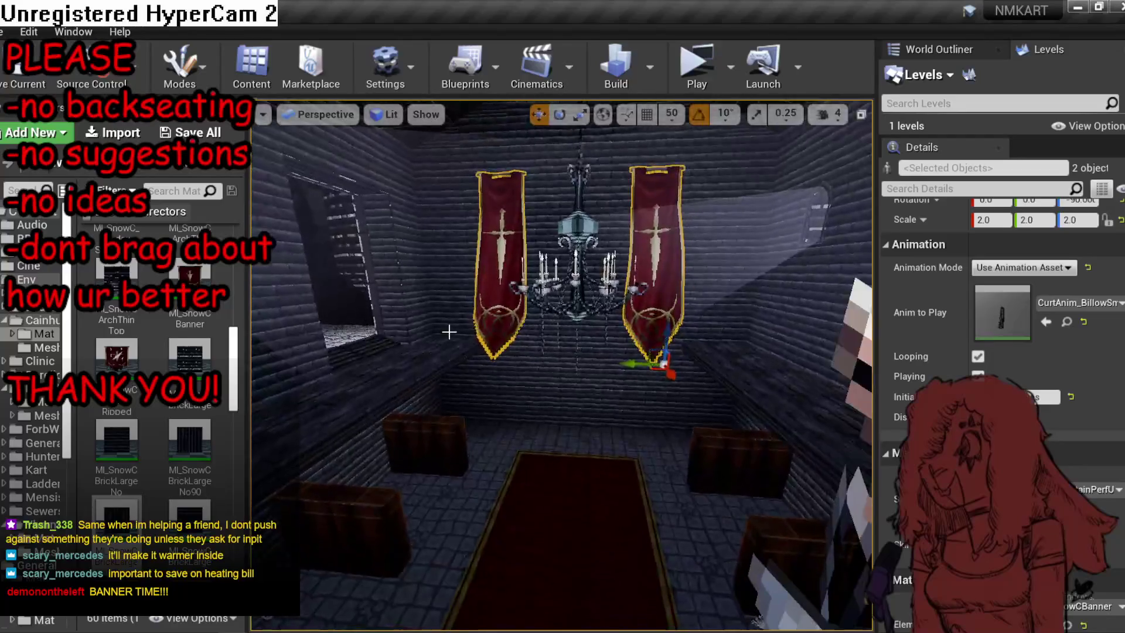
click(491, 292)
Shift the right banner SkM_Curtain7 toward the chandelier.
click(663, 197)
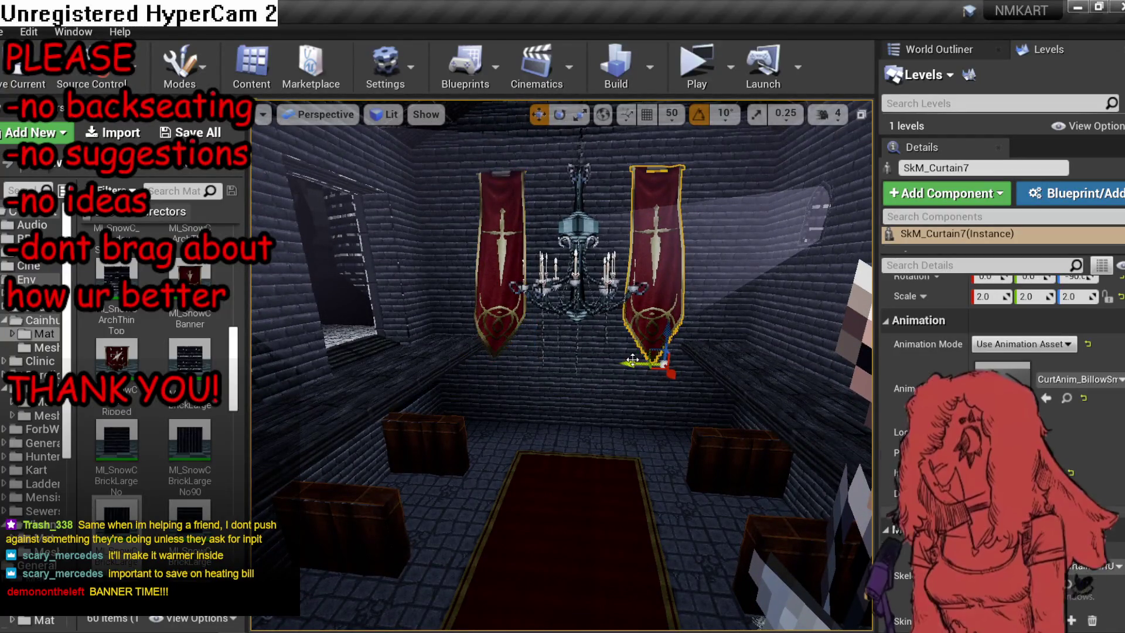
mouse_move(645, 364)
mouse_down()
mouse_move(583, 368)
mouse_move(562, 252)
mouse_up()
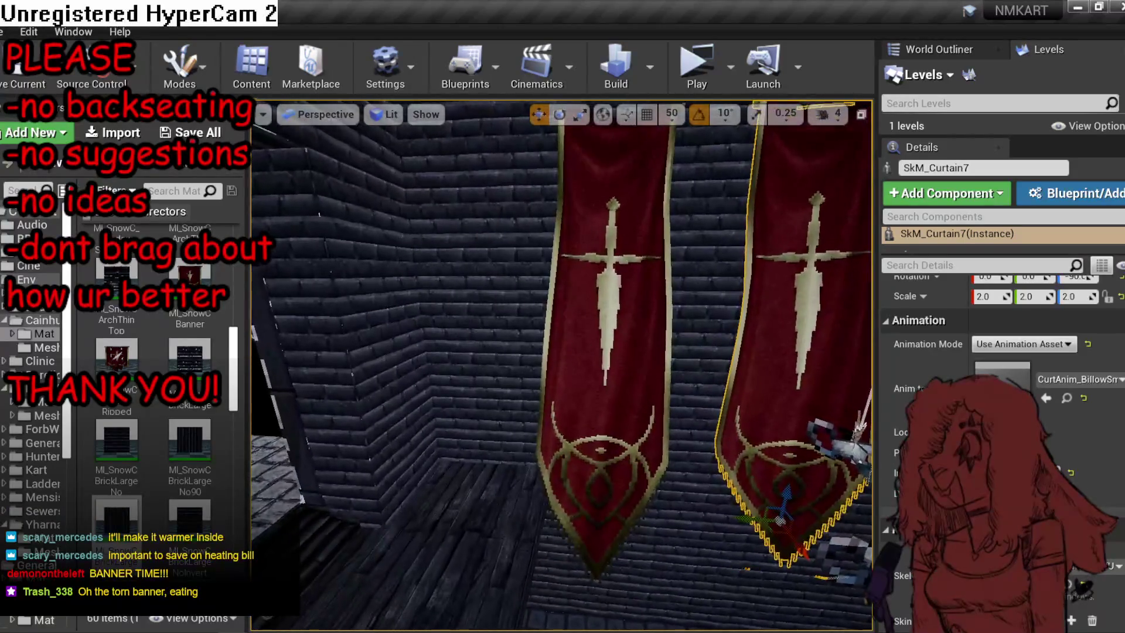
click(1067, 398)
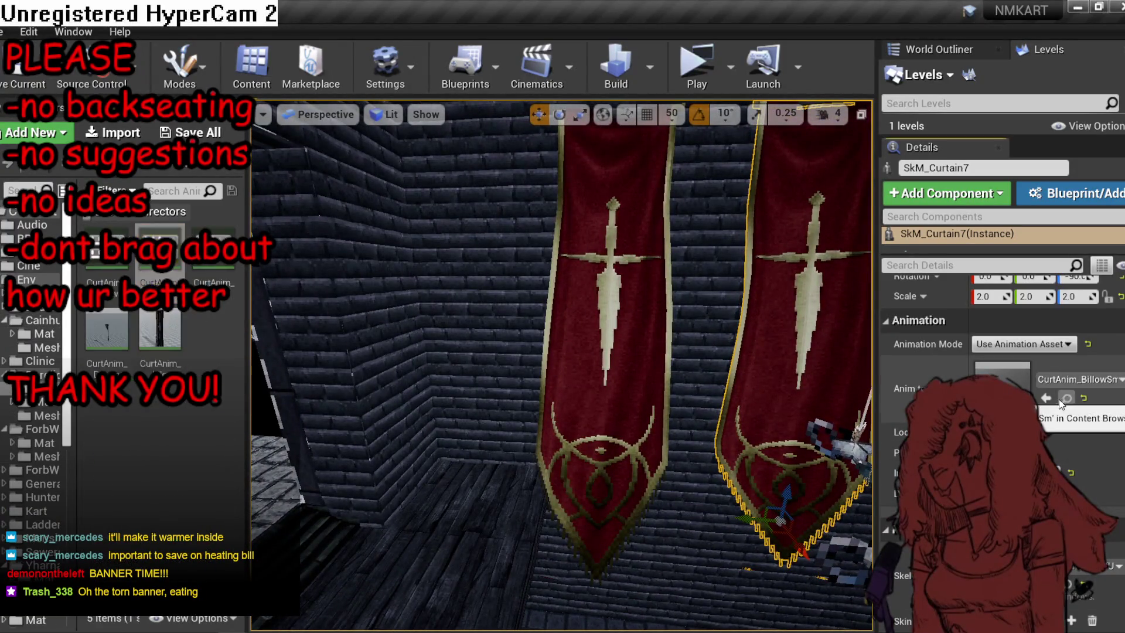
Assign CurtAnim_Closed as the banner's Anim to Play, then start Simulate with Alt+S.
drag(107, 328, 208, 326)
key(Escape)
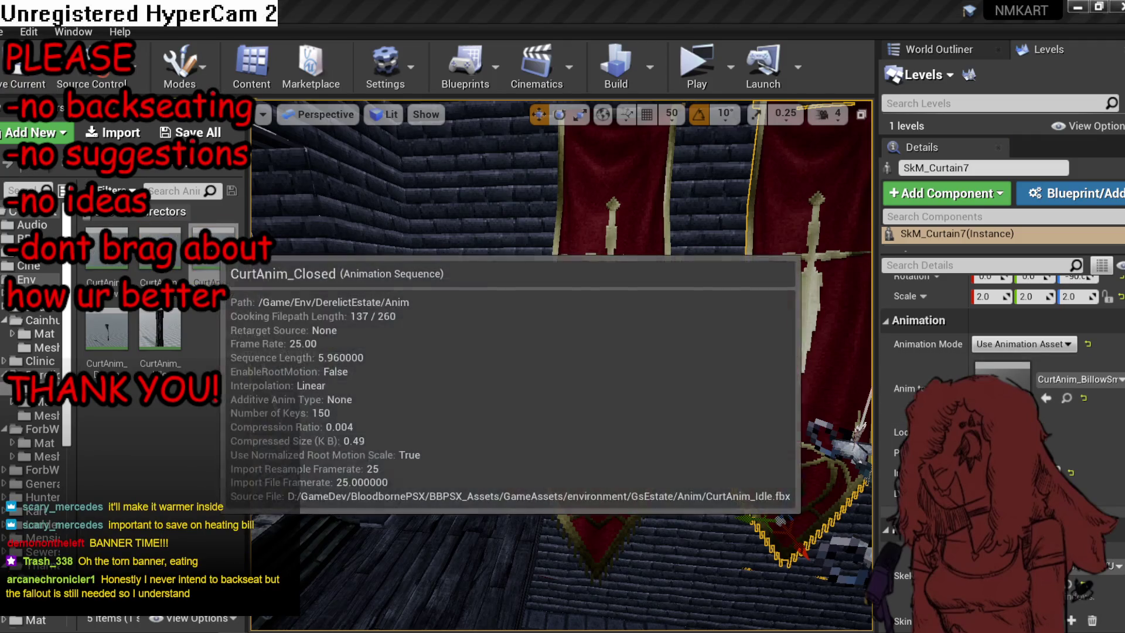
drag(212, 249, 1043, 437)
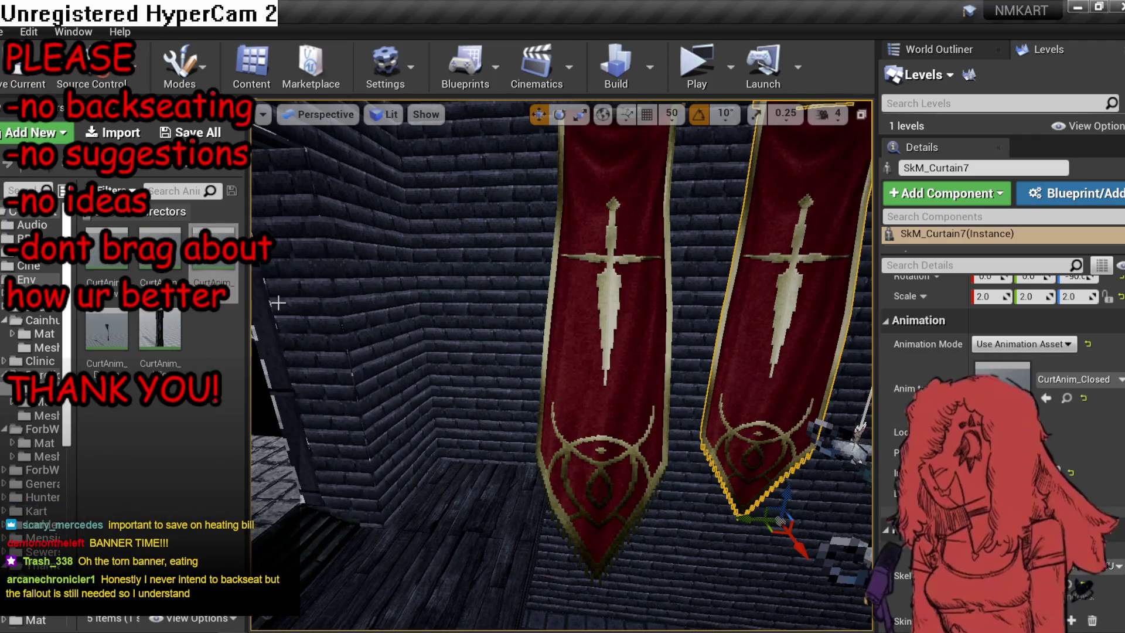
drag(563, 329, 562, 386)
scroll(560, 366, down, 3)
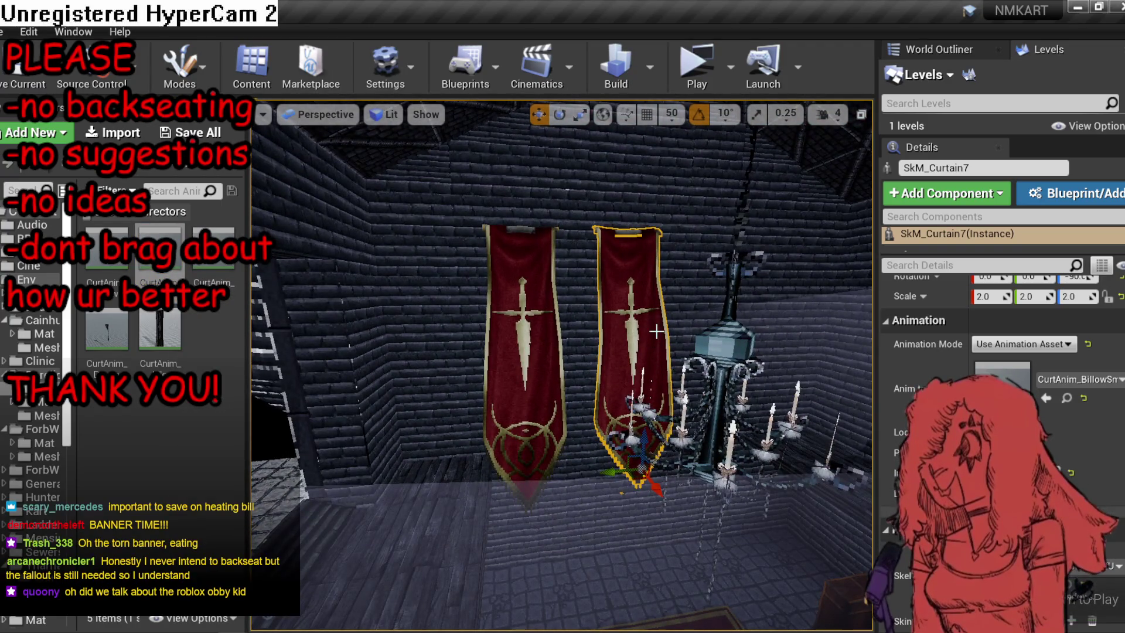
key(alt+s)
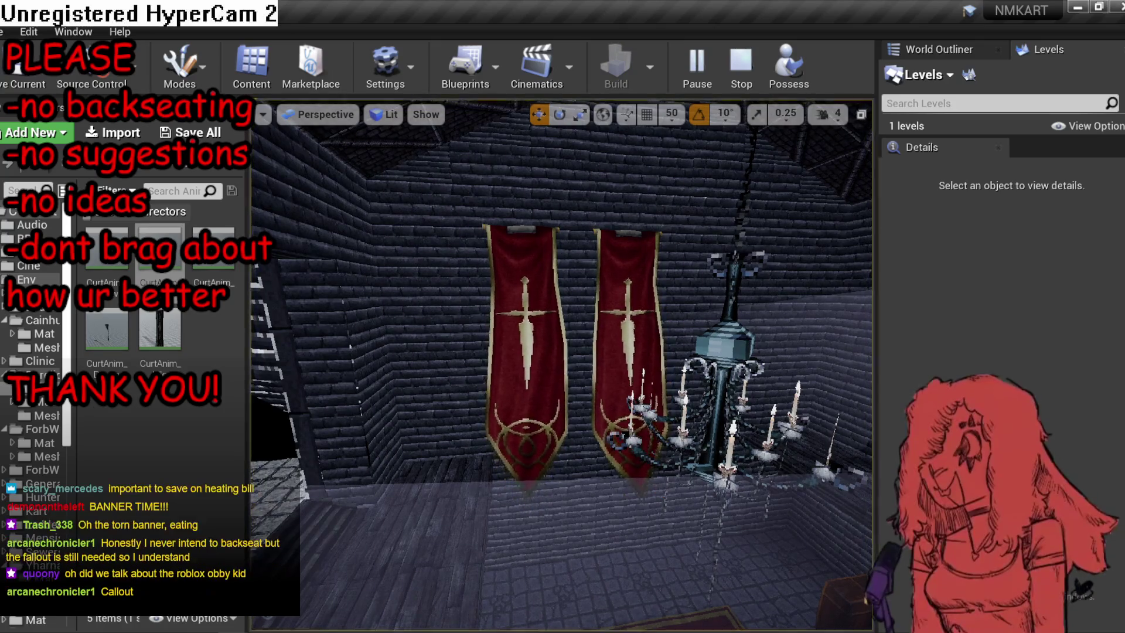
Look around the banners and chandelier, stop Simulate, and close the Blueprint runtime error log.
drag(656, 331, 443, 354)
drag(560, 350, 654, 300)
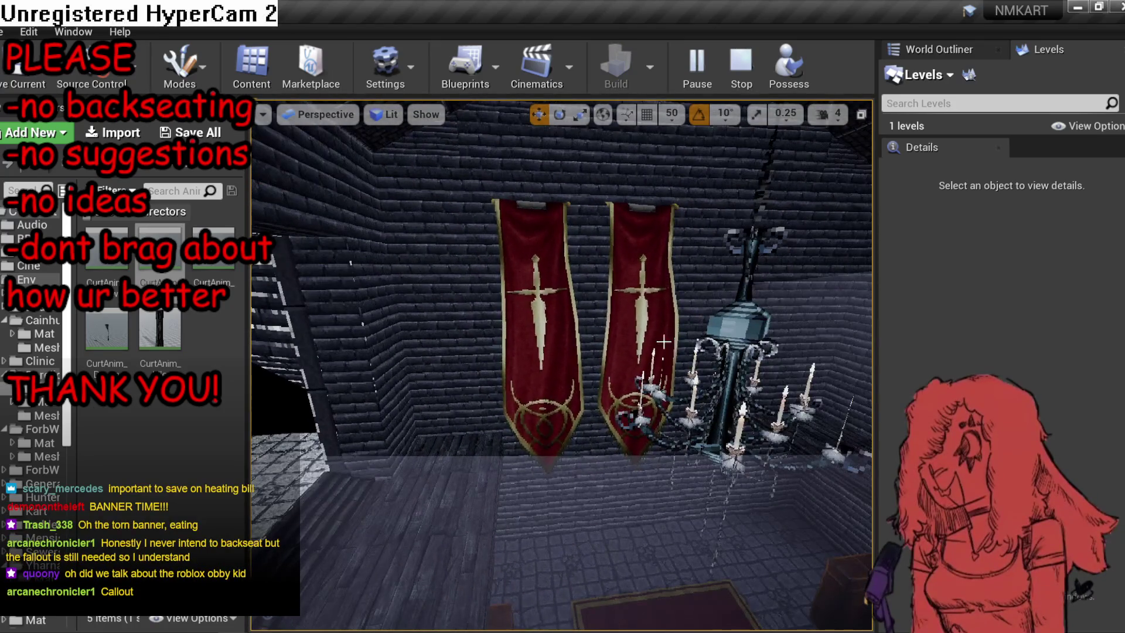
drag(663, 342, 785, 331)
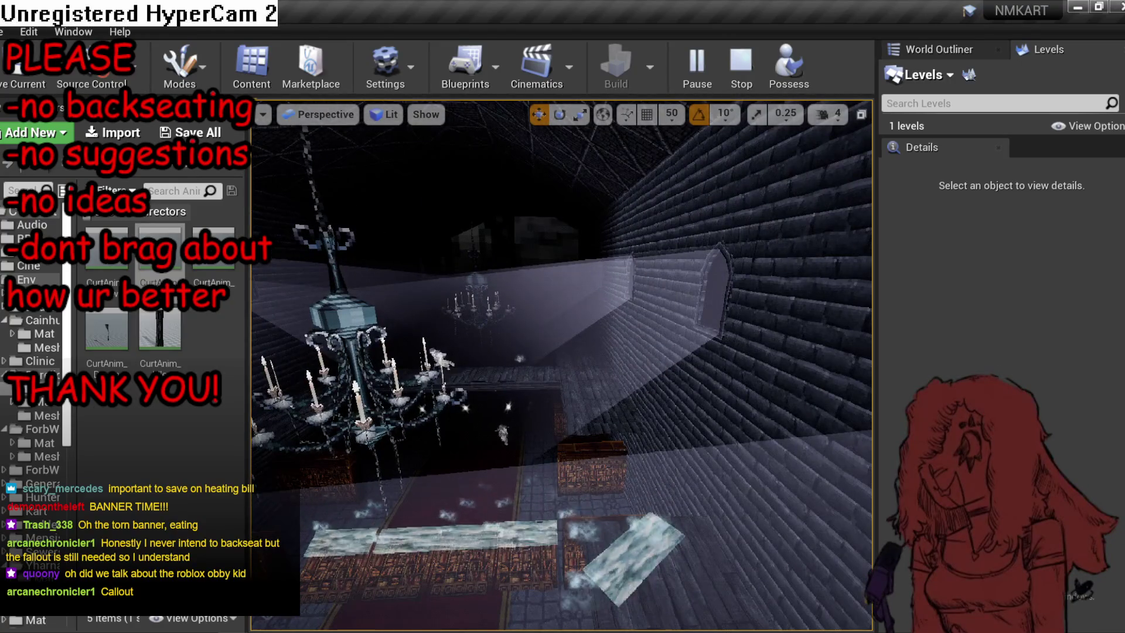
key(Escape)
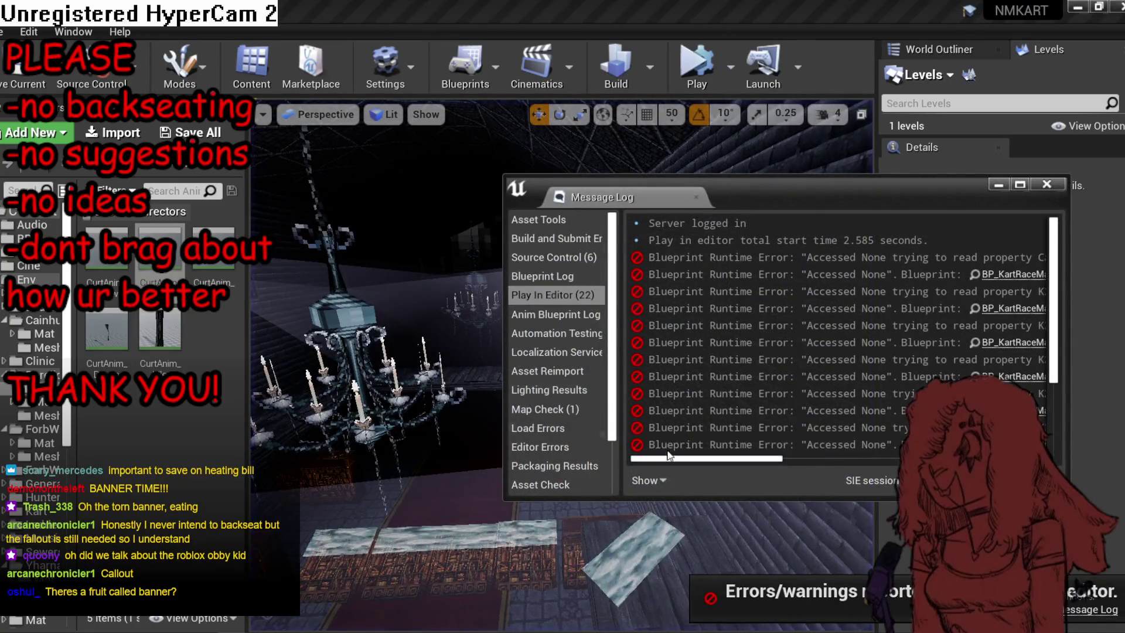
click(1054, 185)
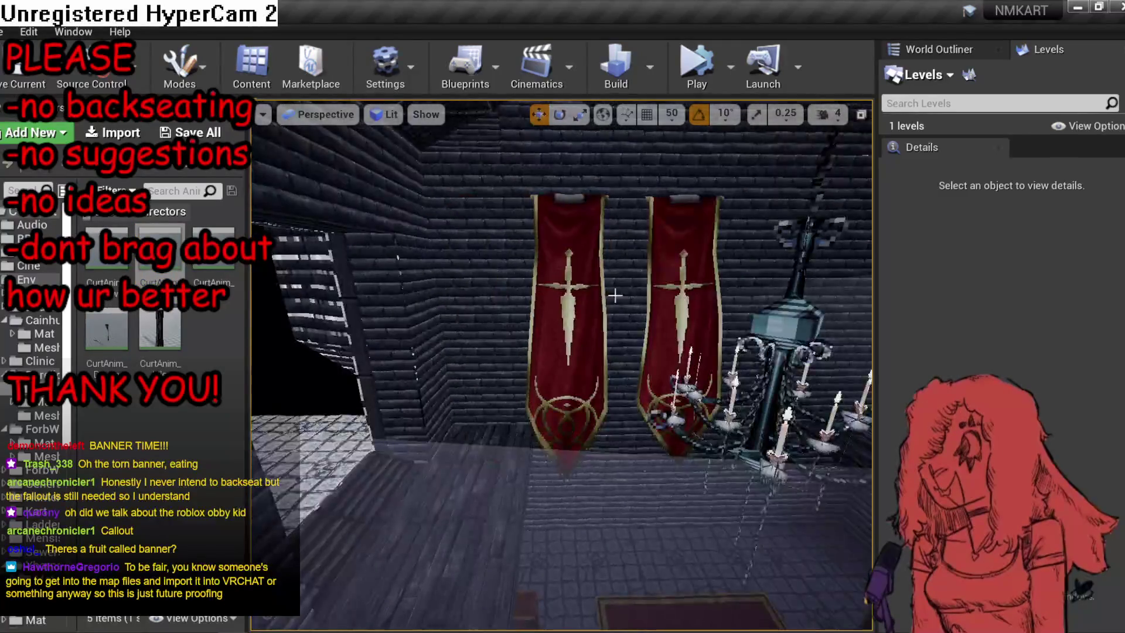
Frame the right banner, try a locked uniform scale of 3, then undo it.
click(531, 329)
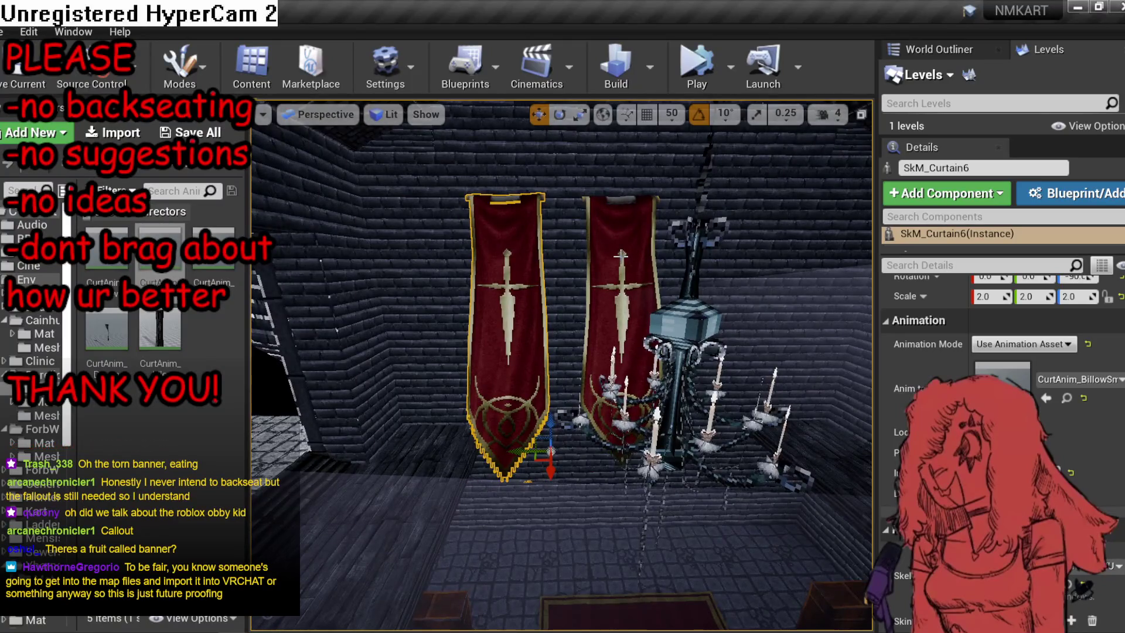
click(621, 255)
key(f)
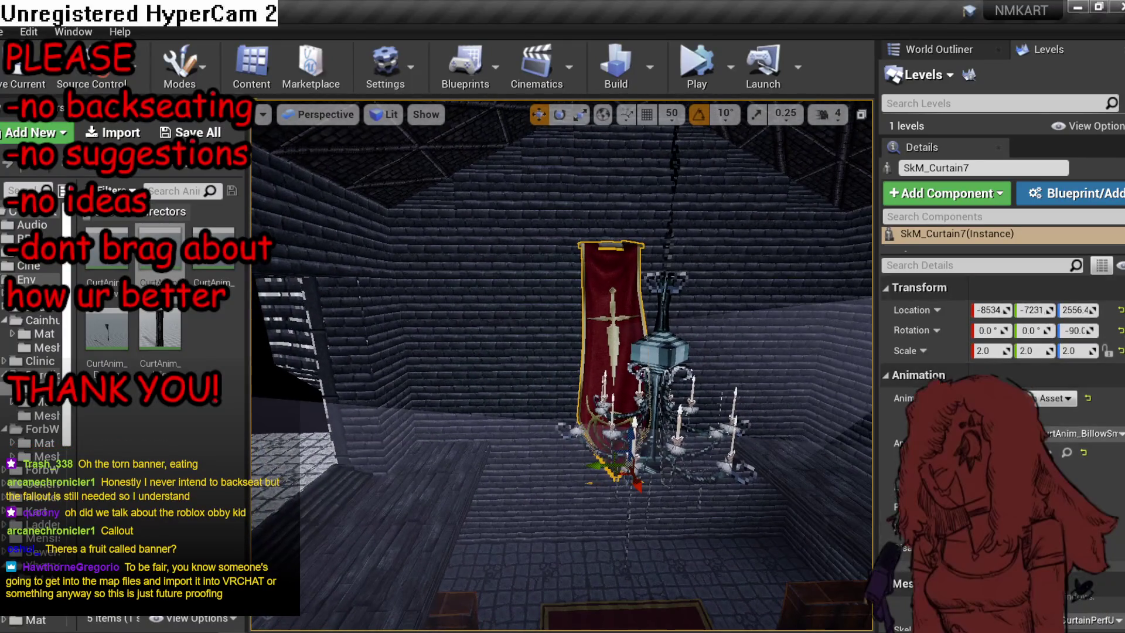
drag(786, 469, 628, 422)
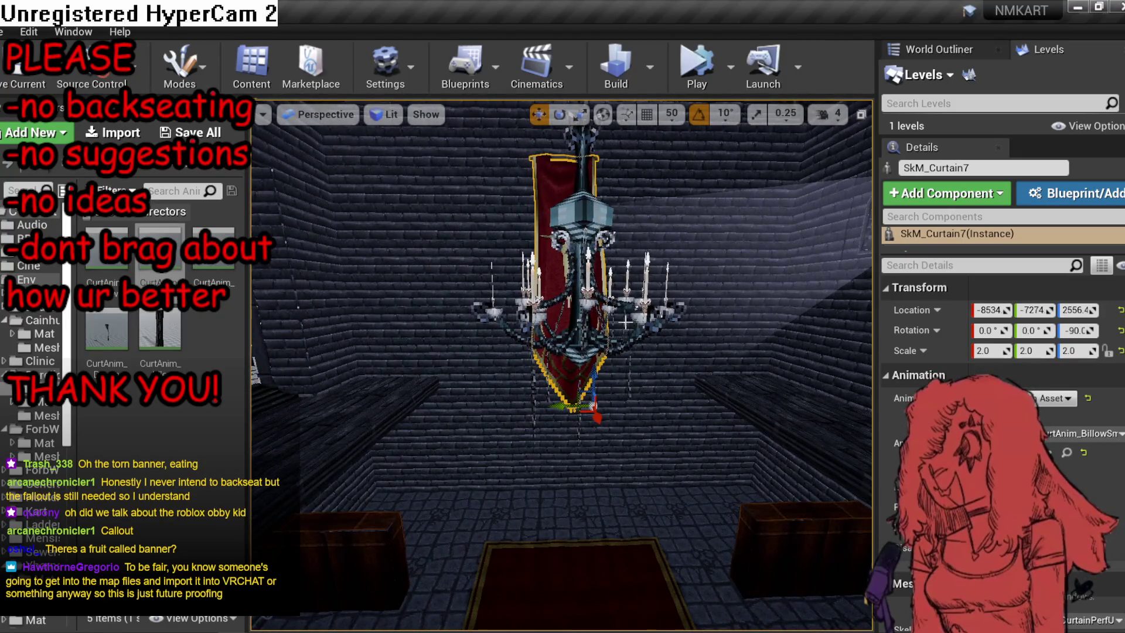
click(1107, 351)
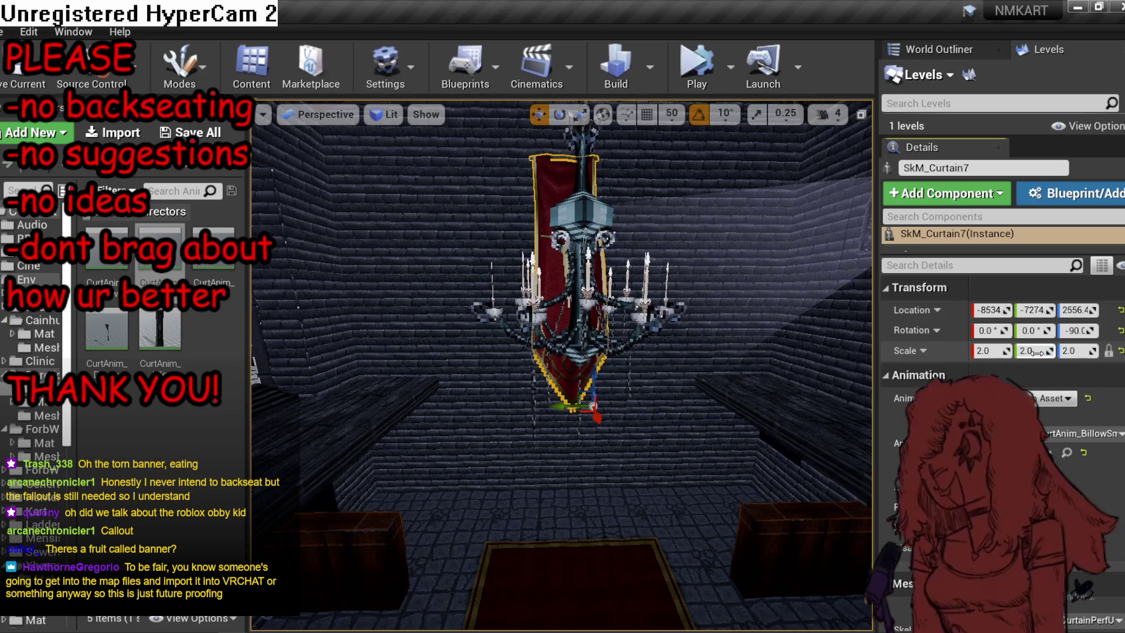
click(1026, 350)
text(3)
key(Return)
drag(597, 417, 596, 418)
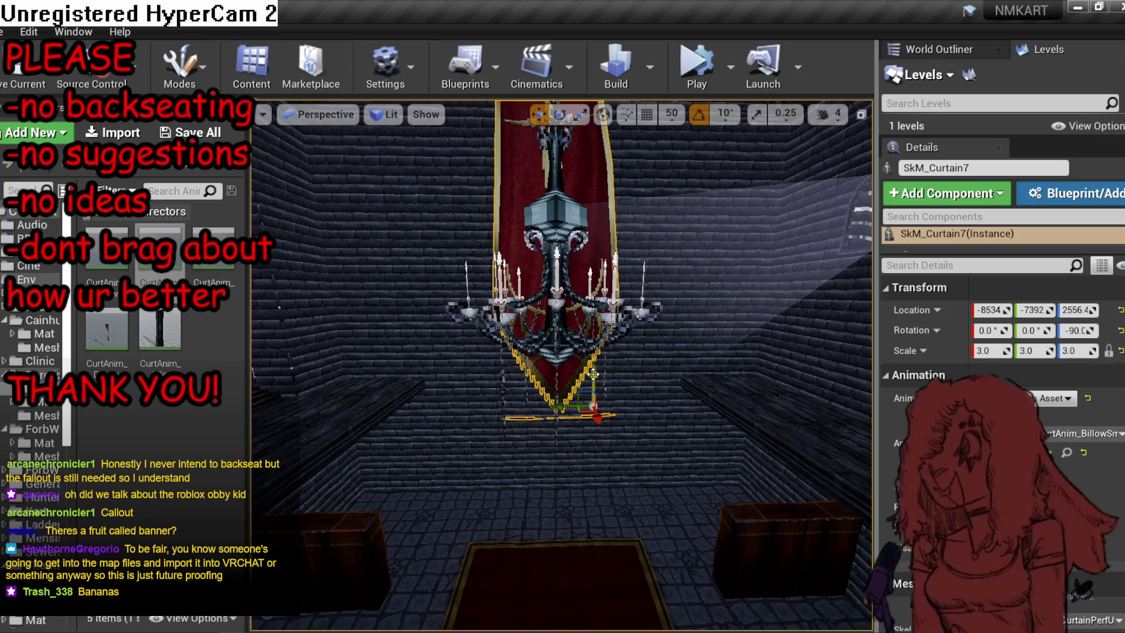
key(ctrl+z)
key(ctrl+z)
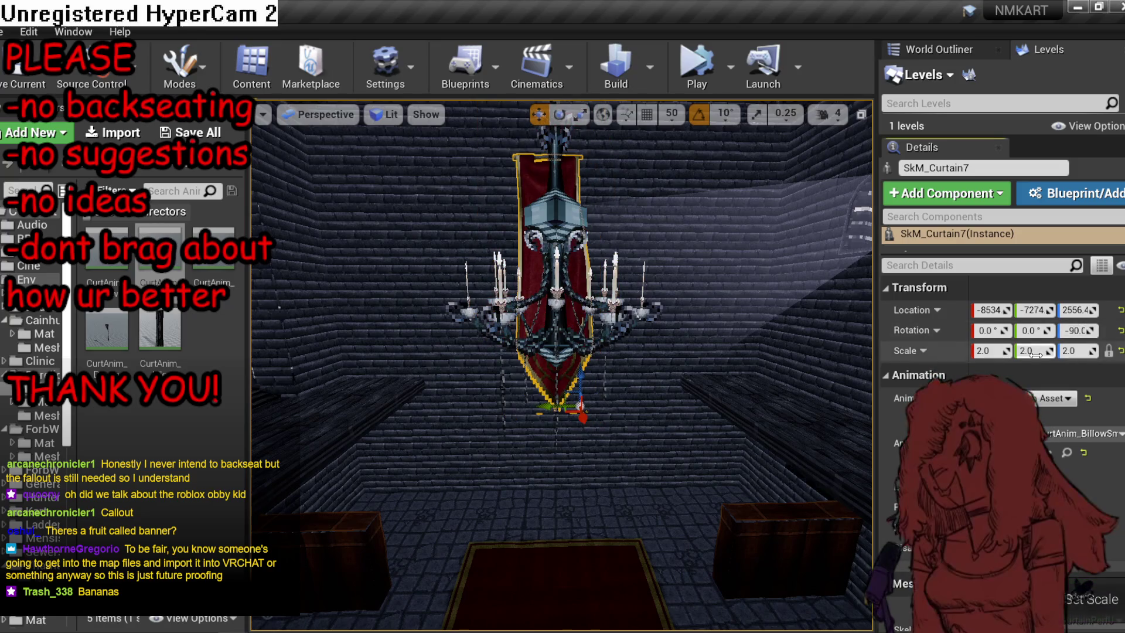
Set the banner's scale to 2.5, lower it down the wall, and save the map.
click(1036, 352)
text(2.5)
mouse_move(571, 403)
mouse_down()
mouse_move(571, 474)
mouse_move(574, 334)
mouse_up()
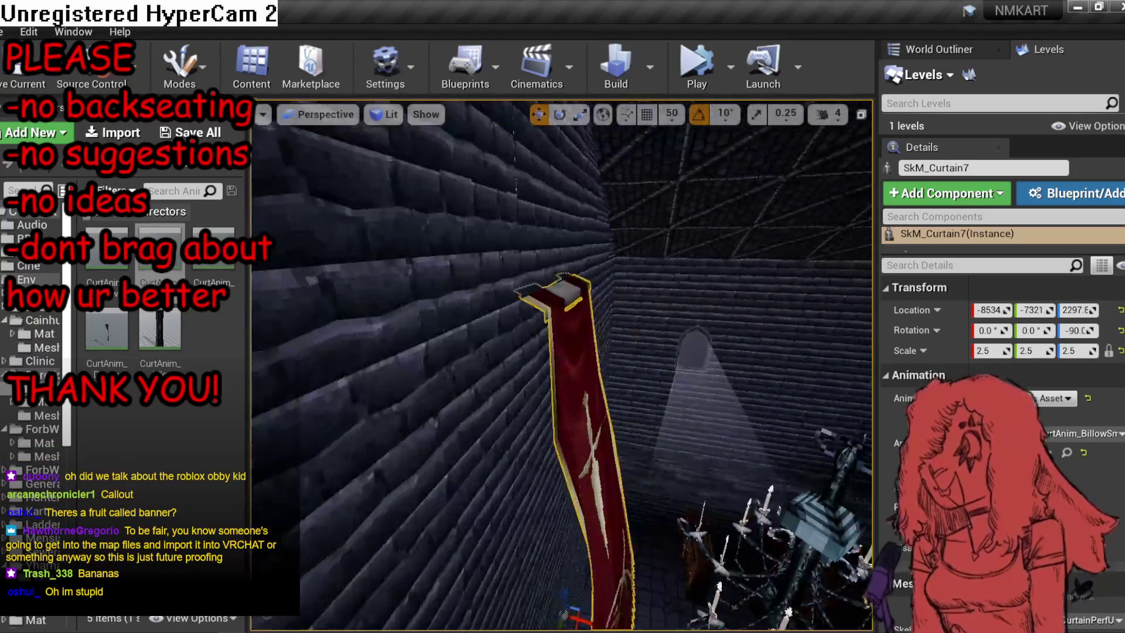
key(Escape)
mouse_move(648, 344)
mouse_down()
mouse_move(648, 375)
mouse_move(677, 353)
mouse_up()
key(ctrl+s)
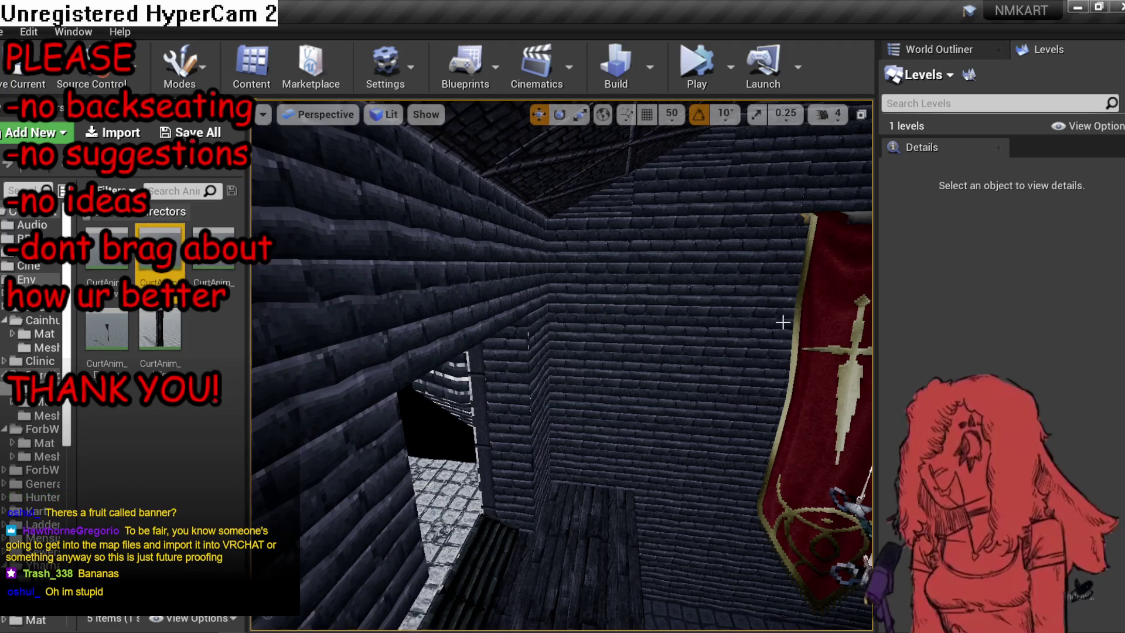
Place a 2.0-scale banner copy SkM_Curtain8 beside it, raised to height 2691.
click(807, 322)
key(f)
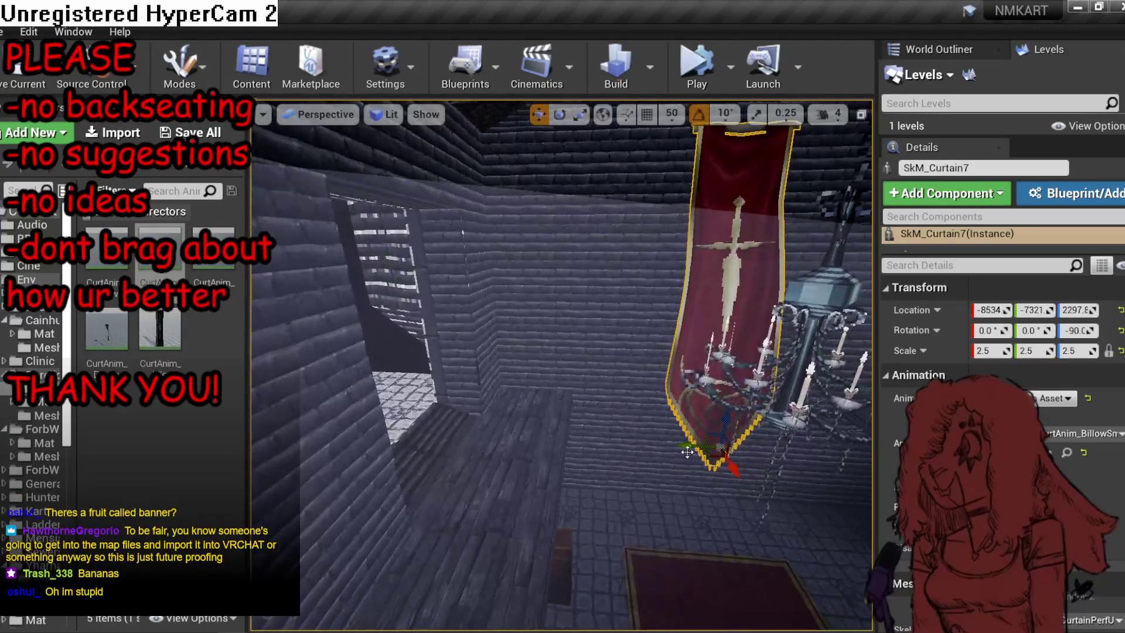
drag(562, 447, 566, 447)
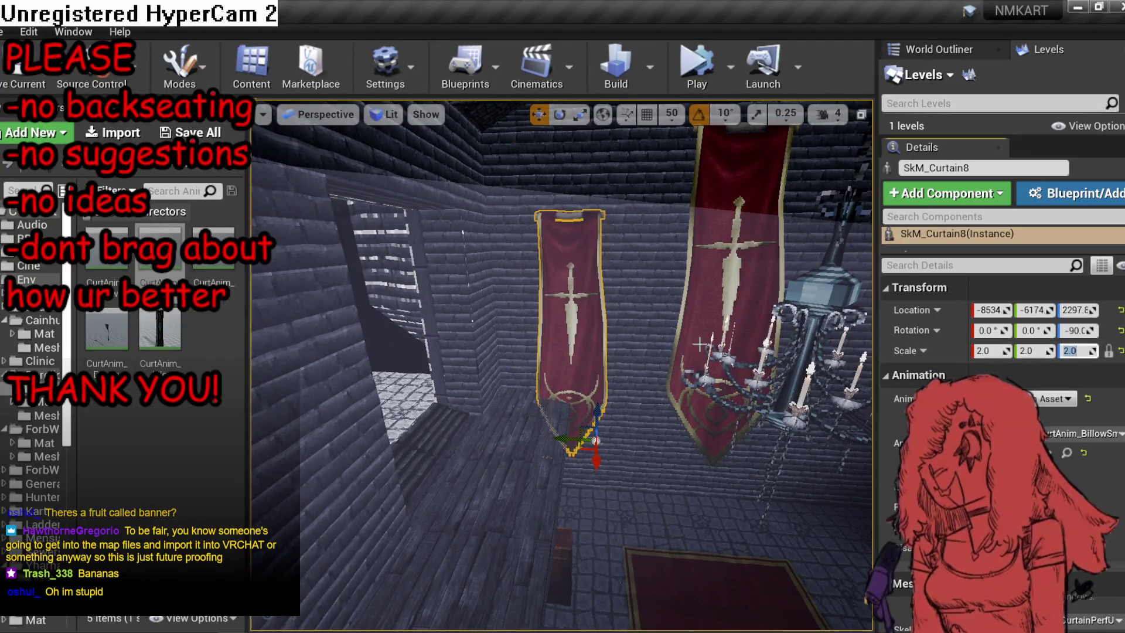
drag(698, 344, 648, 341)
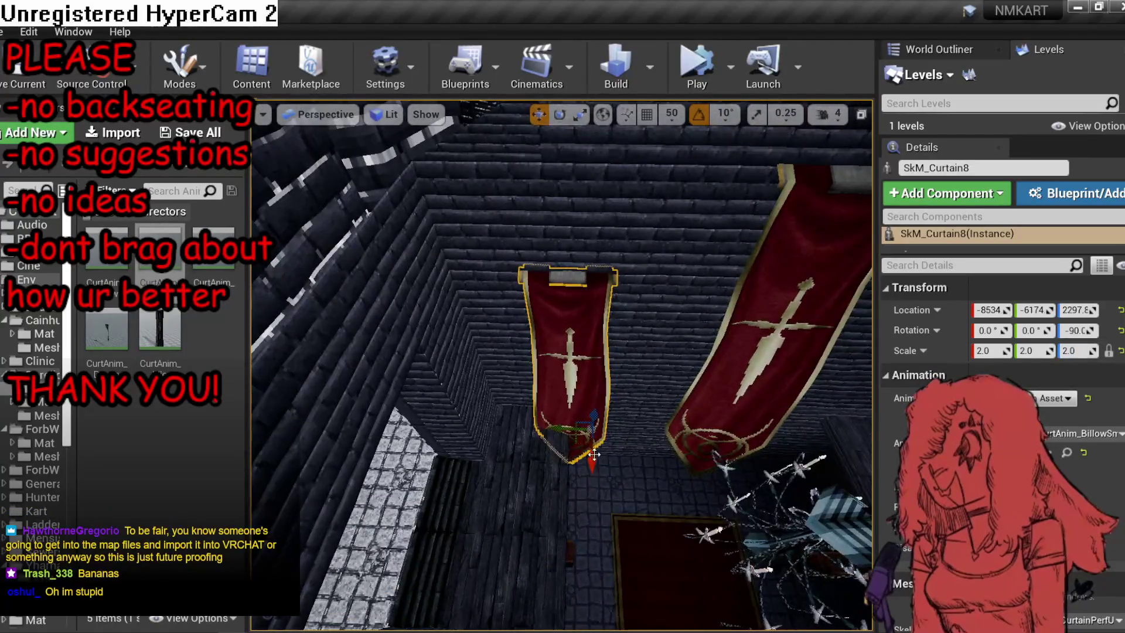
mouse_move(594, 454)
mouse_down()
mouse_move(593, 392)
mouse_move(592, 477)
mouse_move(532, 515)
mouse_move(554, 516)
mouse_move(577, 487)
mouse_up()
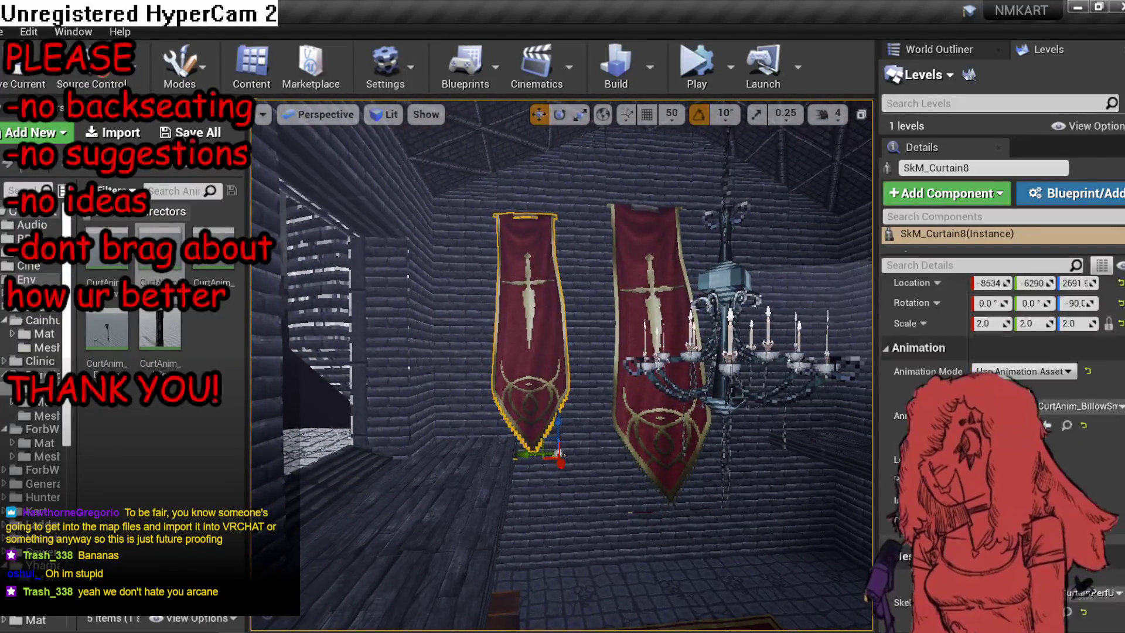
scroll(1002, 411, down, 5)
Apply the ripped banner material from the Mat folder to the left banner.
click(44, 333)
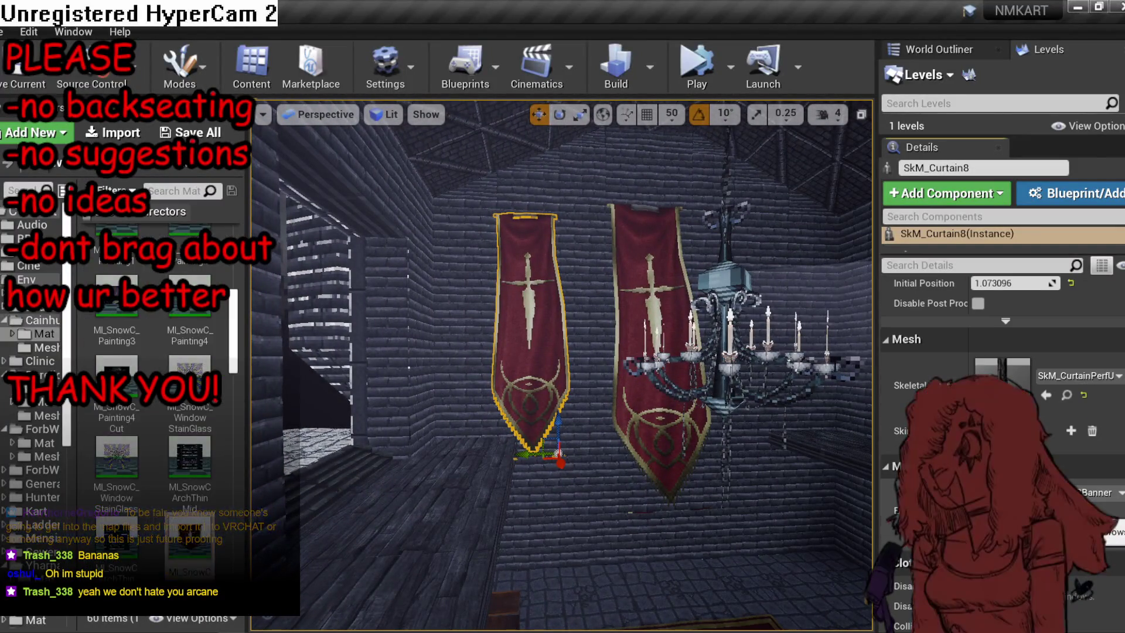
drag(133, 535, 521, 453)
scroll(1024, 344, up, 1)
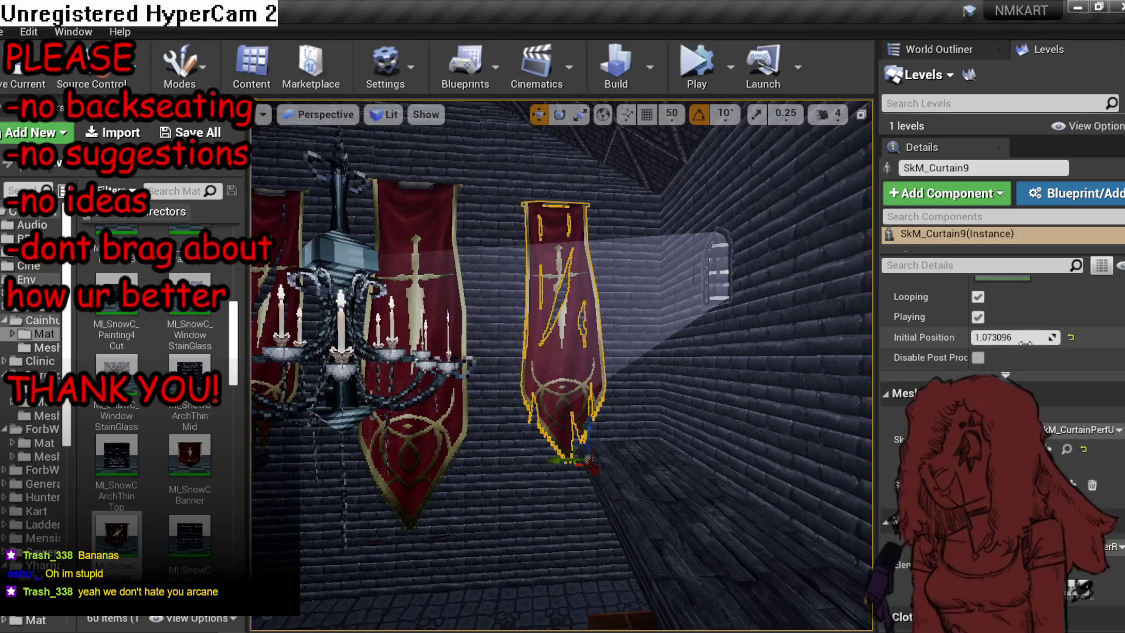
drag(626, 426, 627, 426)
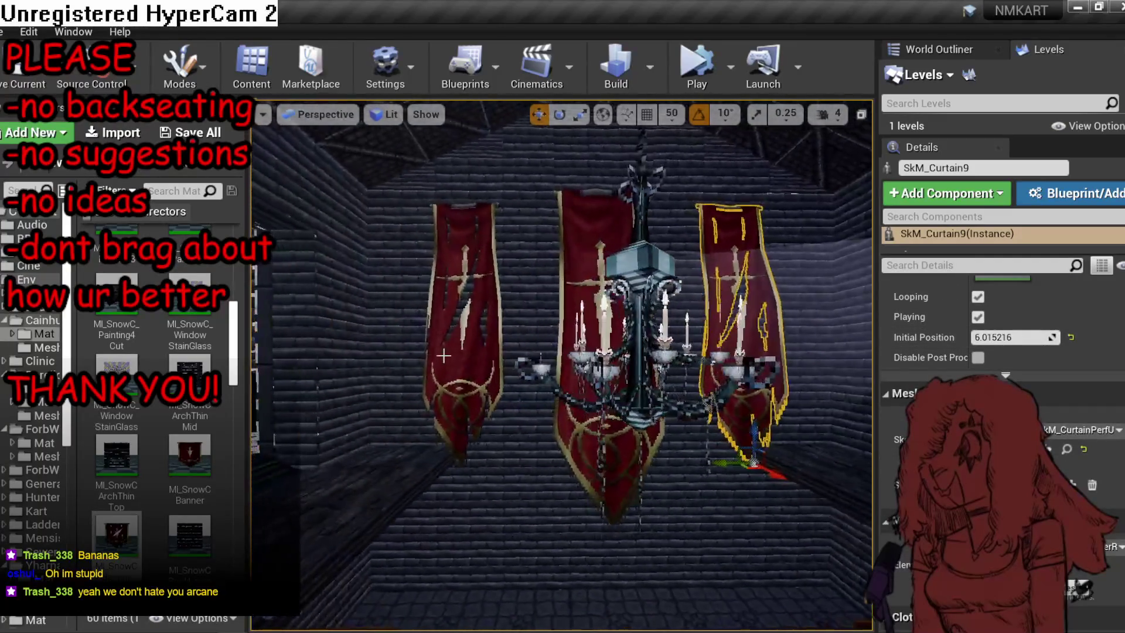
Scale the two side banners to 1.75 and raise them higher up the wall.
ctrl+click(741, 328)
click(1079, 274)
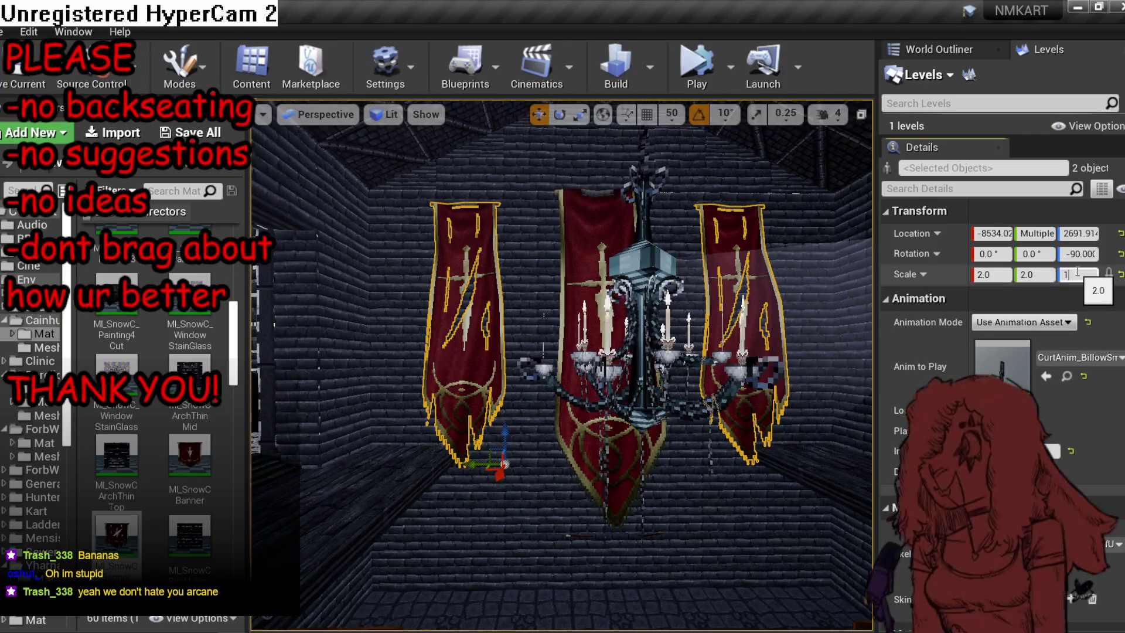
text(1.75)
key(Return)
drag(497, 449, 492, 406)
Clear the selection, pull back to view the whole room, and start simulating.
key(Escape)
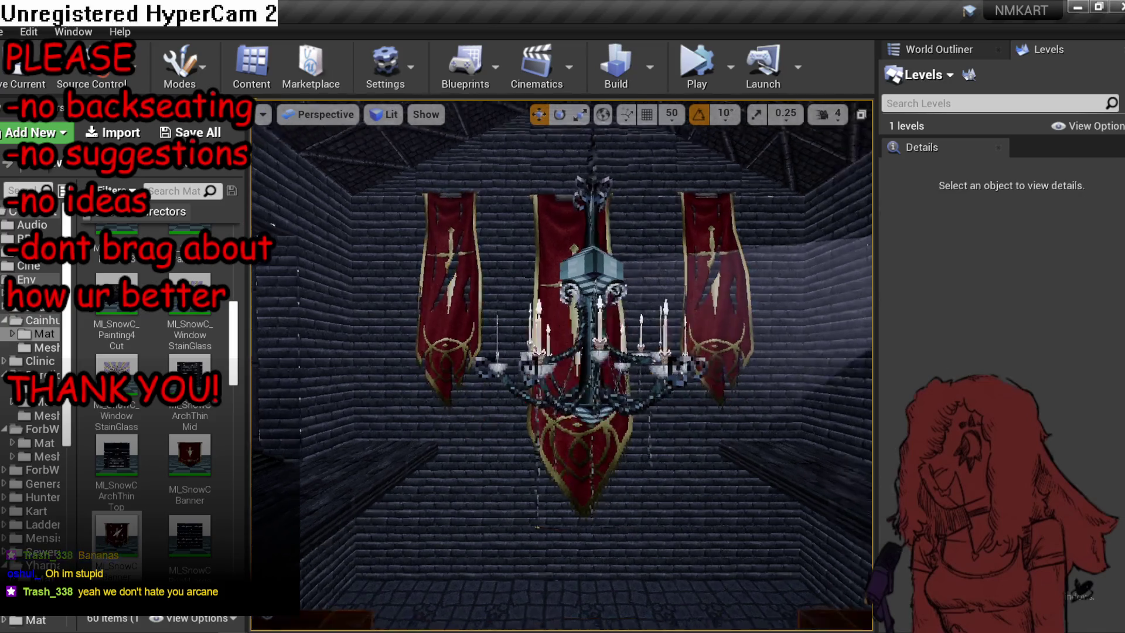
drag(637, 436, 638, 437)
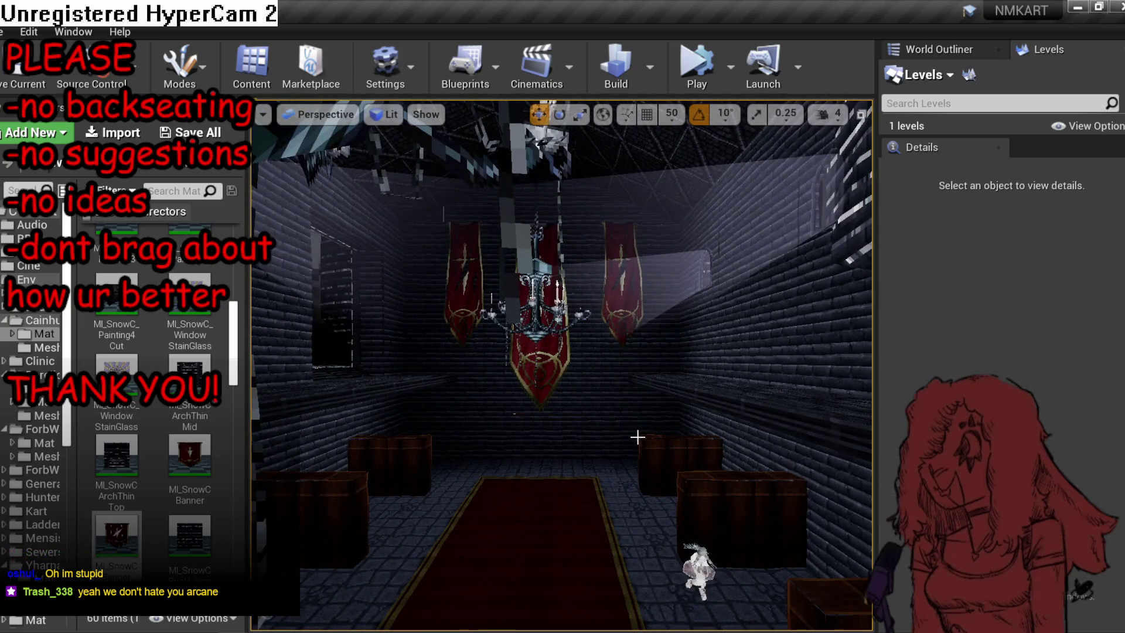
key(alt+s)
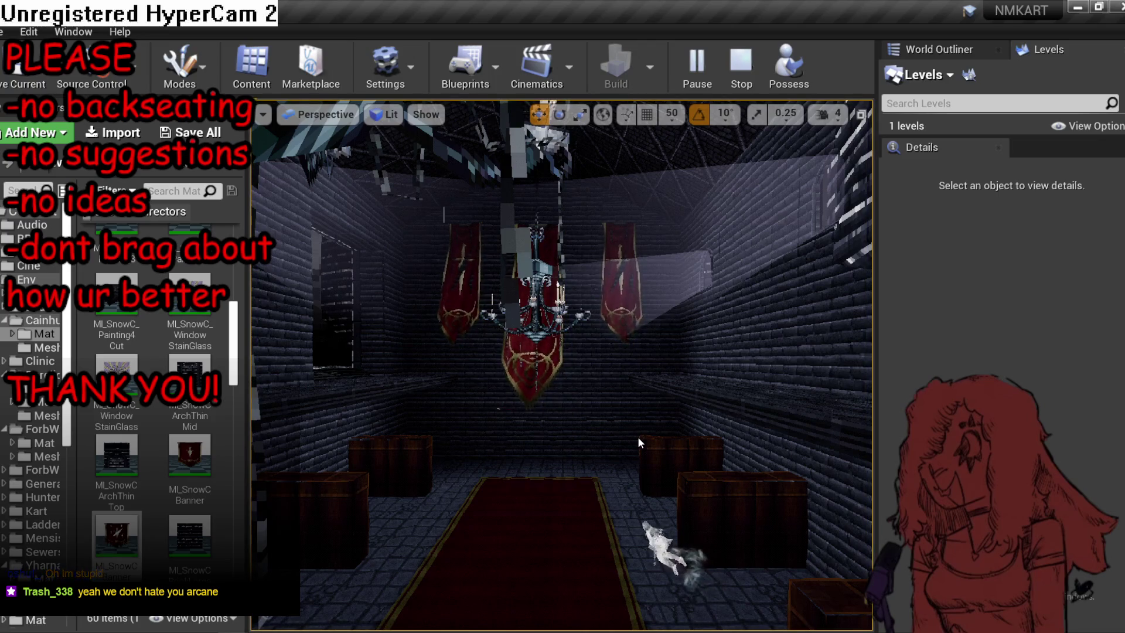
click(637, 437)
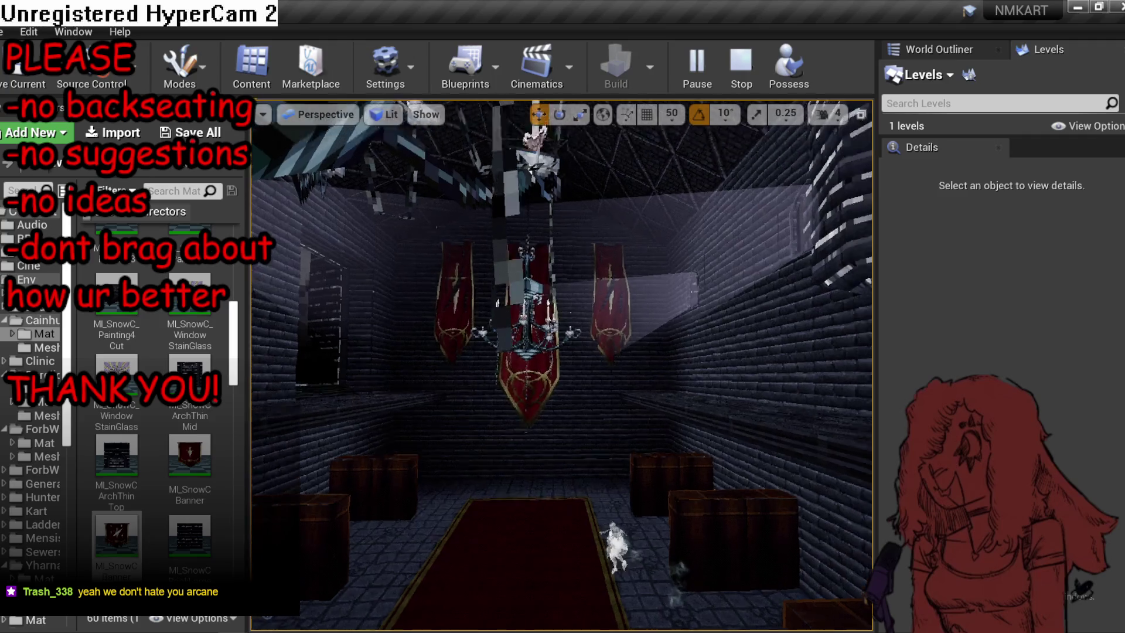
Mirror the right-hand banner SkM_Curtain9 with X scale -1.75, then stop the simulation.
click(727, 373)
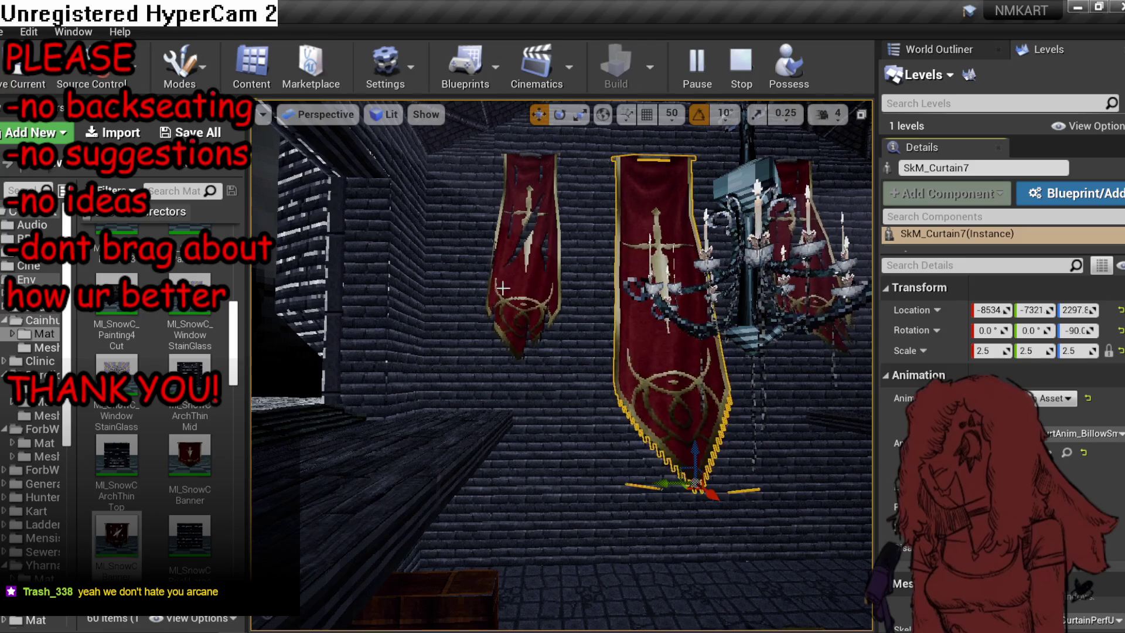
click(827, 340)
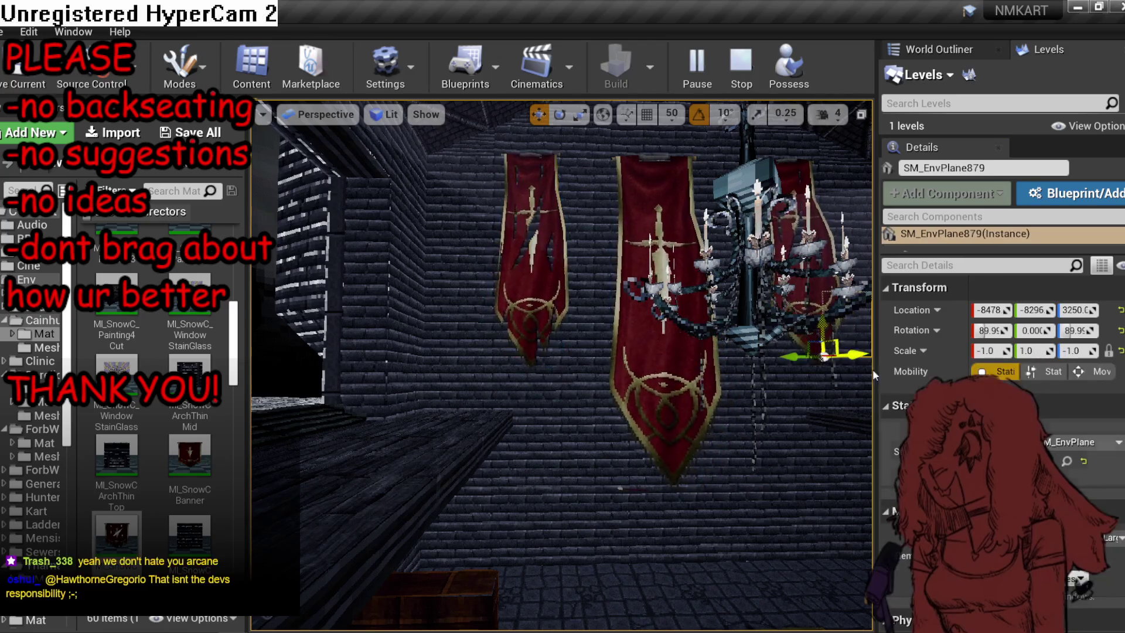
click(820, 293)
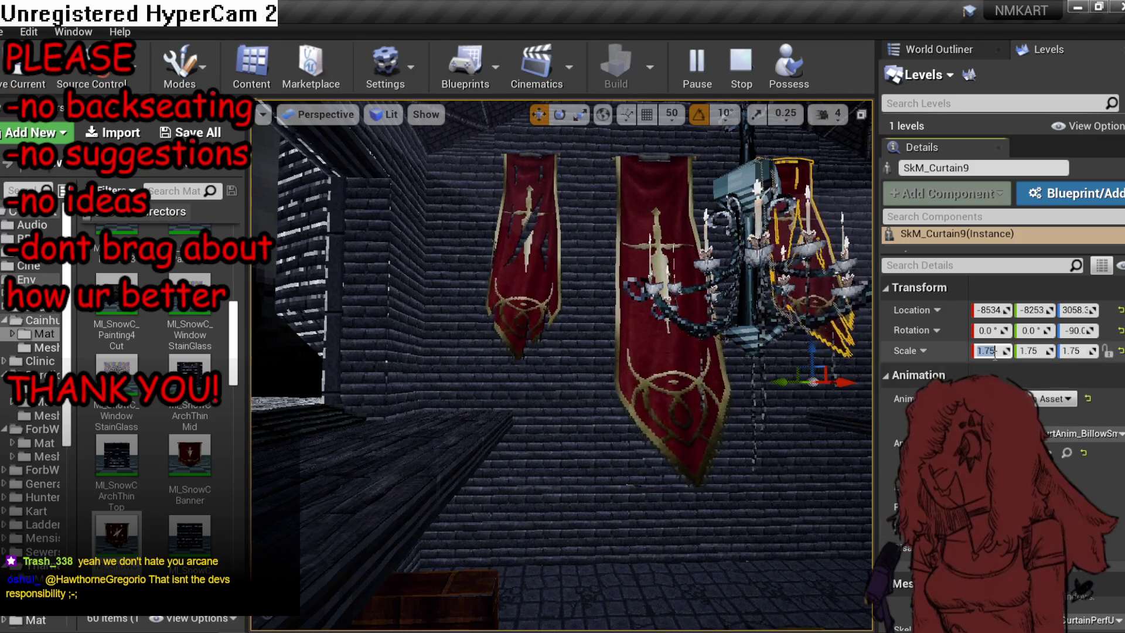
text(-1)
key(Return)
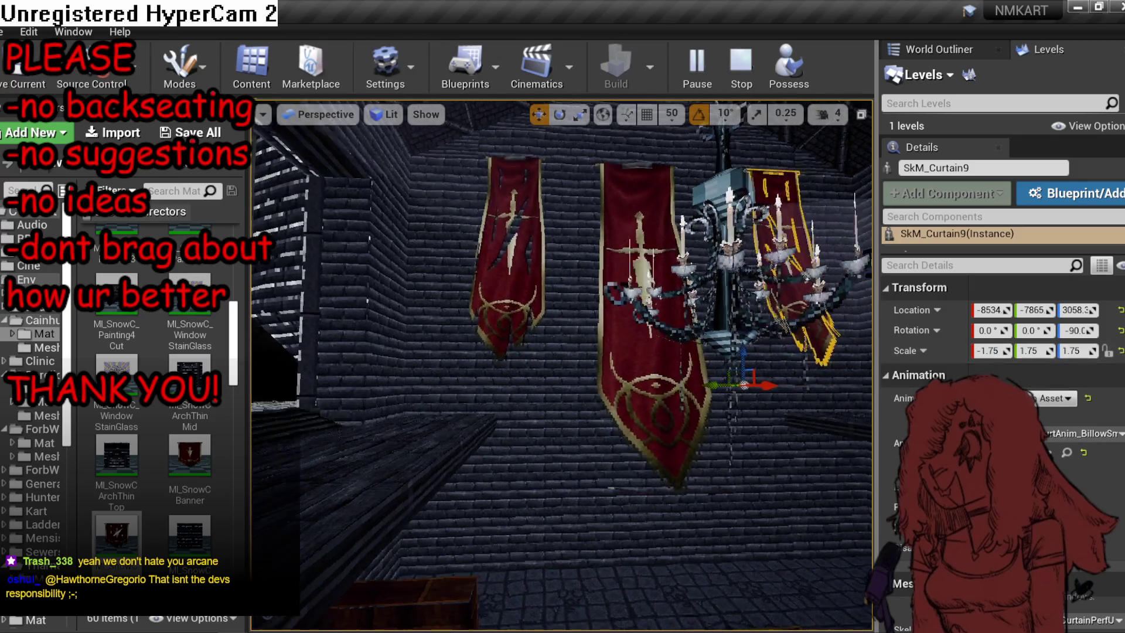
click(738, 419)
key(e)
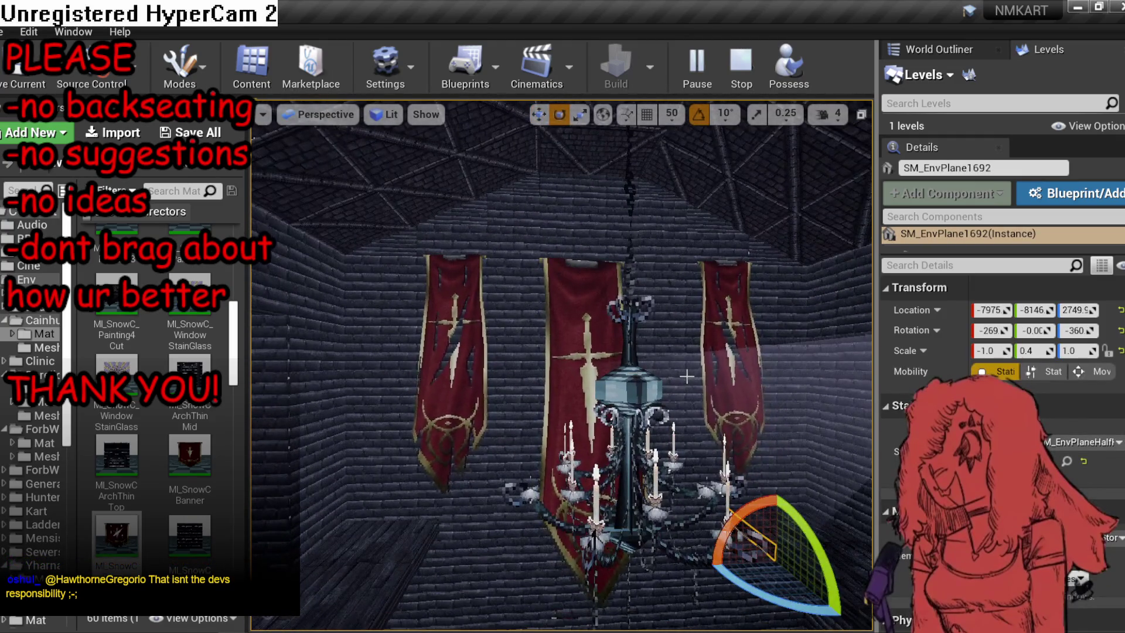
key(Escape)
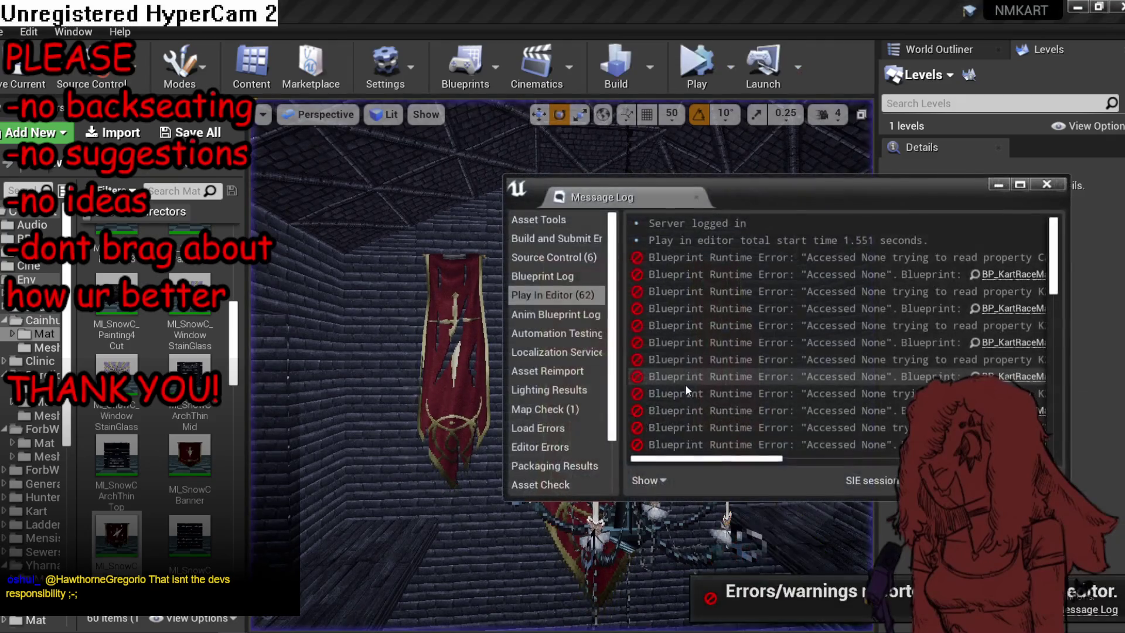
Dismiss the message log and clear the stray banner and spire selections.
click(672, 205)
click(734, 337)
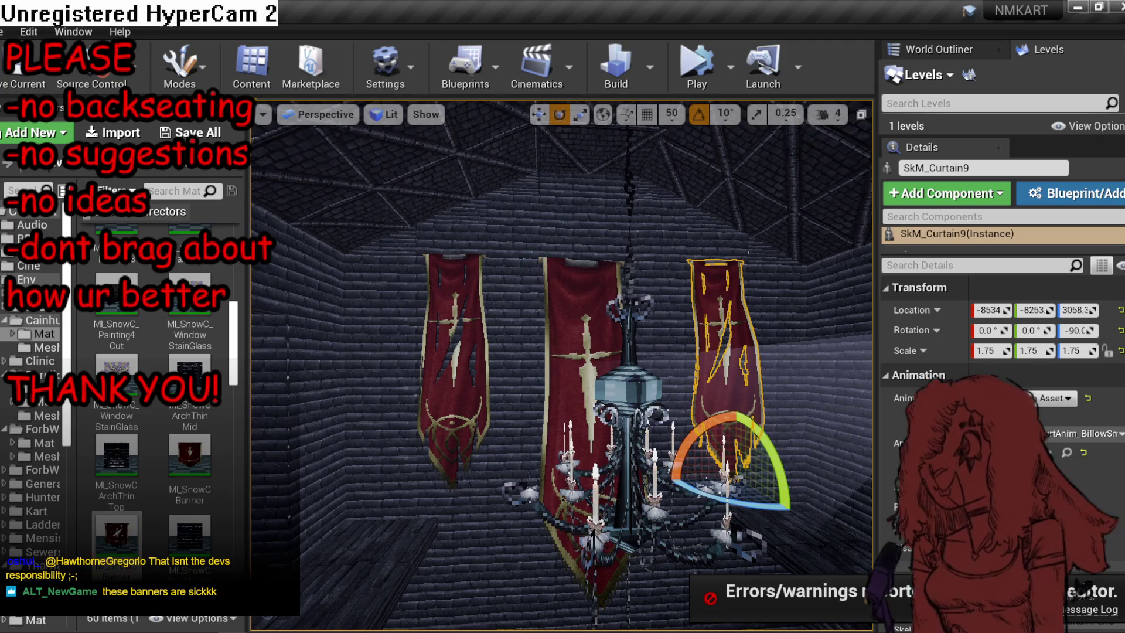
key(Escape)
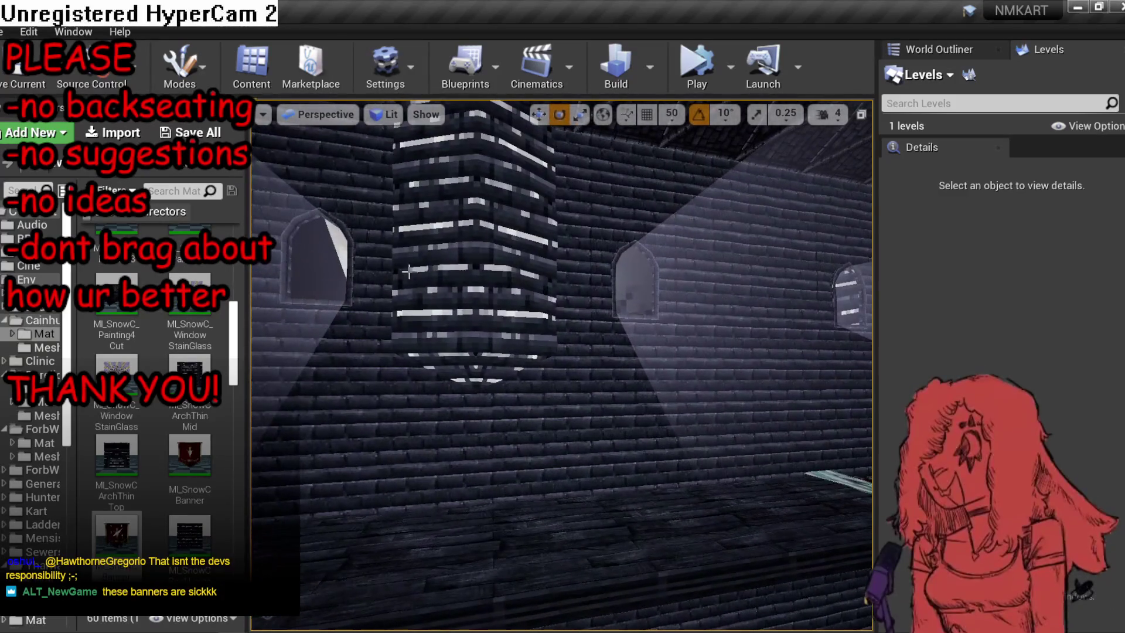
click(453, 261)
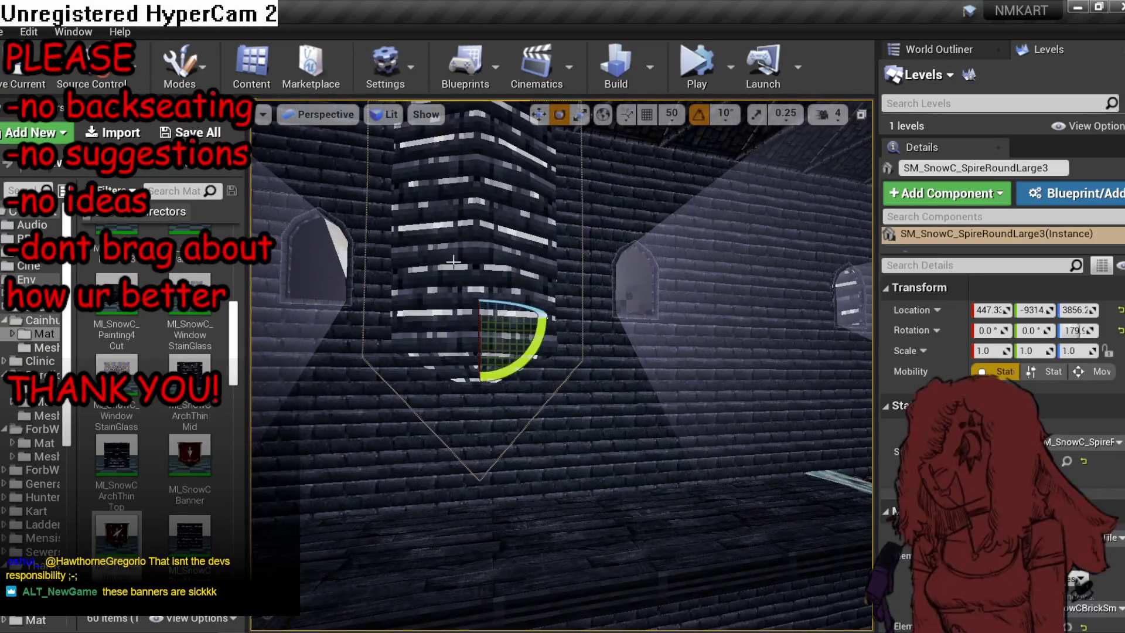
key(Escape)
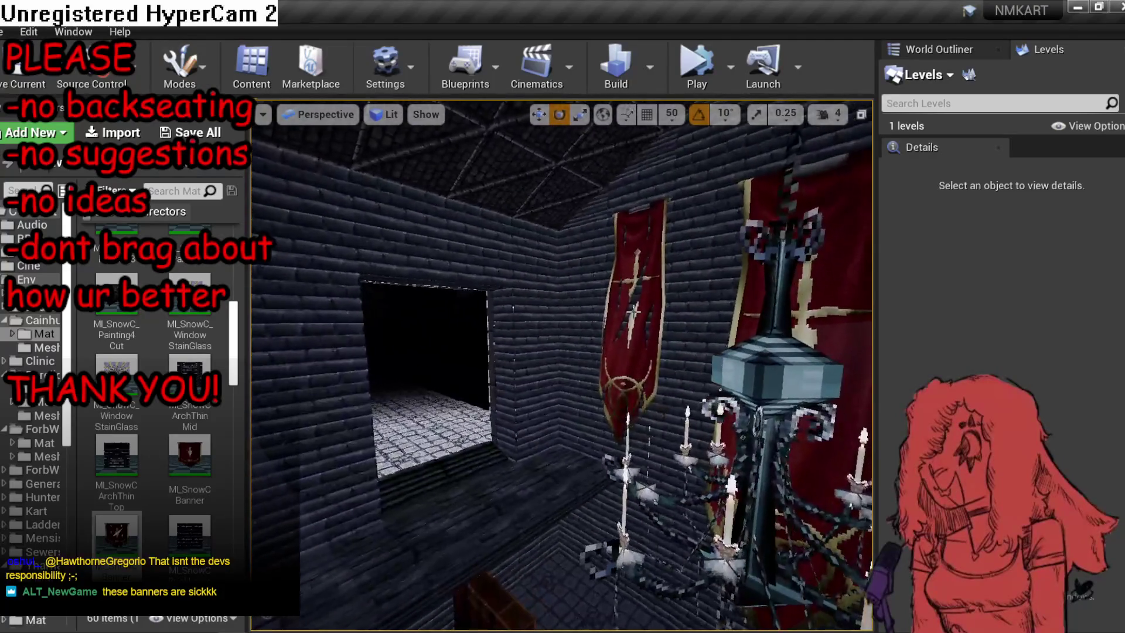
Duplicate a red banner rotated -180° and move the copy onto the opposite nave wall.
click(633, 311)
drag(700, 485, 724, 510)
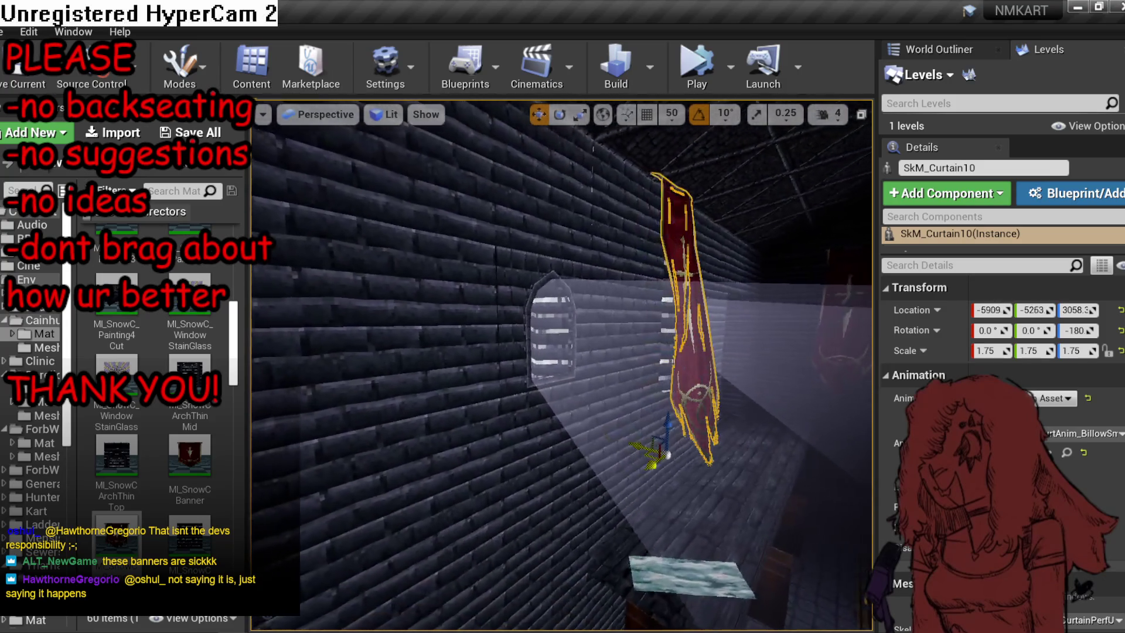
drag(654, 451, 655, 450)
key(f)
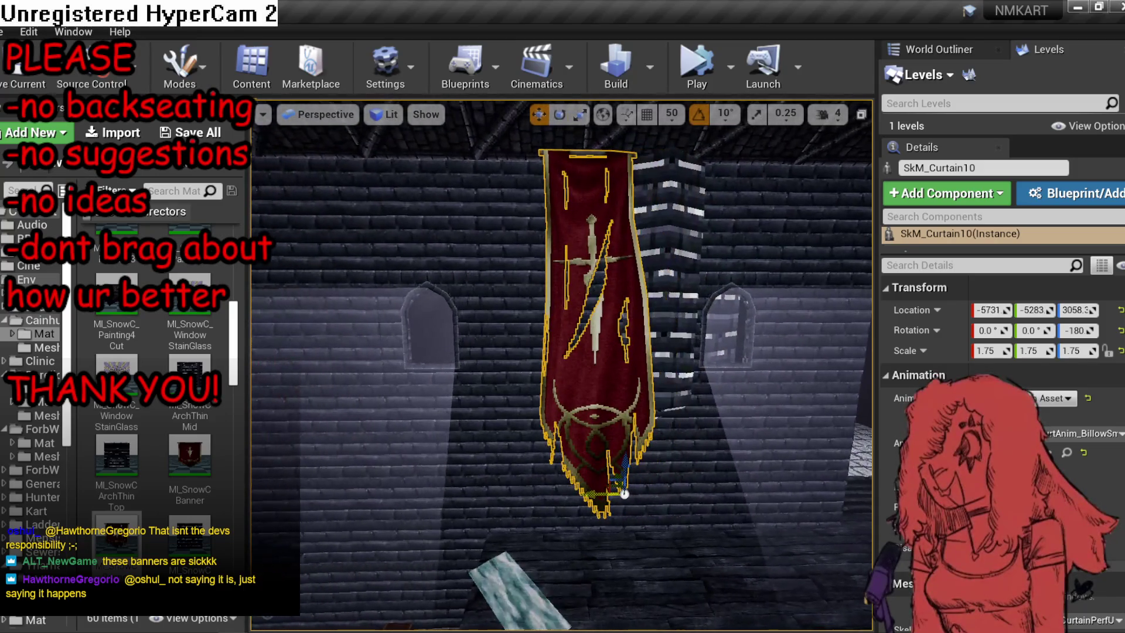
drag(525, 343, 722, 461)
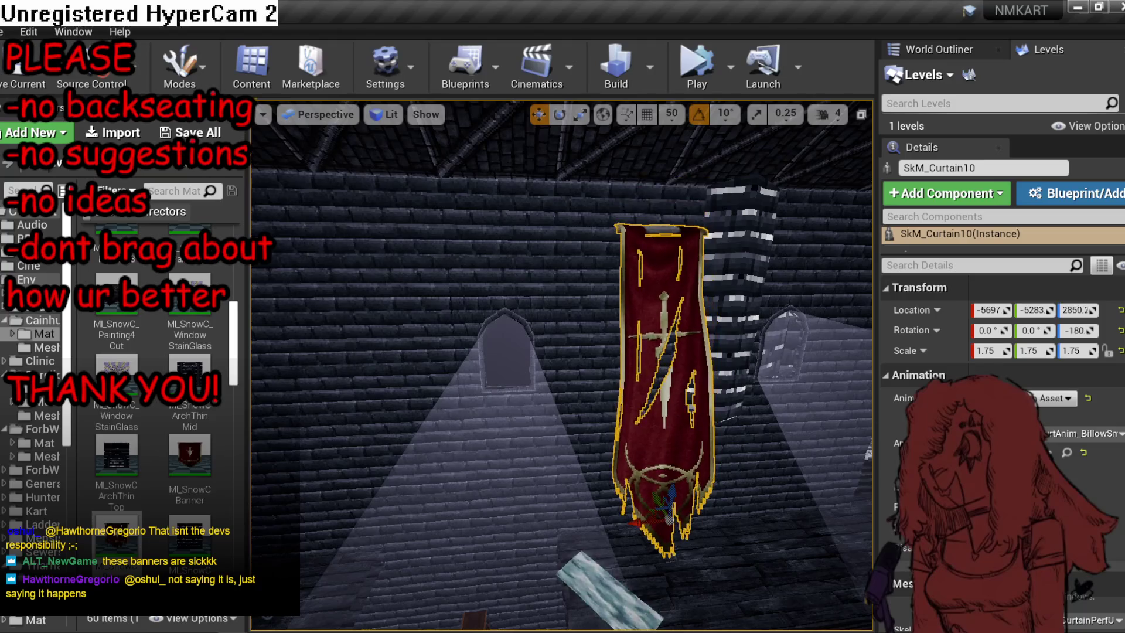
Scale the copied banner SkM_Curtain10 to 1.5 and raise it to height 2929.5.
click(1104, 352)
click(996, 350)
text(1.5)
key(Return)
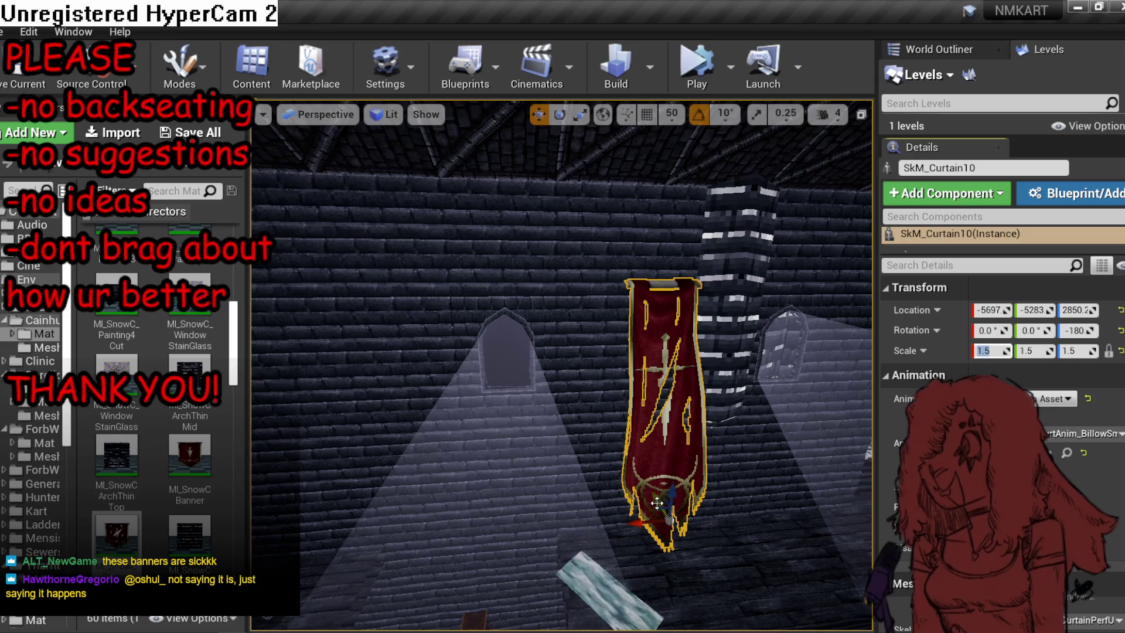
mouse_move(657, 502)
mouse_down()
mouse_move(597, 498)
mouse_move(574, 478)
mouse_move(586, 426)
mouse_move(668, 314)
mouse_up()
Reselect the new sword banner and nudge it slightly along the wall.
key(Escape)
click(667, 315)
click(582, 406)
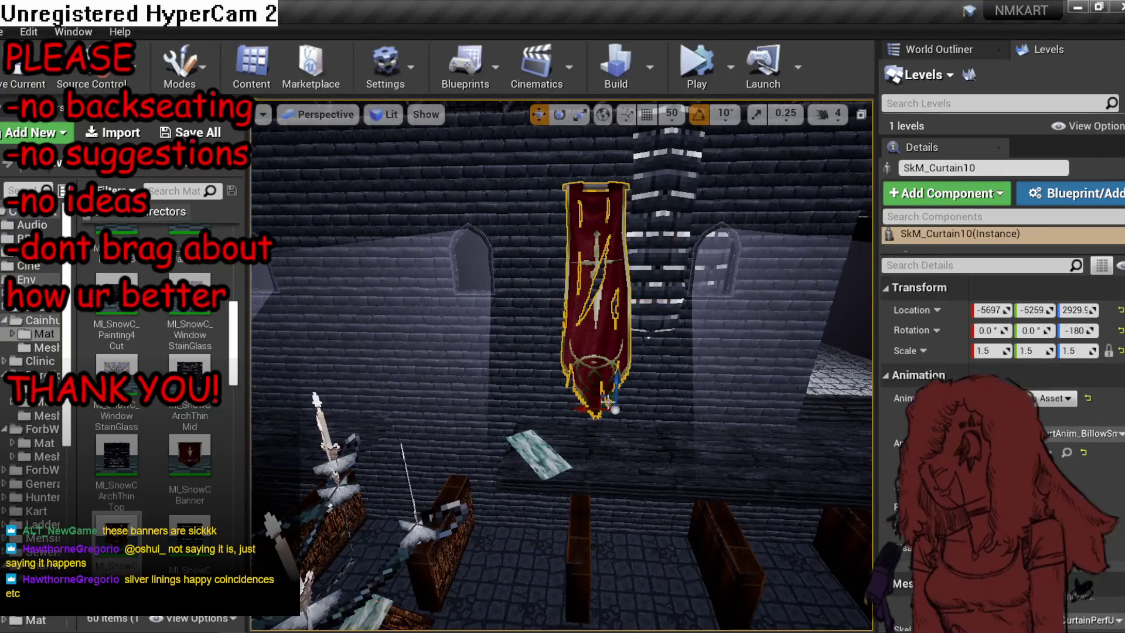
drag(582, 406, 709, 139)
Enable grid snapping at 500 and duplicate the banner 2000 units along the wall.
click(658, 117)
click(672, 114)
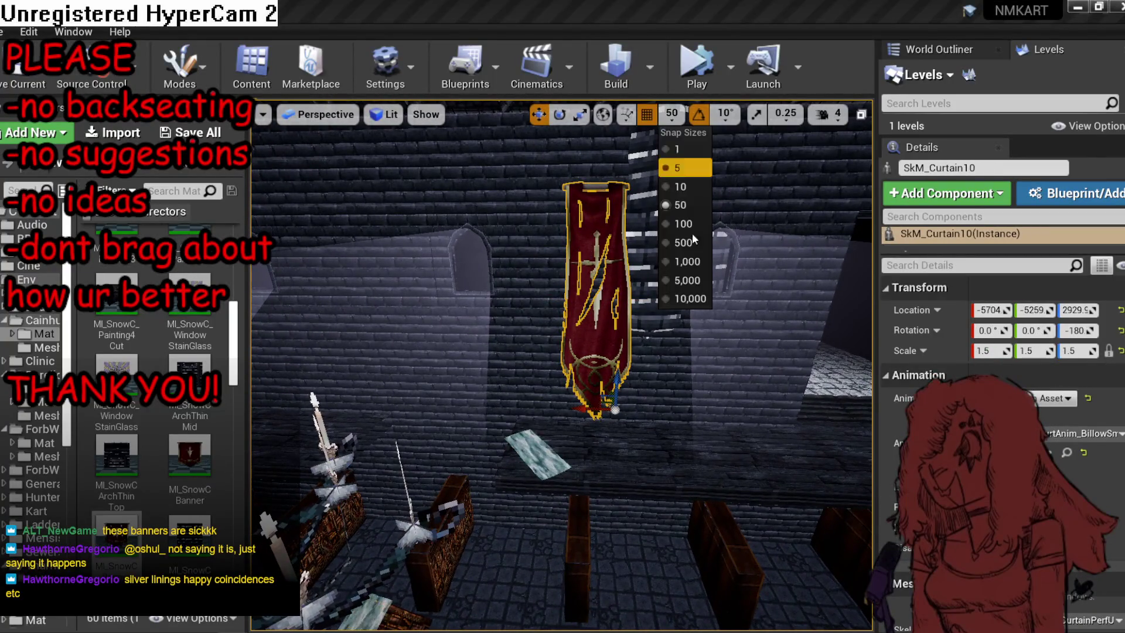
click(677, 241)
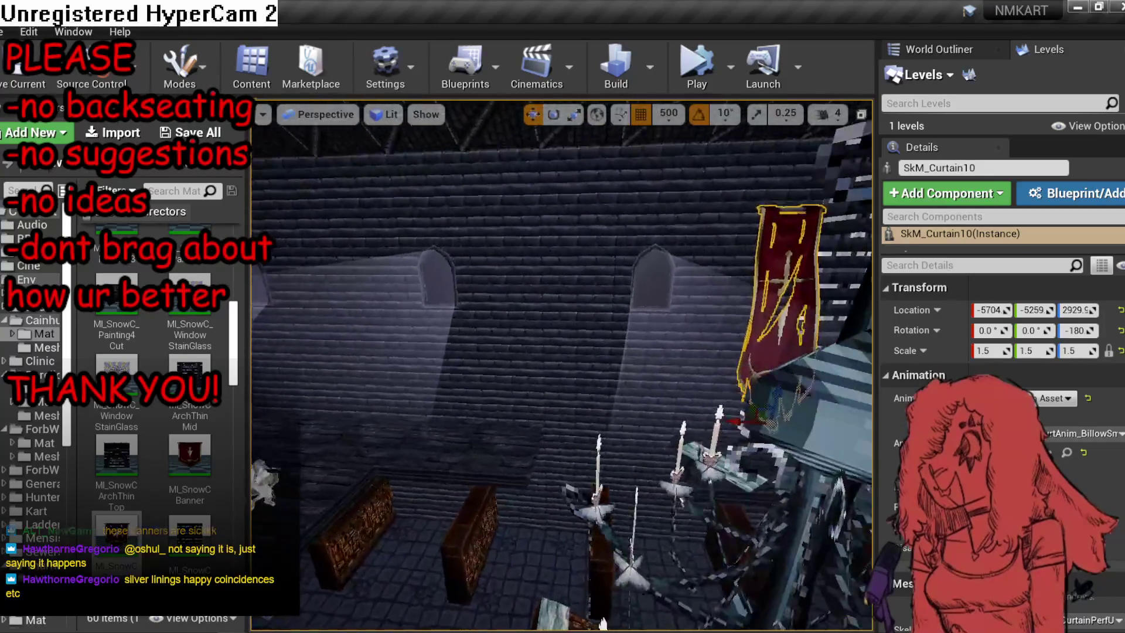
mouse_move(731, 421)
alt+mouse_down()
mouse_move(499, 407)
mouse_move(723, 409)
alt+mouse_up()
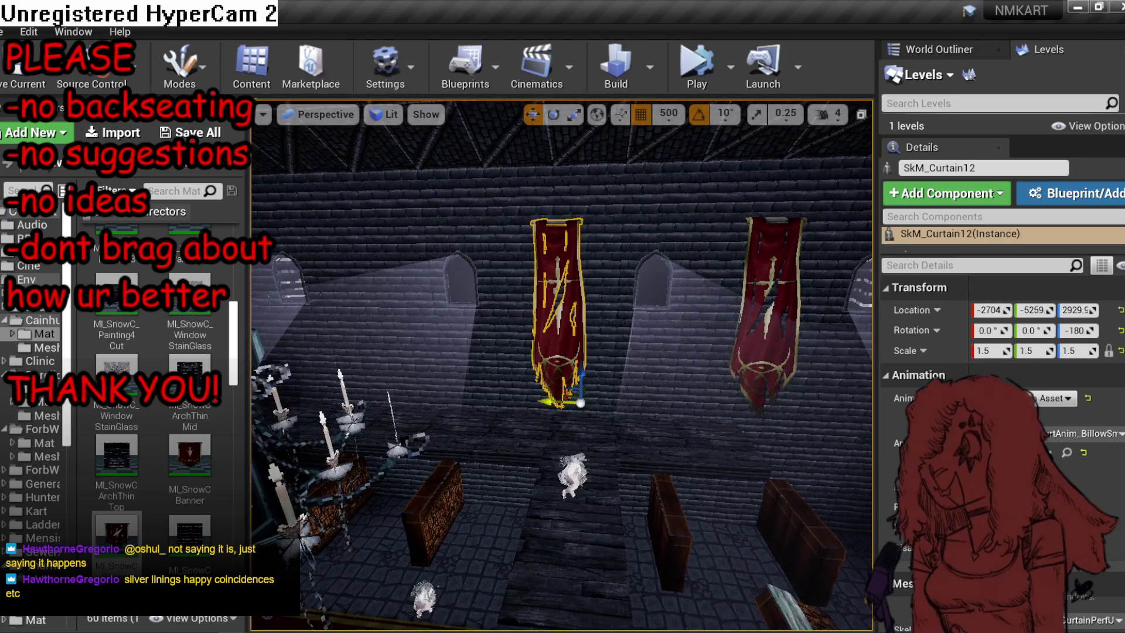
mouse_move(390, 388)
mouse_down()
mouse_move(599, 387)
mouse_move(432, 387)
mouse_up()
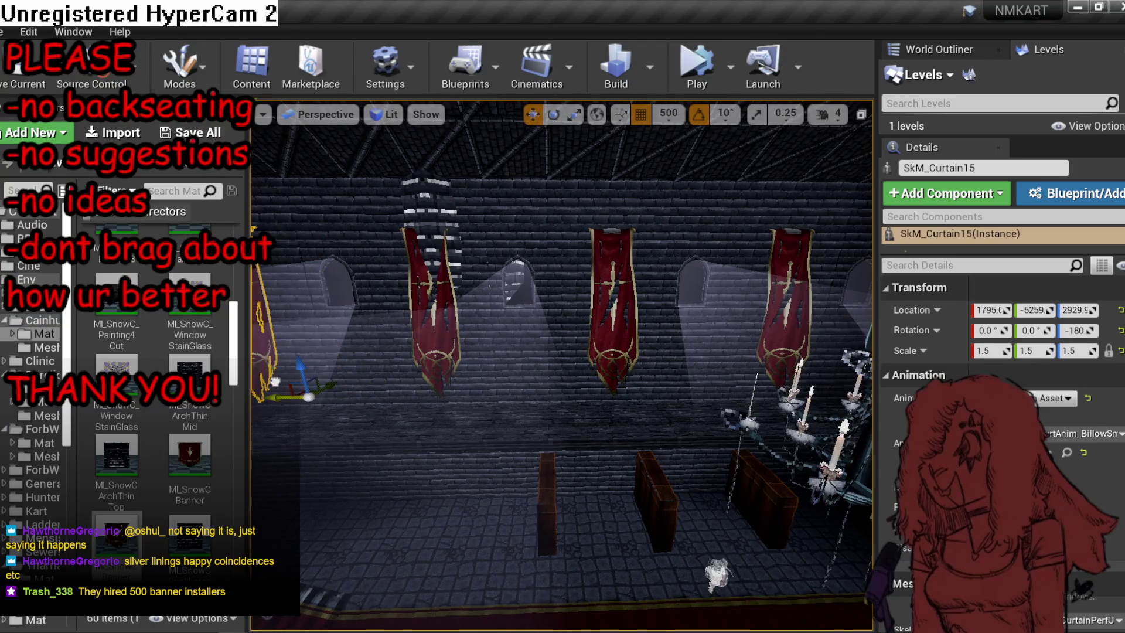
key(f)
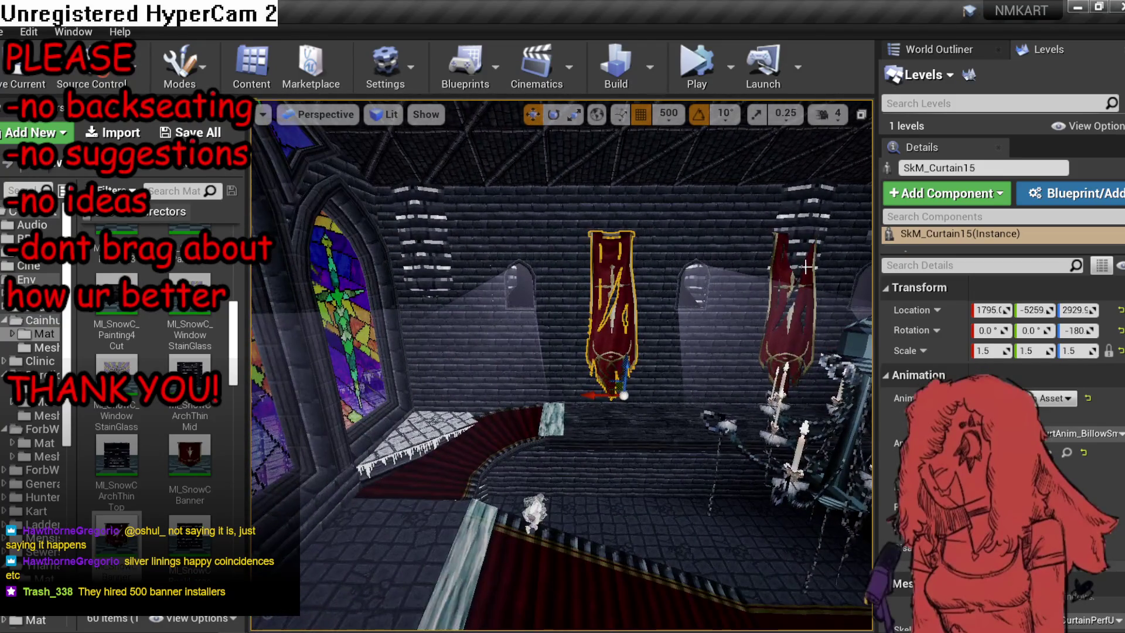
Multi-select the right, upper and central banners, then select the centred red banner.
ctrl+click(807, 267)
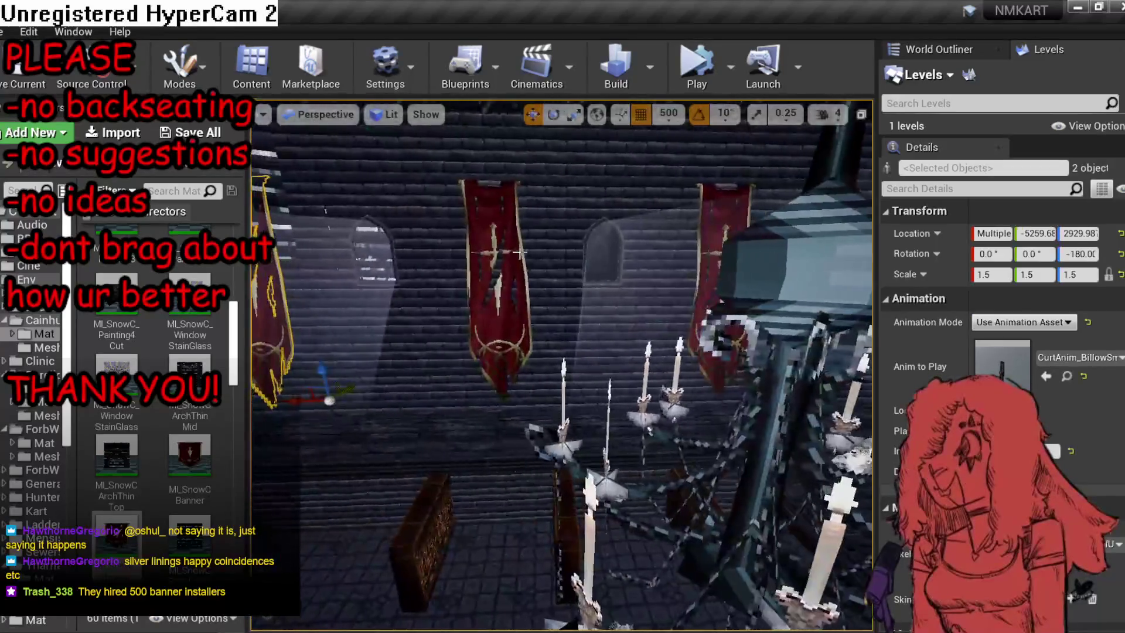
ctrl+click(706, 214)
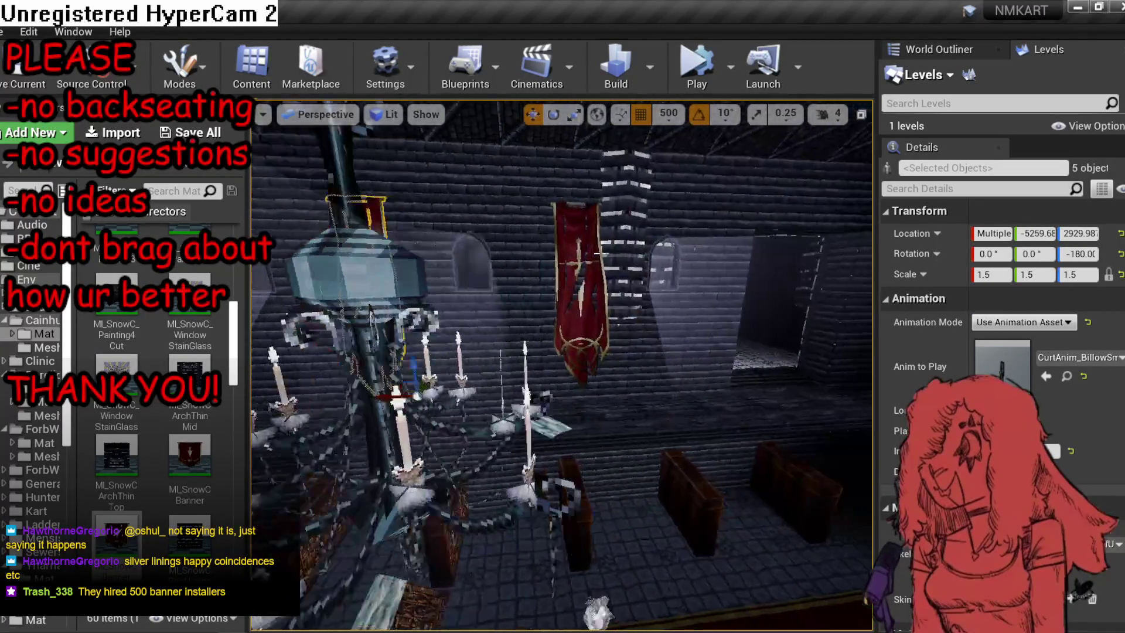
ctrl+click(600, 249)
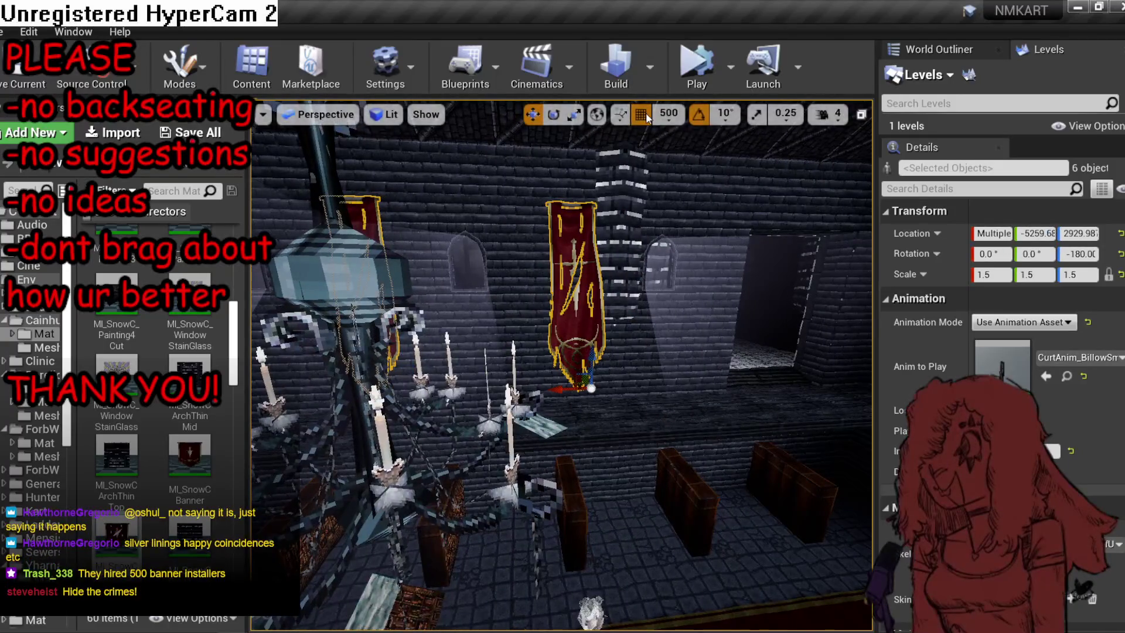
click(603, 329)
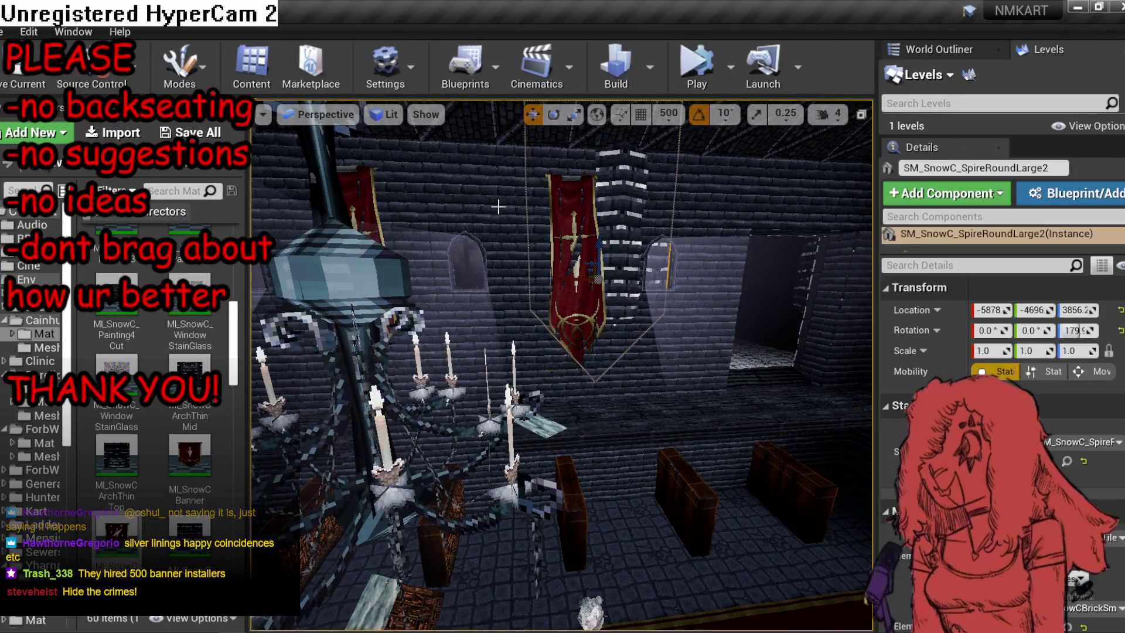
key(f)
mouse_move(563, 318)
mouse_down()
mouse_move(503, 328)
mouse_move(557, 328)
mouse_up()
key(Escape)
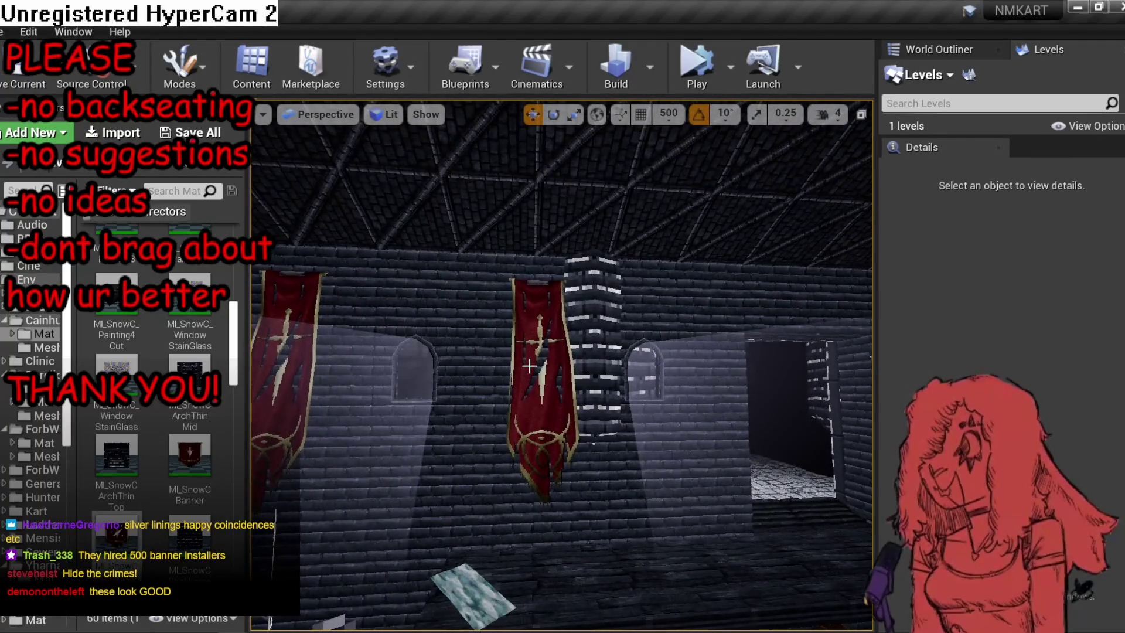
click(539, 380)
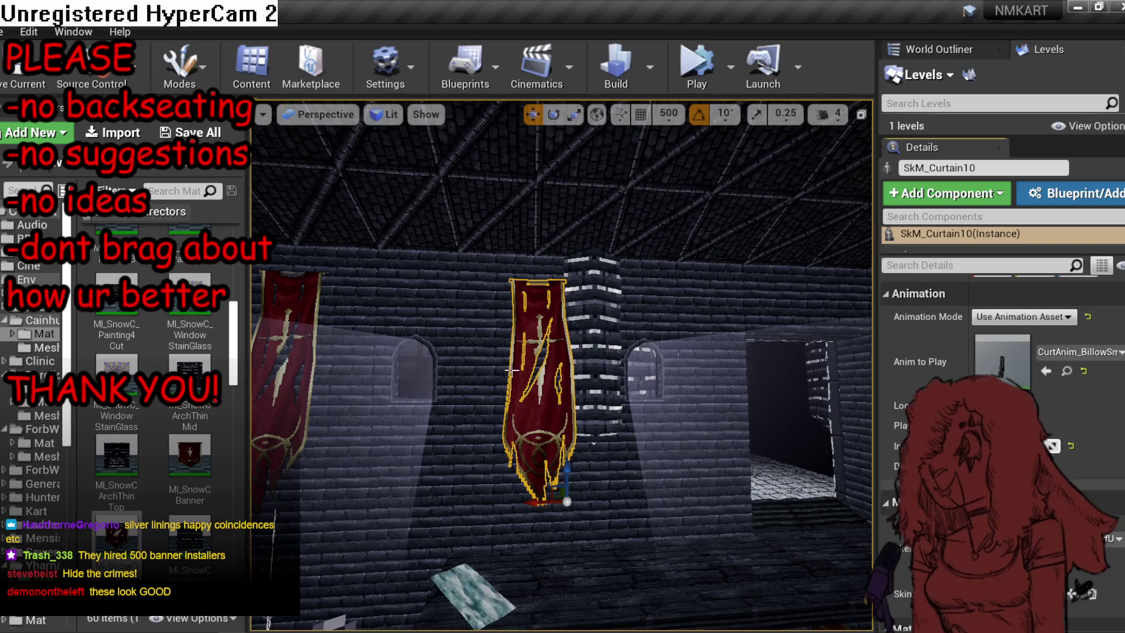
Play-test the level, then frame the banners and fly toward the chandelier corridor.
key(alt+p)
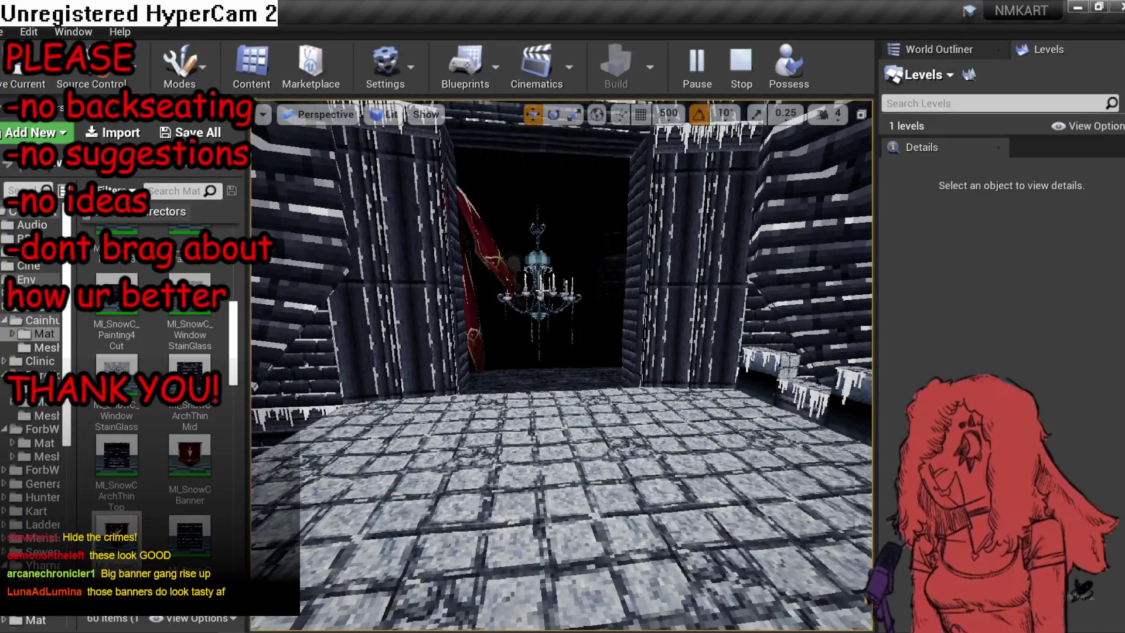
key(Escape)
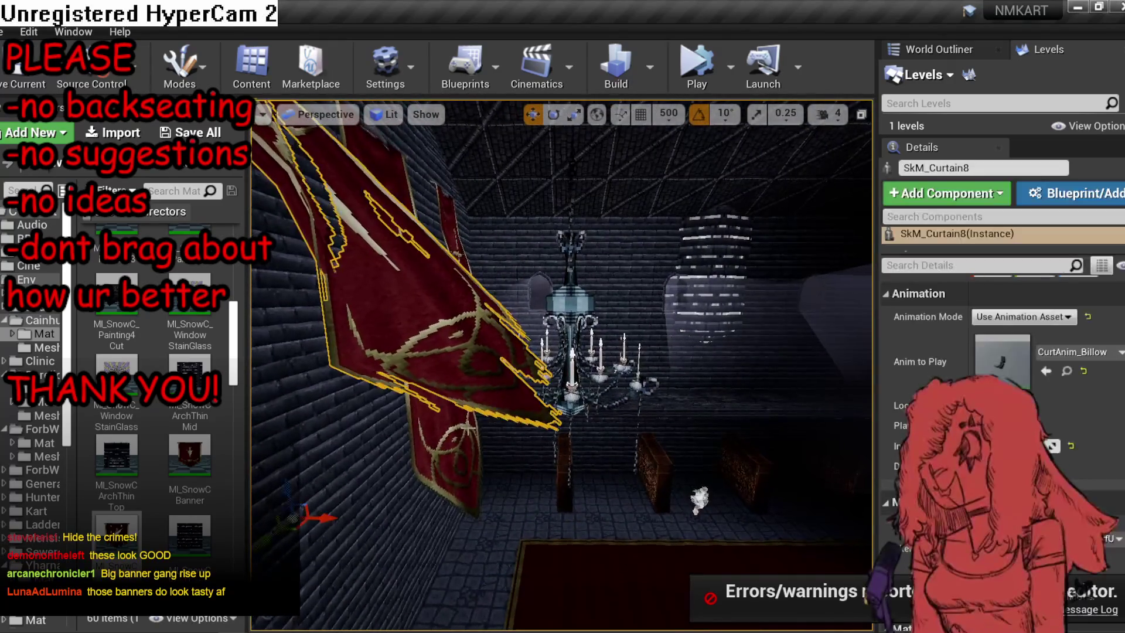
ctrl+click(493, 311)
key(f)
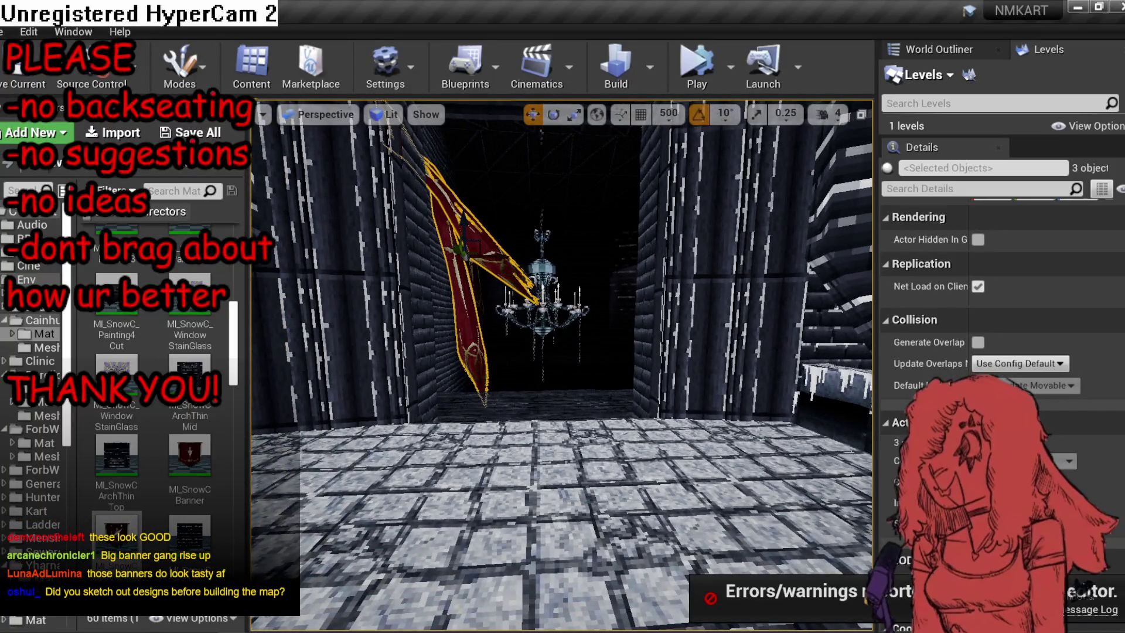
drag(589, 467, 580, 410)
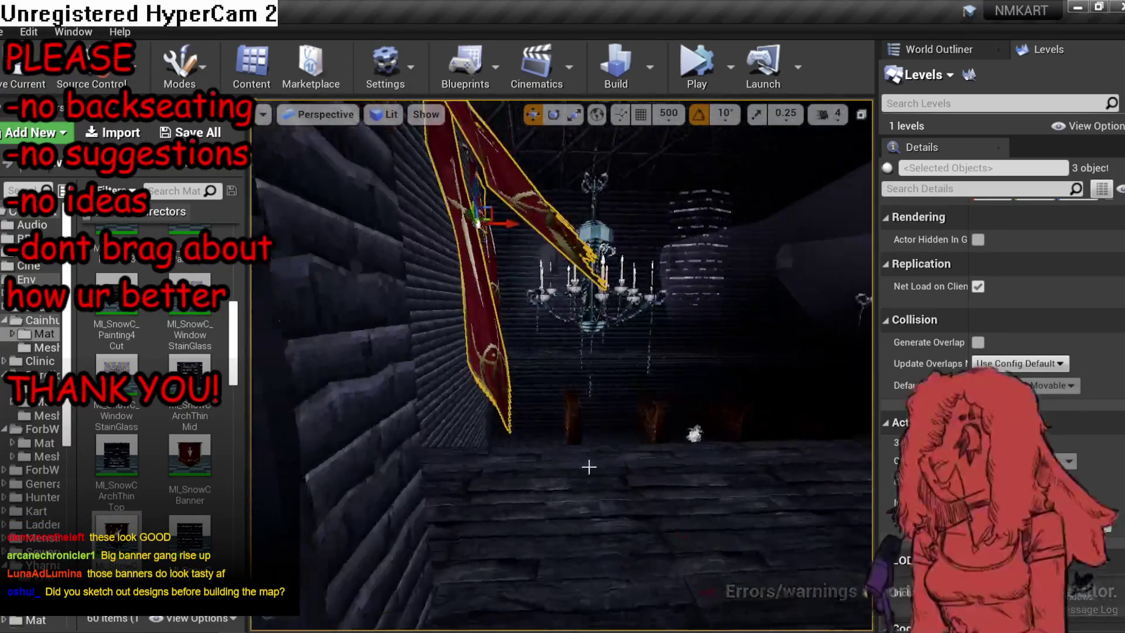
drag(589, 466, 590, 431)
Apply the MI_SnowCBanner material to the middle and right wall banners.
click(593, 419)
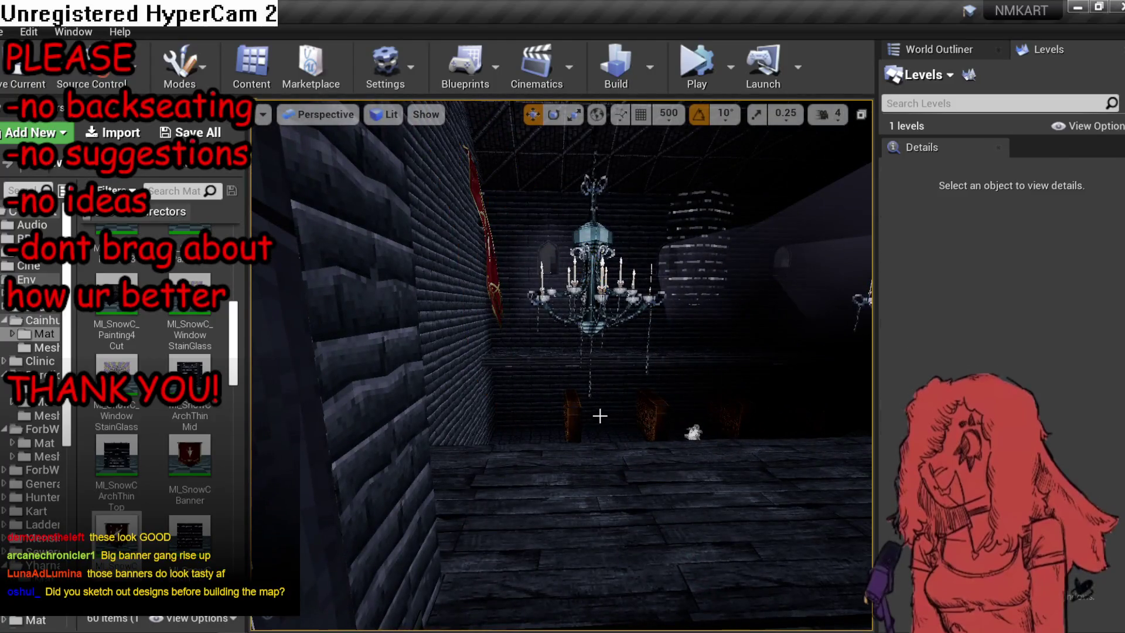
click(492, 281)
mouse_move(508, 292)
mouse_down()
mouse_move(481, 296)
mouse_move(695, 241)
mouse_up()
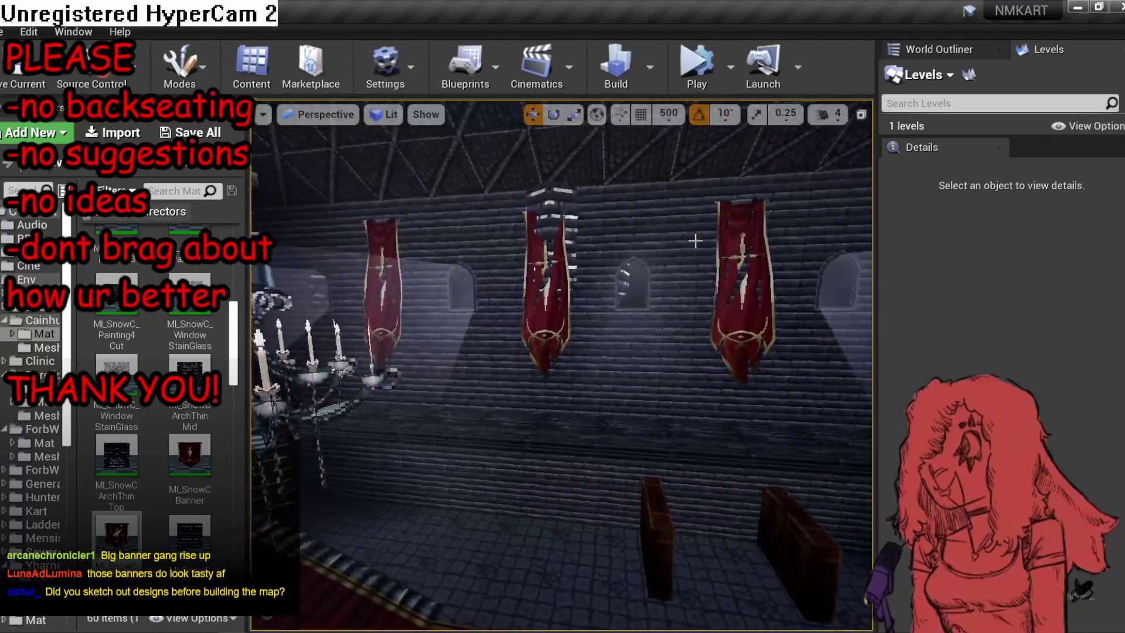
click(540, 306)
mouse_move(189, 457)
mouse_down()
mouse_move(527, 384)
mouse_move(529, 339)
mouse_move(492, 357)
mouse_up()
click(458, 377)
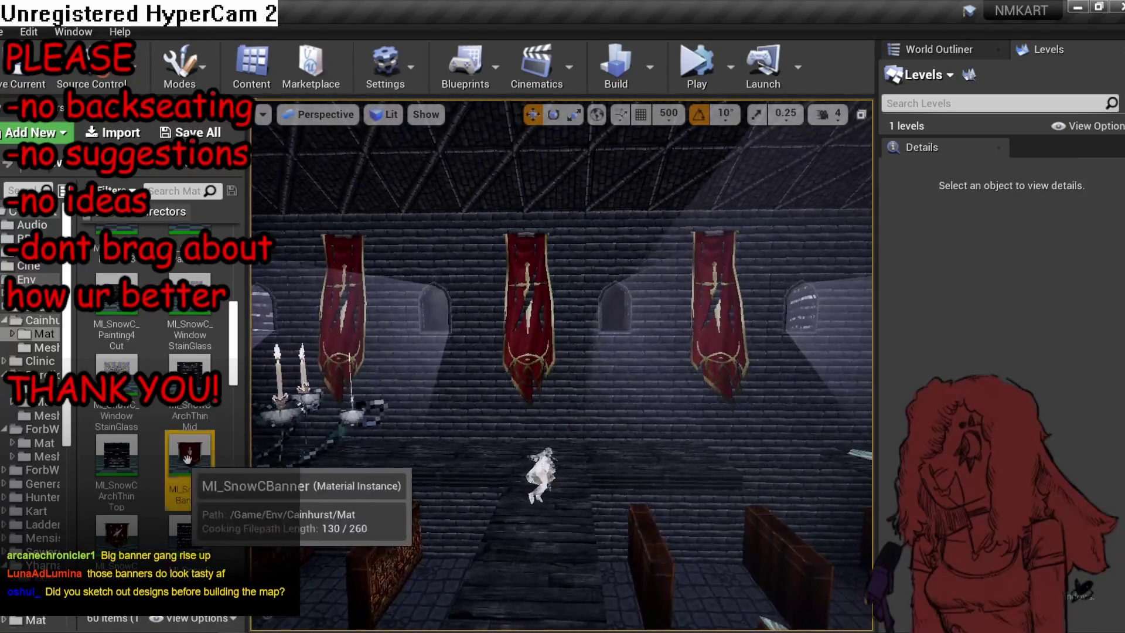
drag(188, 459, 563, 371)
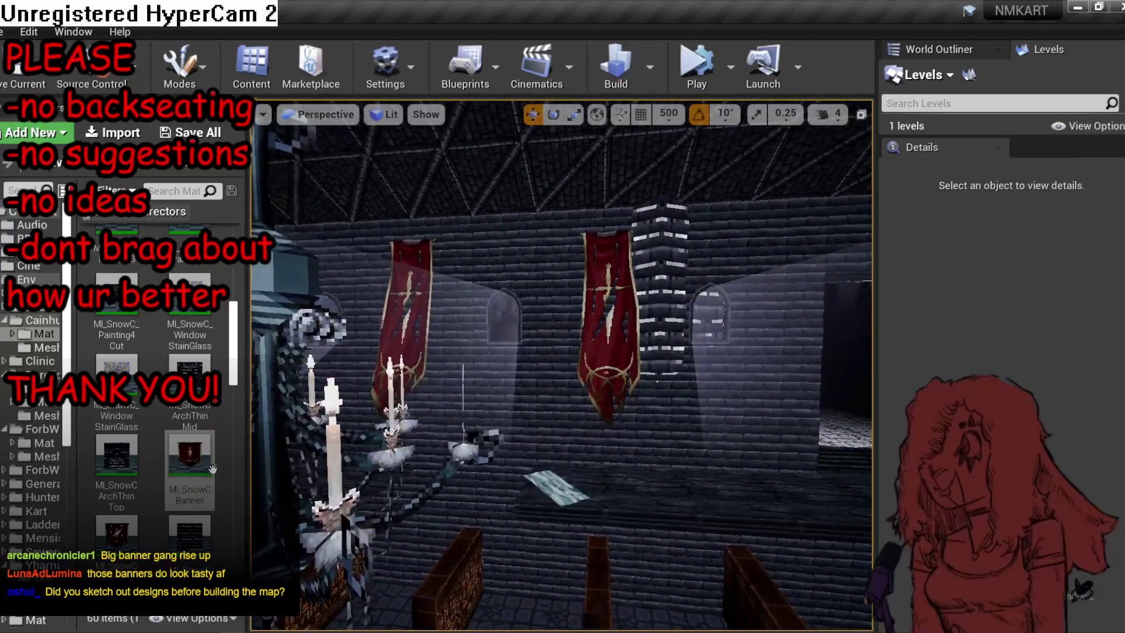
drag(212, 469, 621, 402)
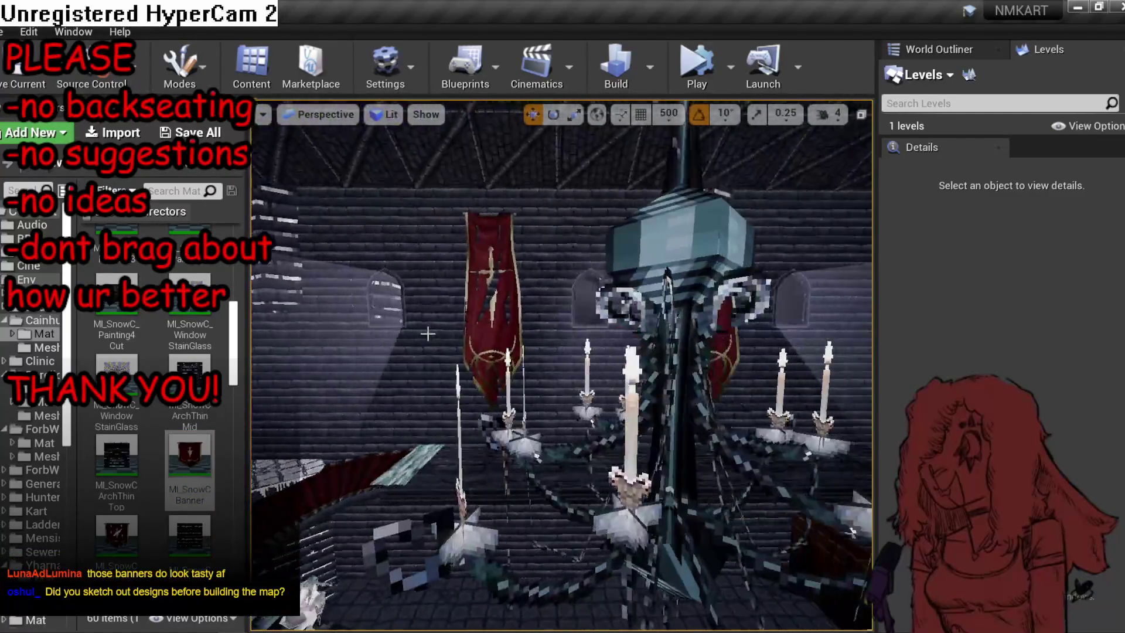
Ctrl-select six banners, starting with SkM_Curtain15.
click(488, 334)
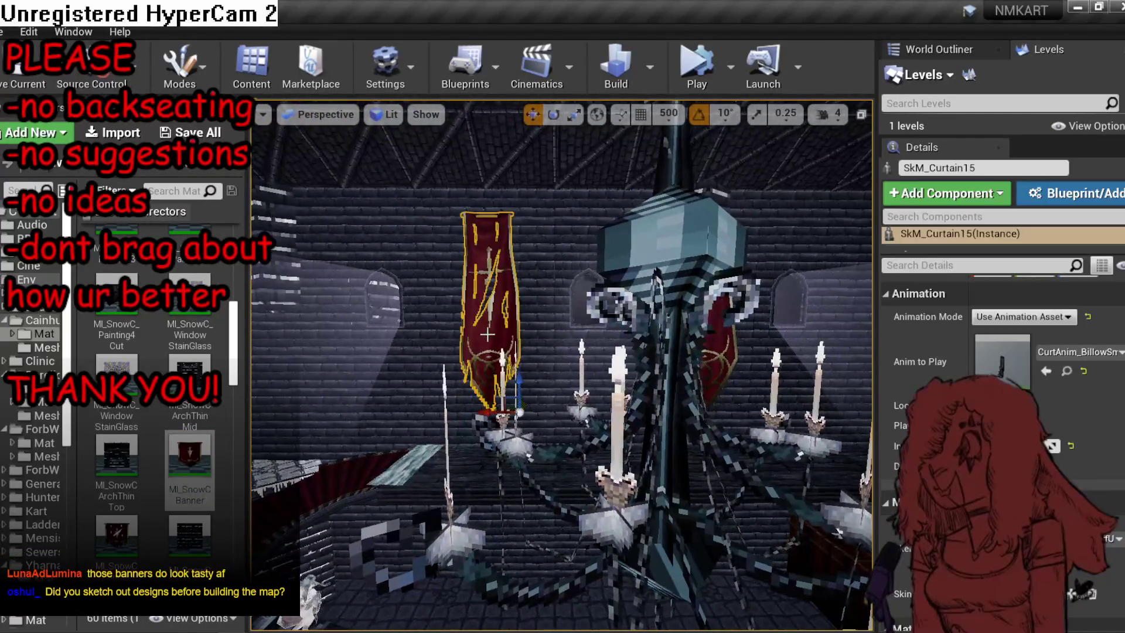
ctrl+click(527, 305)
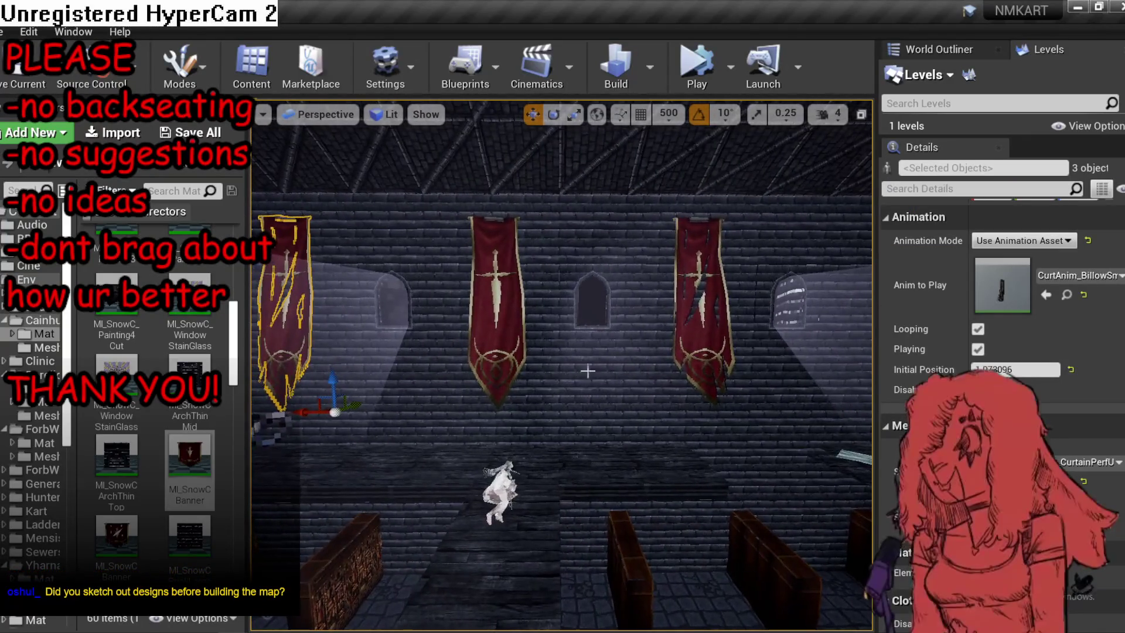
ctrl+click(467, 353)
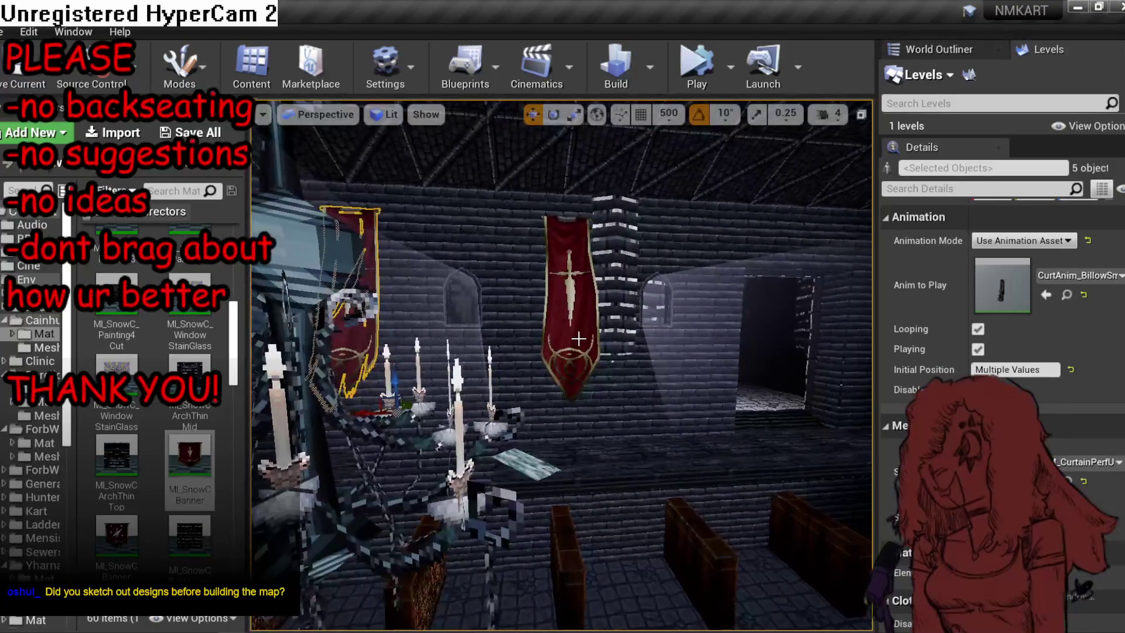
ctrl+click(578, 339)
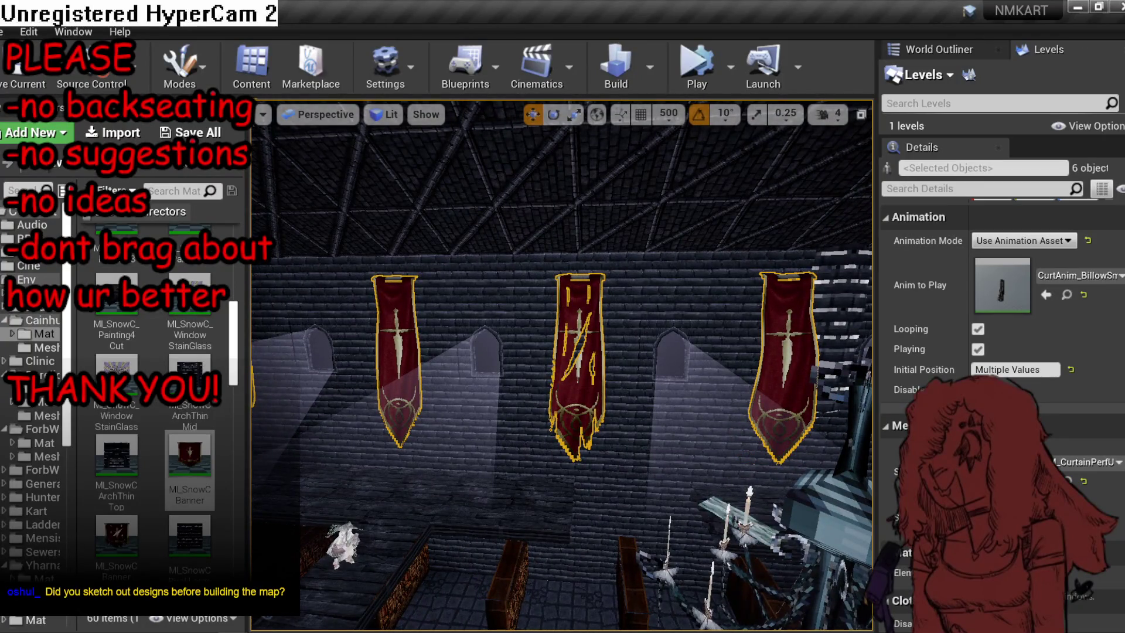
In Top wireframe view, rotate the six banners 180° and slide them left into place.
key(alt+j)
key(alt+2)
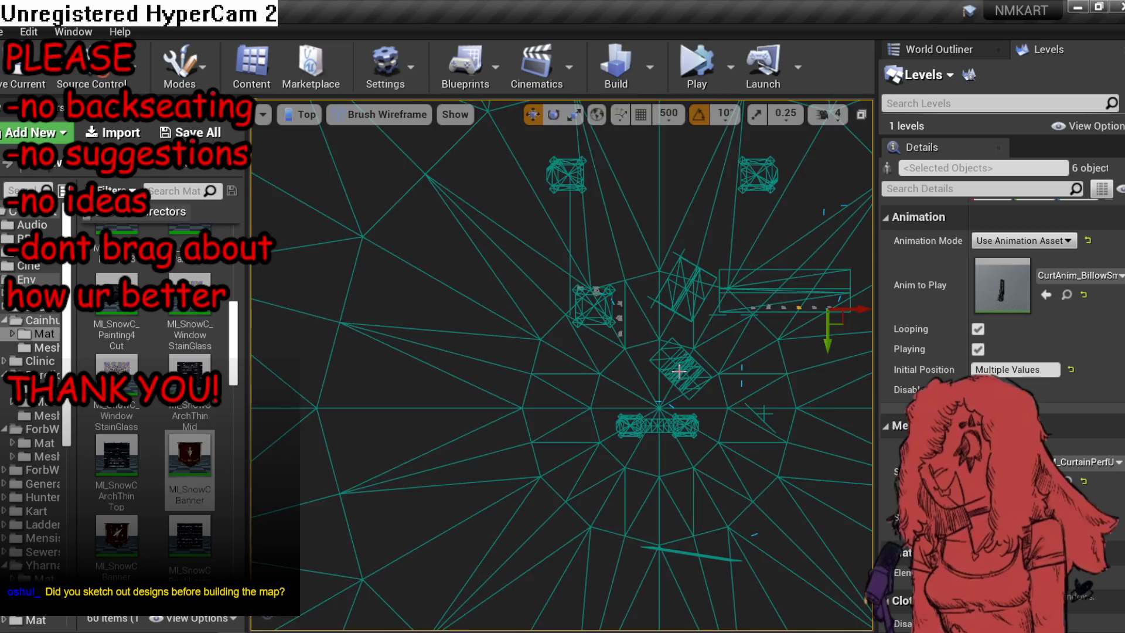
scroll(628, 362, up, 2)
scroll(628, 362, up, 1)
key(e)
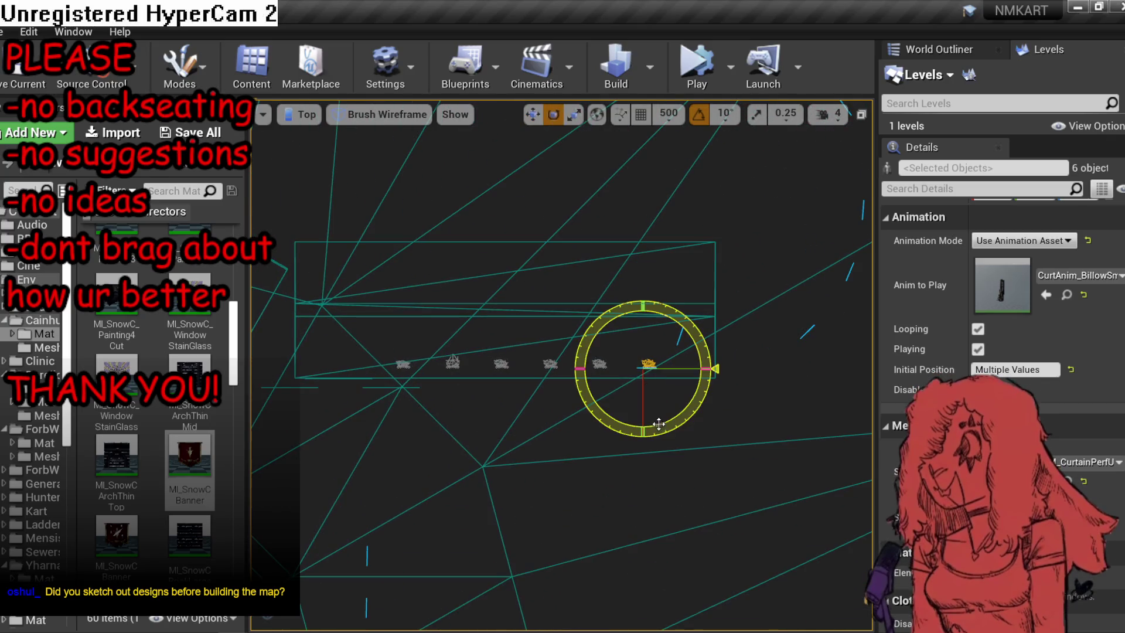
drag(708, 370, 698, 416)
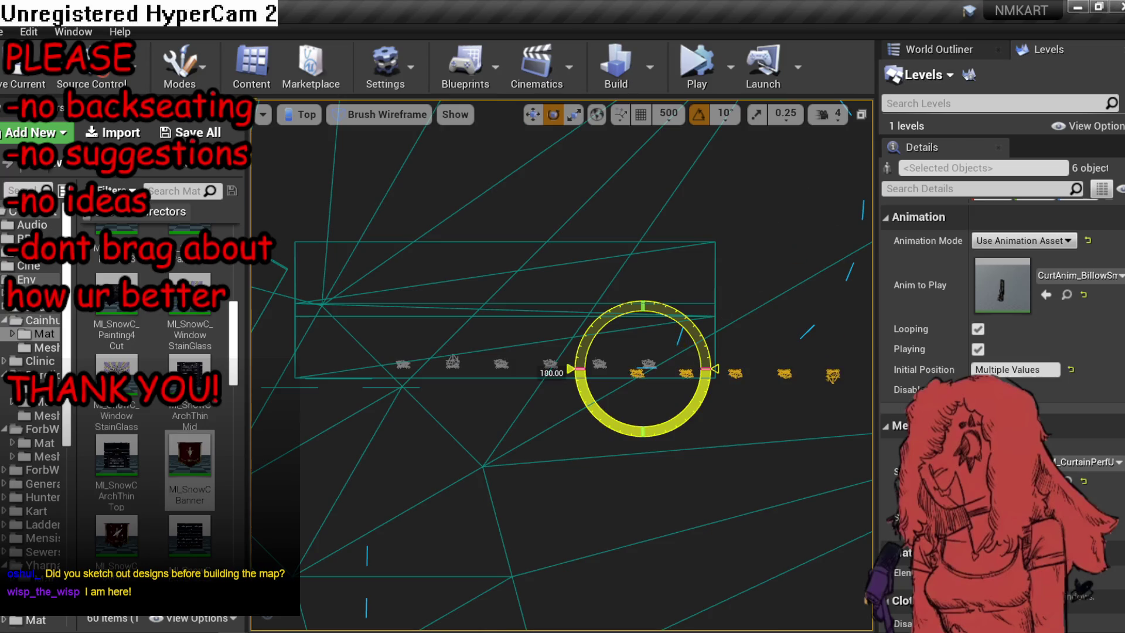
key(w)
drag(661, 378, 377, 373)
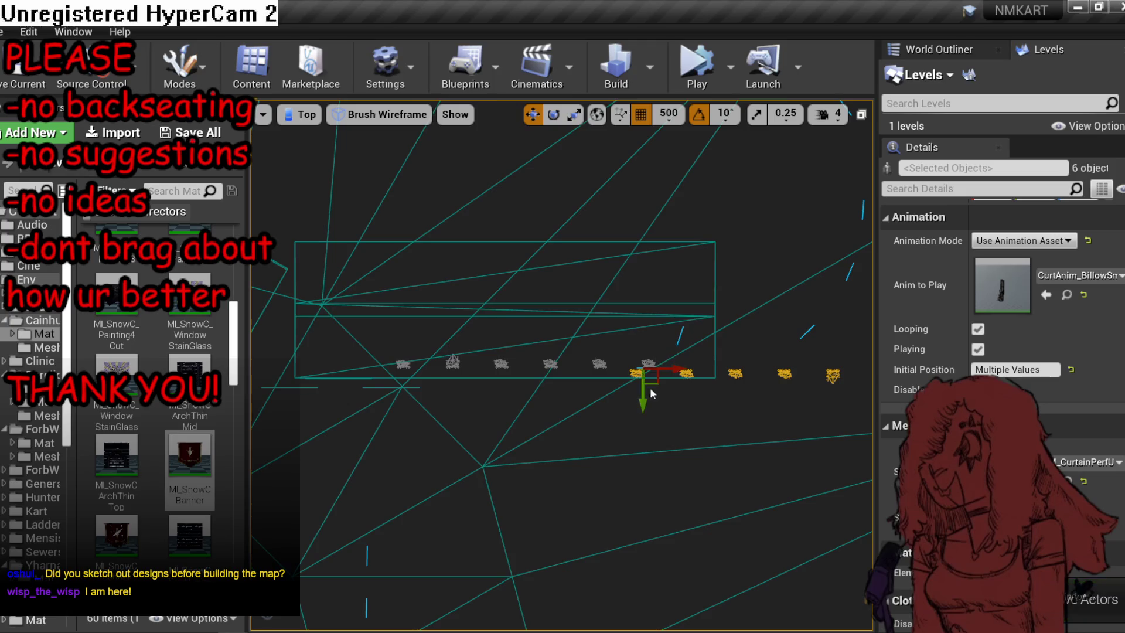
mouse_move(395, 382)
mouse_down()
mouse_move(426, 367)
mouse_move(414, 386)
mouse_up()
key(alt+g)
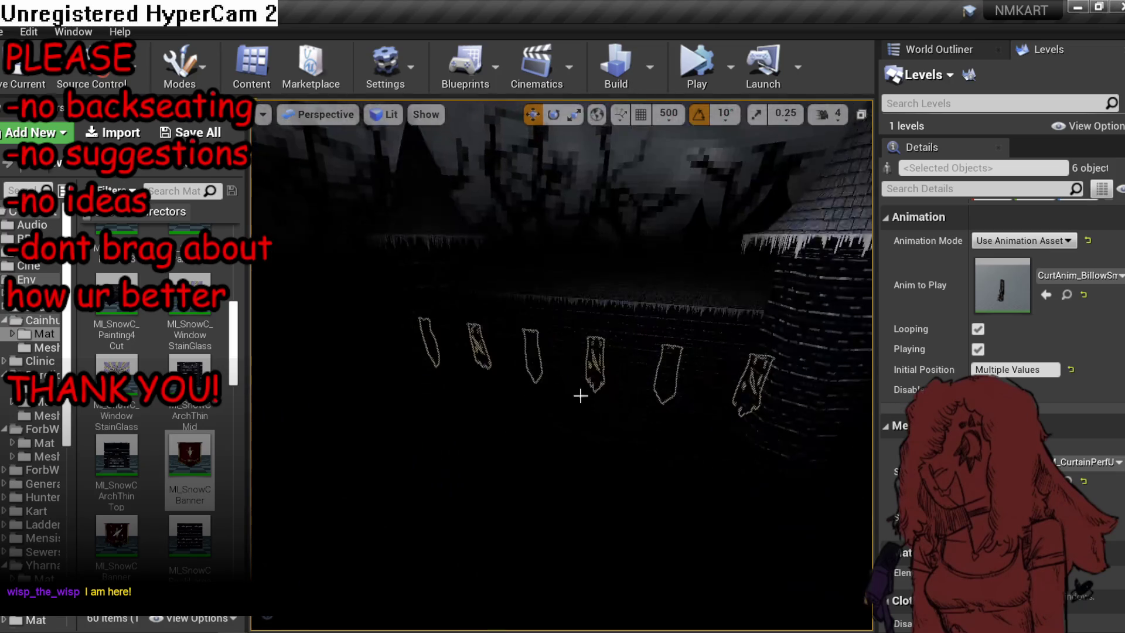
Save the MP_Kart_SnowC map after viewing the moved banners.
drag(479, 416, 479, 415)
drag(565, 410, 566, 410)
key(ctrl+s)
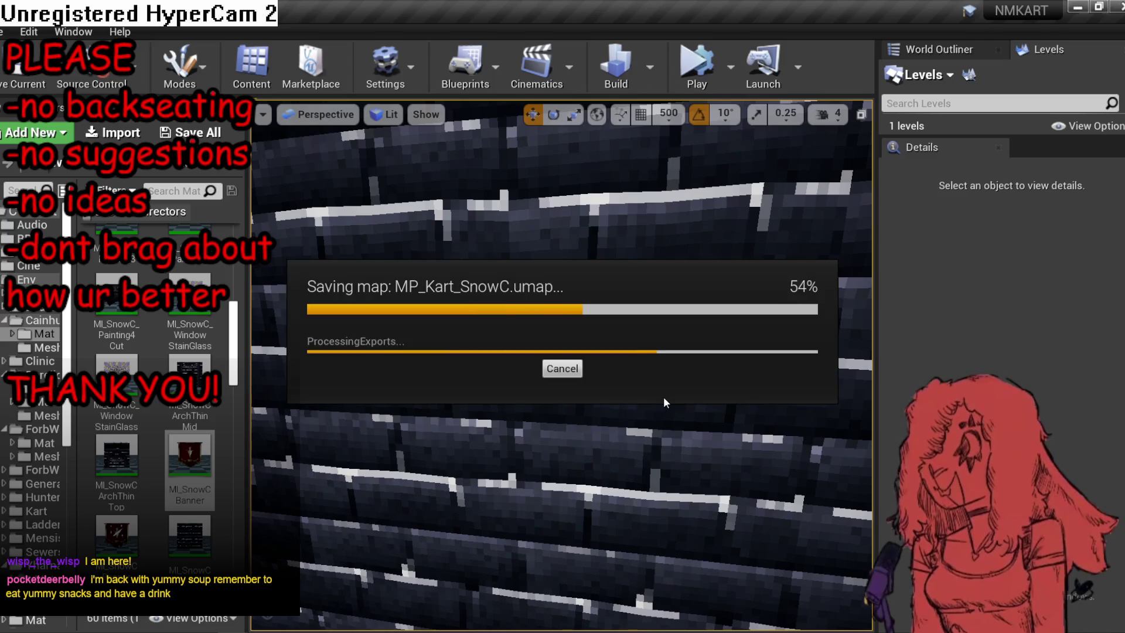
Look around the brick walls, spire and snowy towers, then save the map again.
drag(652, 391, 694, 387)
click(608, 360)
key(Escape)
key(ctrl+s)
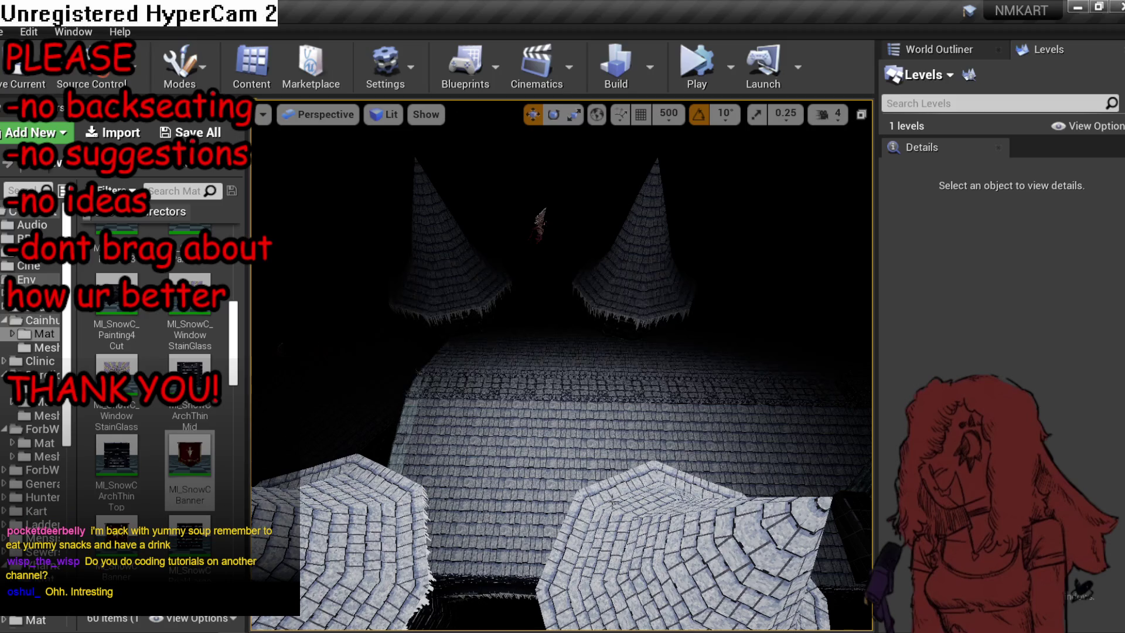
drag(693, 387, 694, 387)
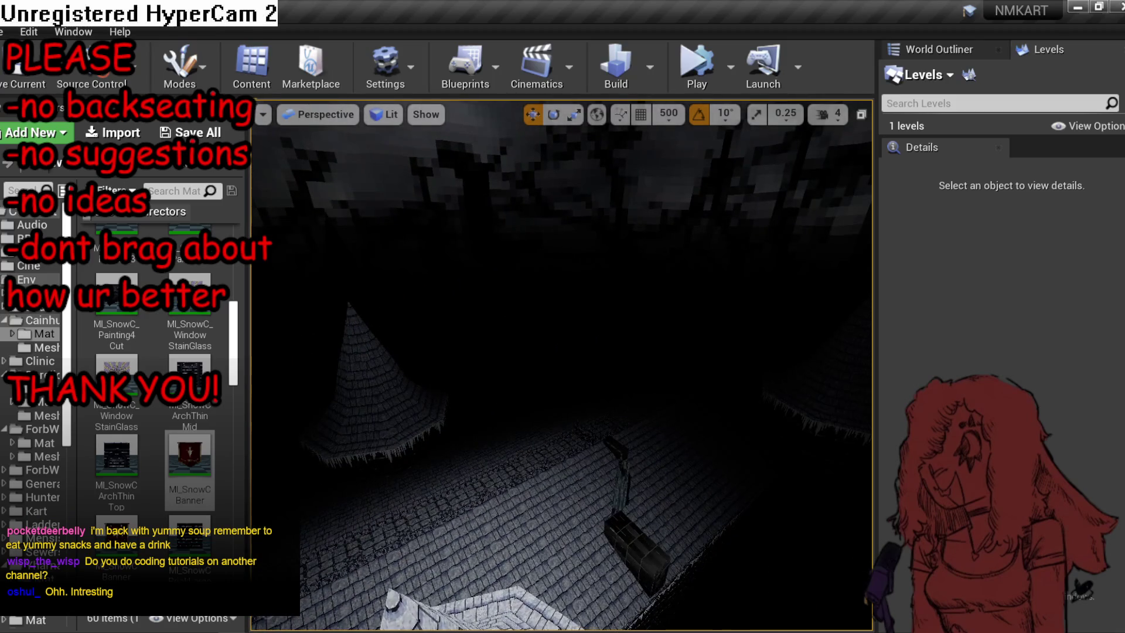
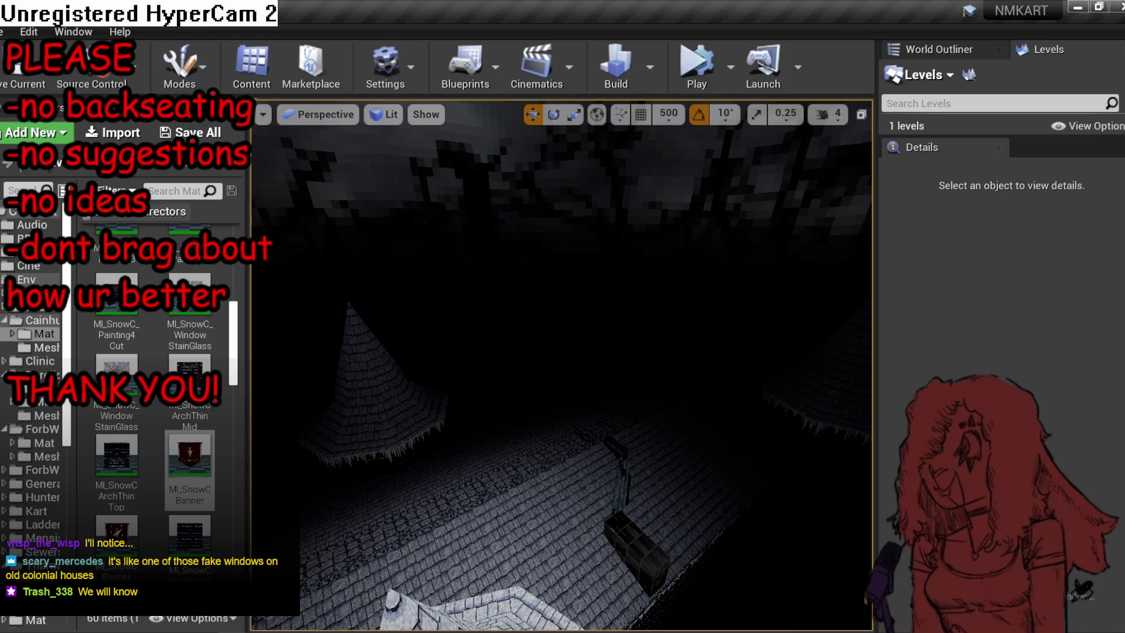
Fly the viewport over the snowy castle roof and into the red-carpet hall.
mouse_move(700, 299)
mouse_down()
mouse_move(760, 308)
mouse_move(729, 335)
mouse_up()
click(756, 310)
drag(616, 423, 615, 424)
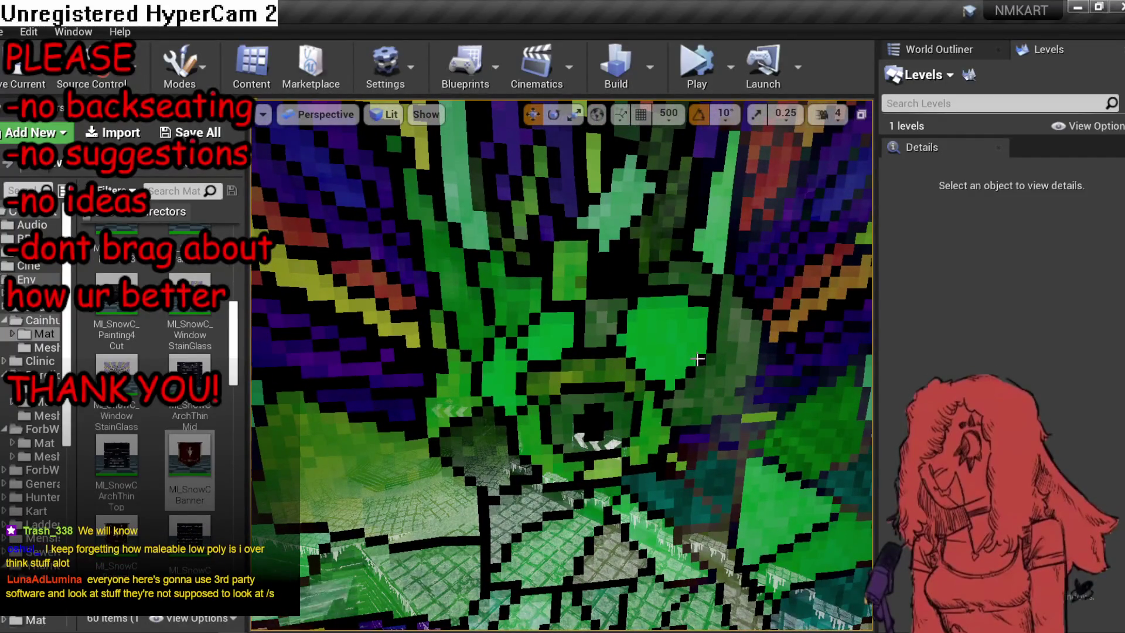
scroll(632, 339, down, 5)
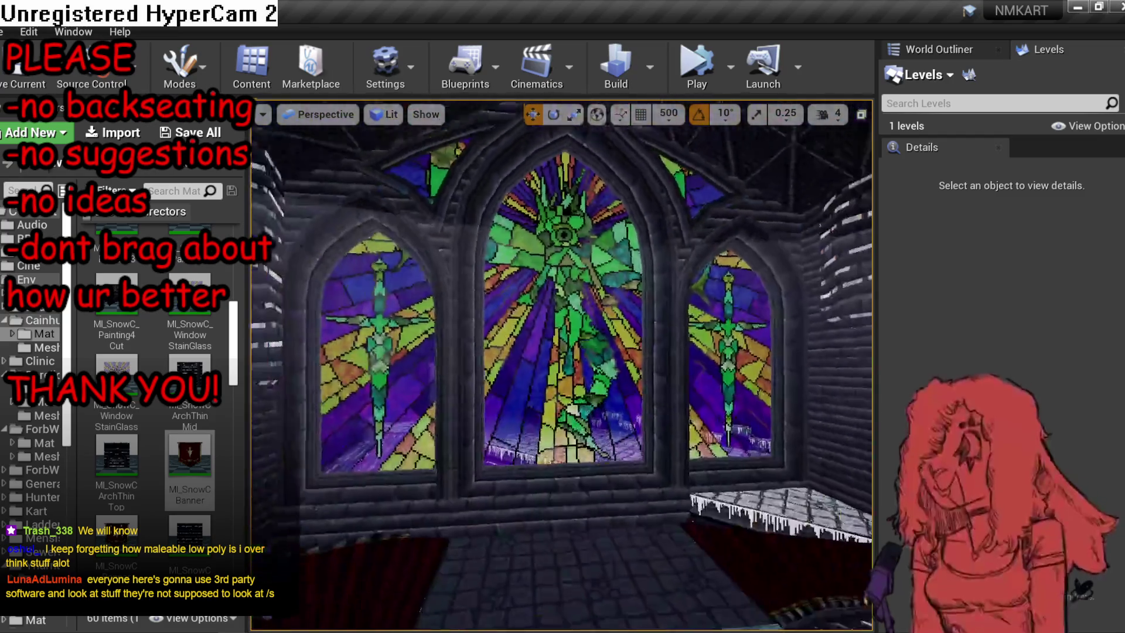
drag(615, 423, 615, 423)
drag(714, 384, 714, 385)
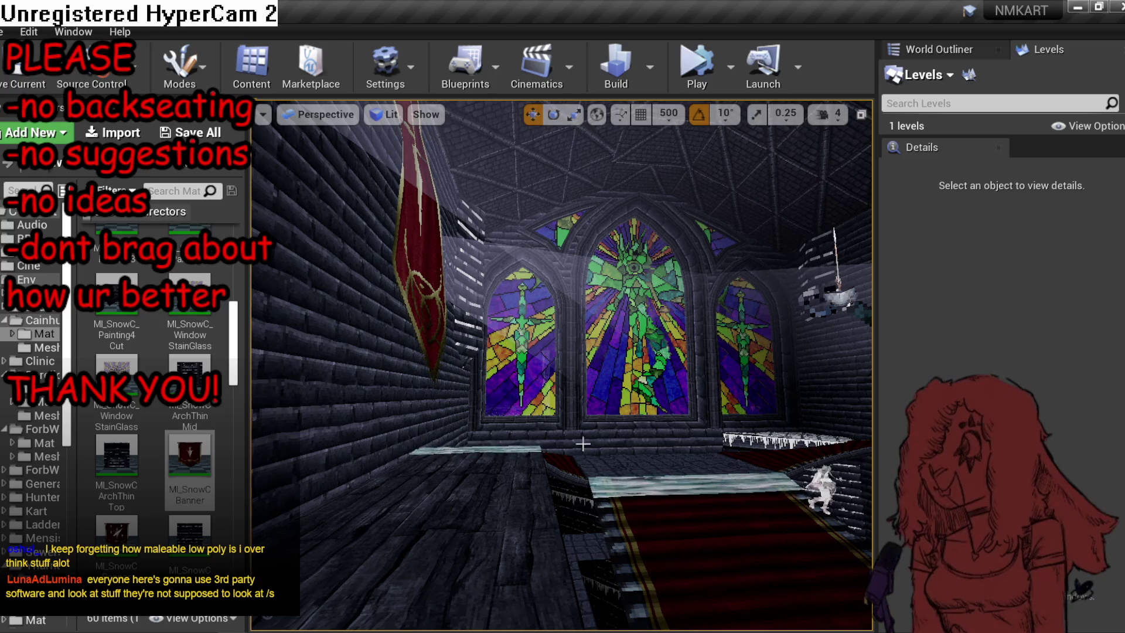
mouse_move(583, 444)
mouse_down()
mouse_move(522, 448)
mouse_move(668, 410)
mouse_up()
mouse_move(520, 440)
mouse_down()
mouse_move(504, 433)
mouse_move(542, 433)
mouse_move(510, 420)
mouse_move(524, 419)
mouse_up()
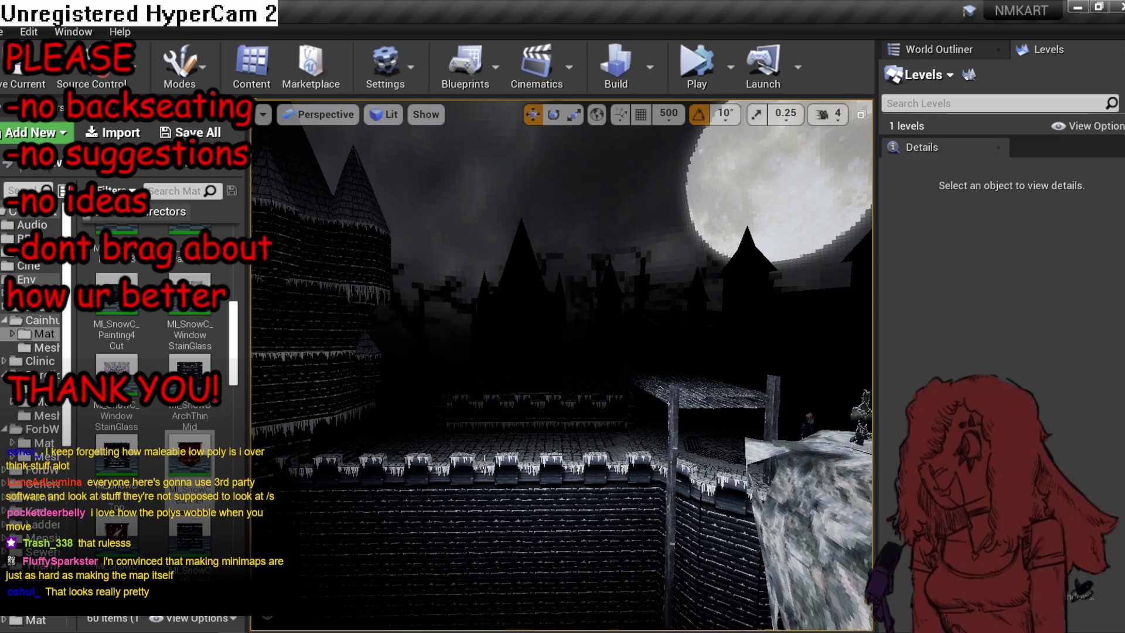
mouse_move(516, 422)
mouse_down()
mouse_move(527, 419)
mouse_move(516, 422)
mouse_move(516, 380)
mouse_up()
drag(428, 450, 428, 437)
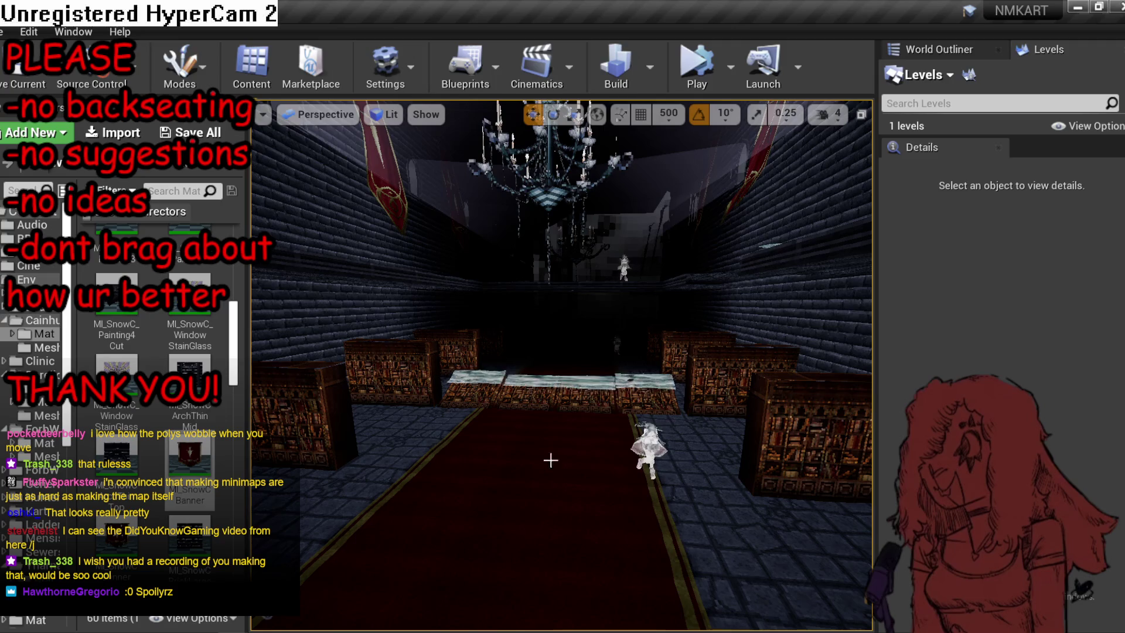
Fly forward down the hall, past the chandelier, up to the stained-glass windows.
key(w)
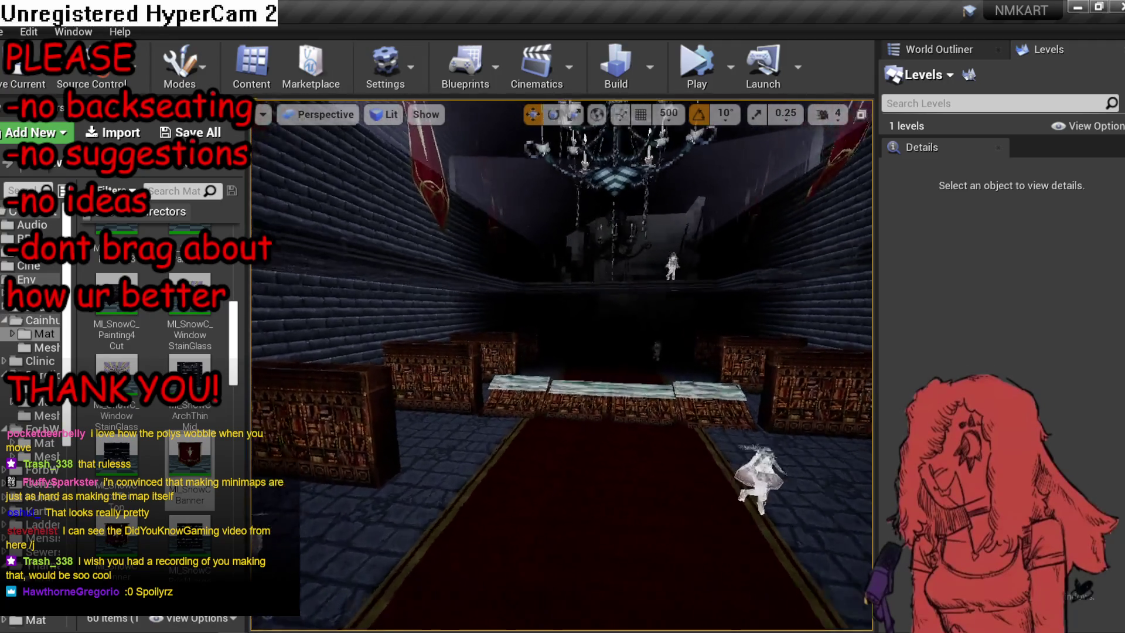
key(w)
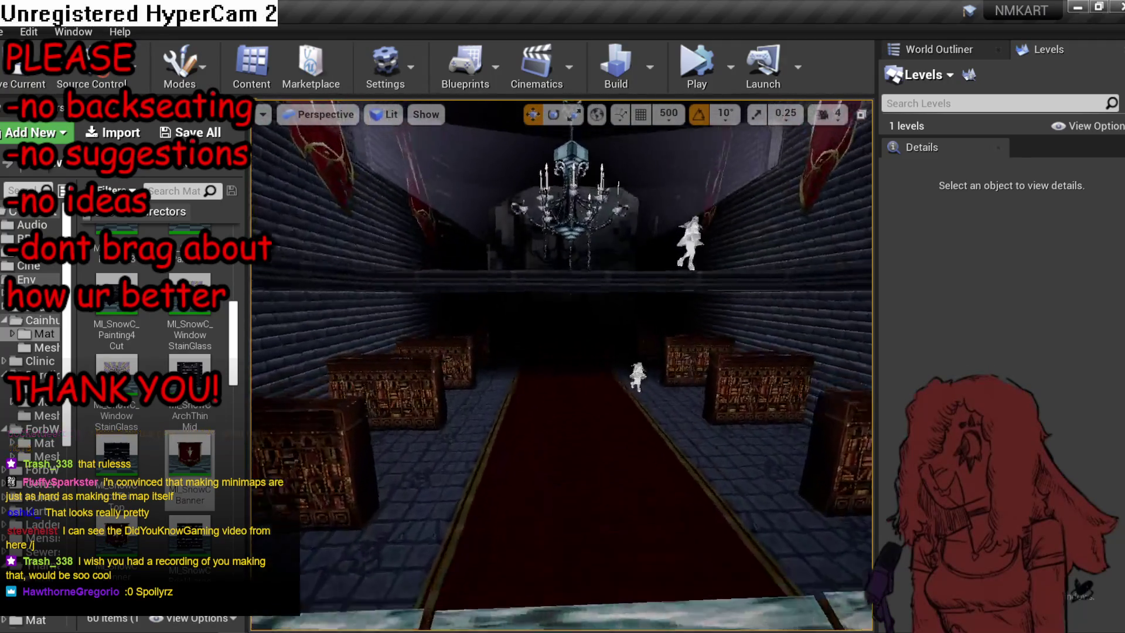
key(w)
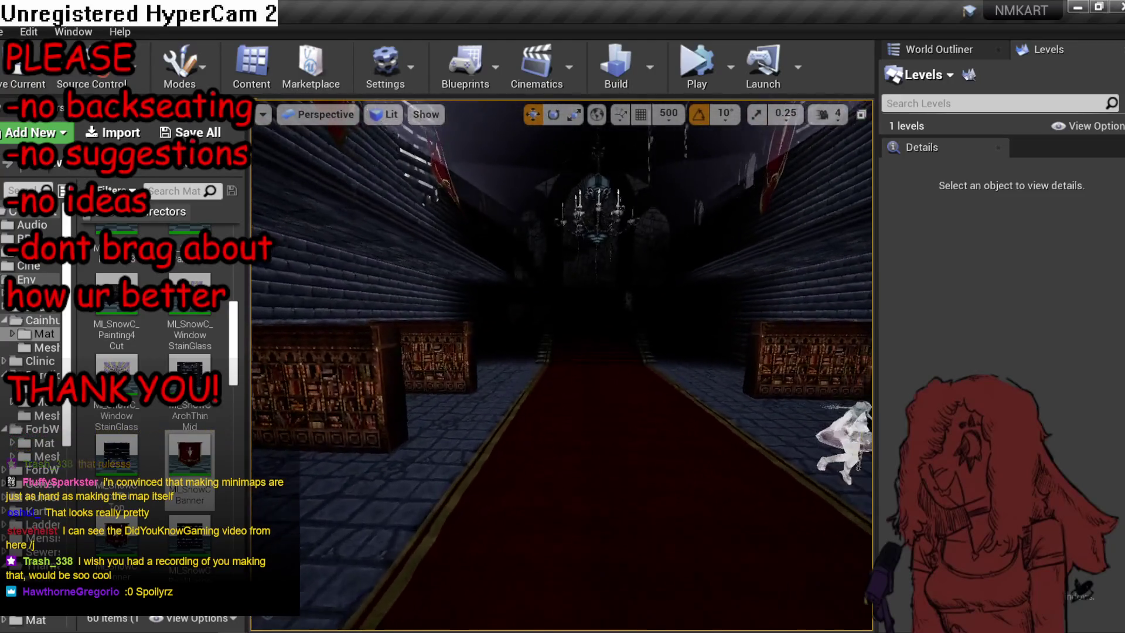
key(w)
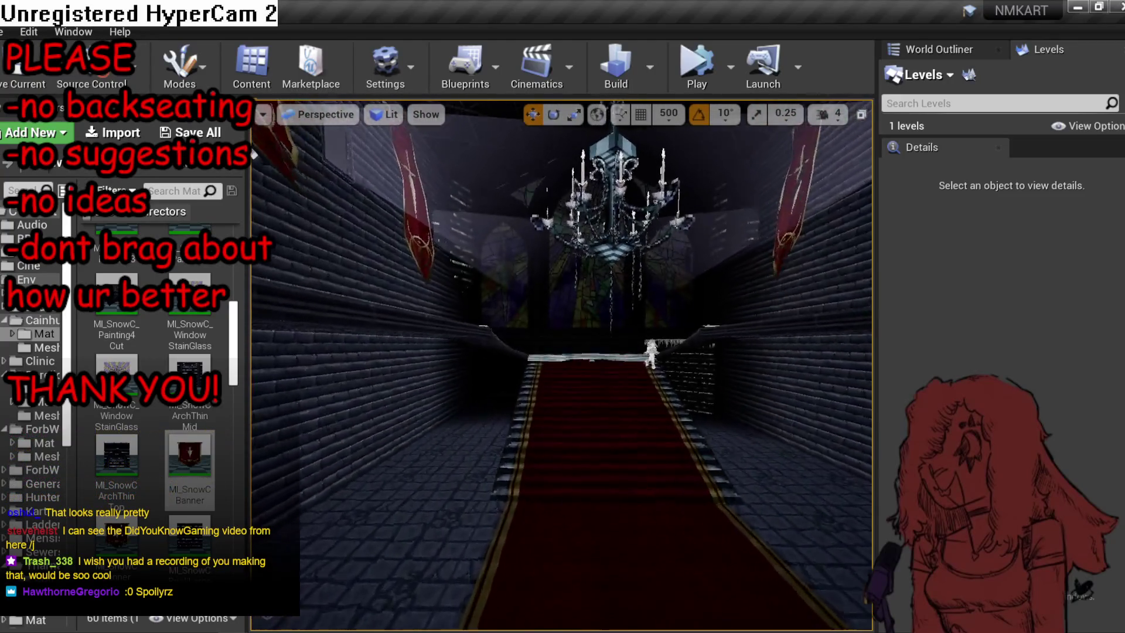
key(w)
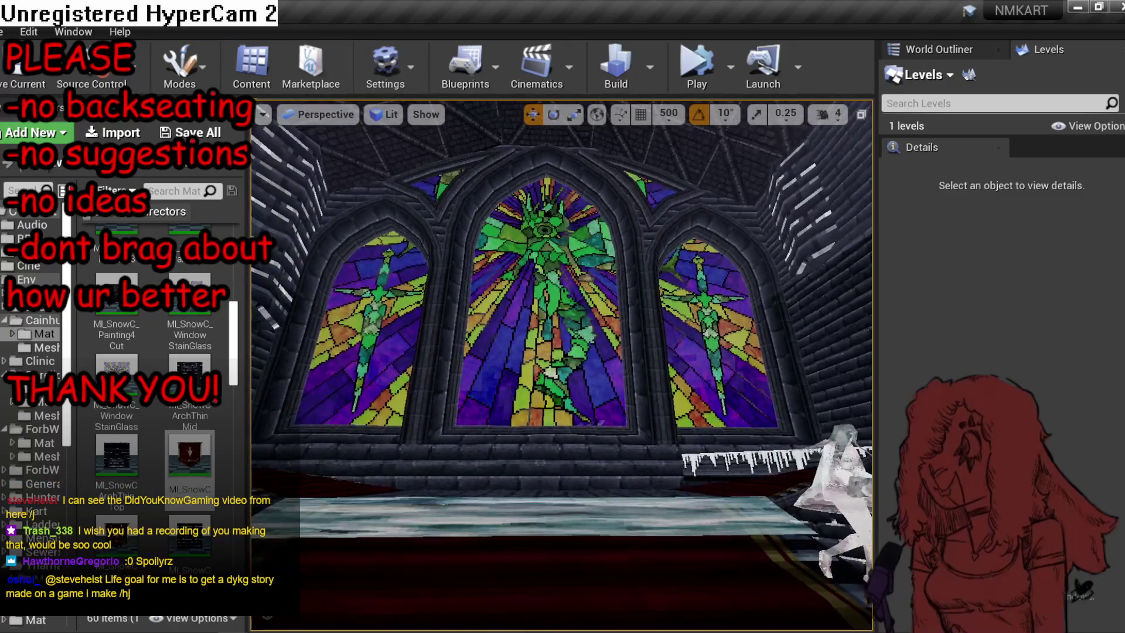
key(w)
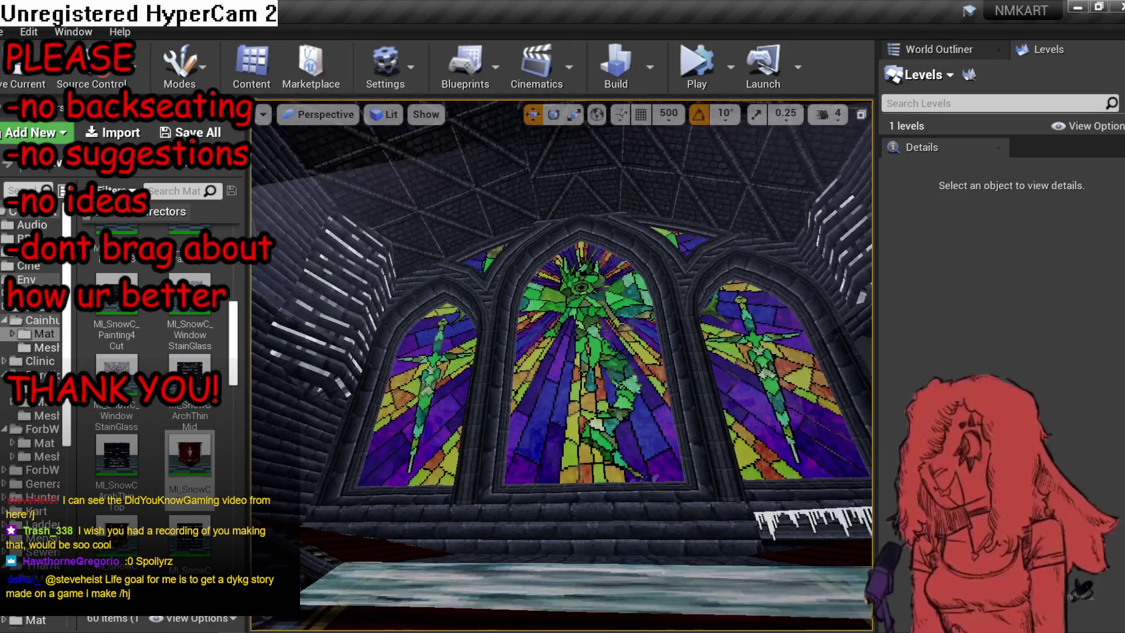
key(w)
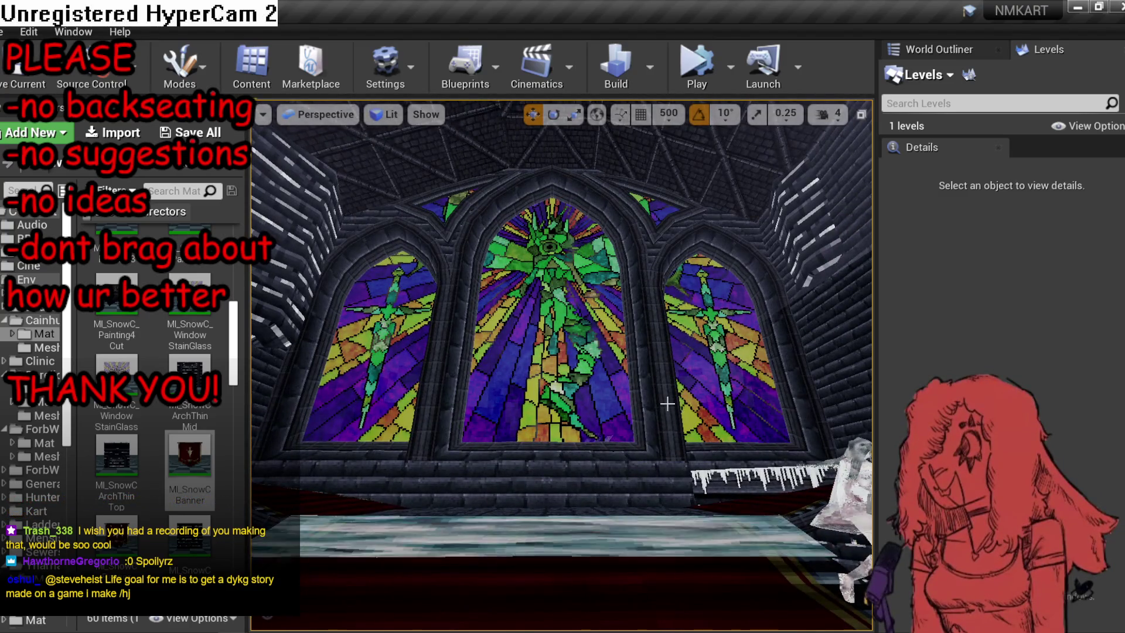
mouse_move(667, 403)
mouse_down()
mouse_move(666, 422)
mouse_move(645, 421)
mouse_move(662, 419)
mouse_move(662, 399)
mouse_up()
click(662, 398)
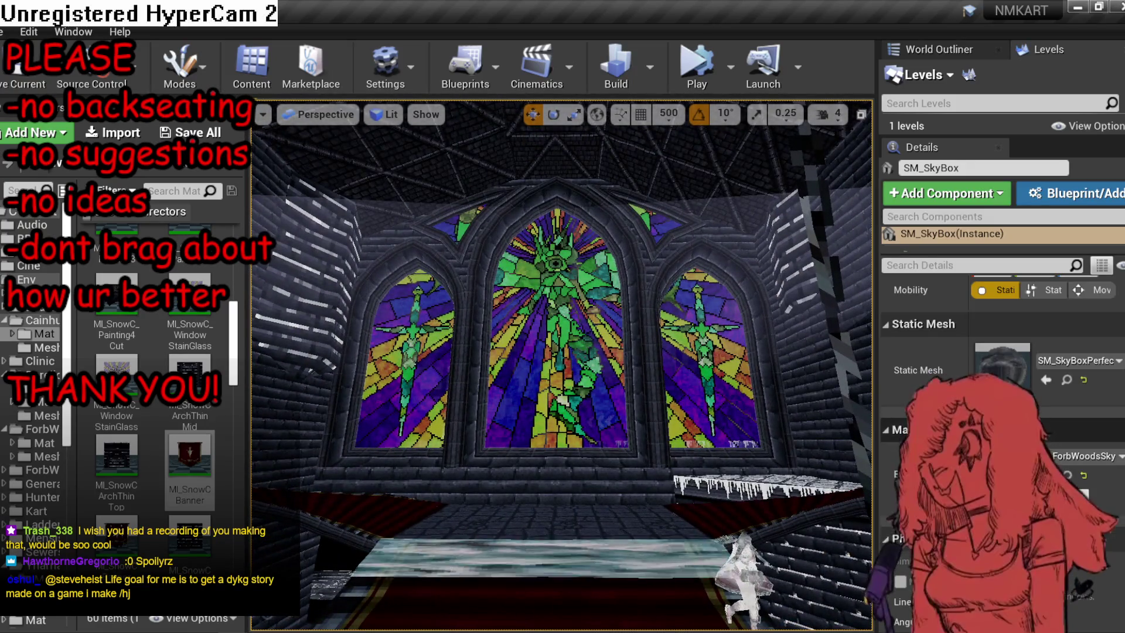
Select the stained-glass window mesh and open its material instance, previewing it on a plane.
click(576, 356)
scroll(1002, 381, down, 3)
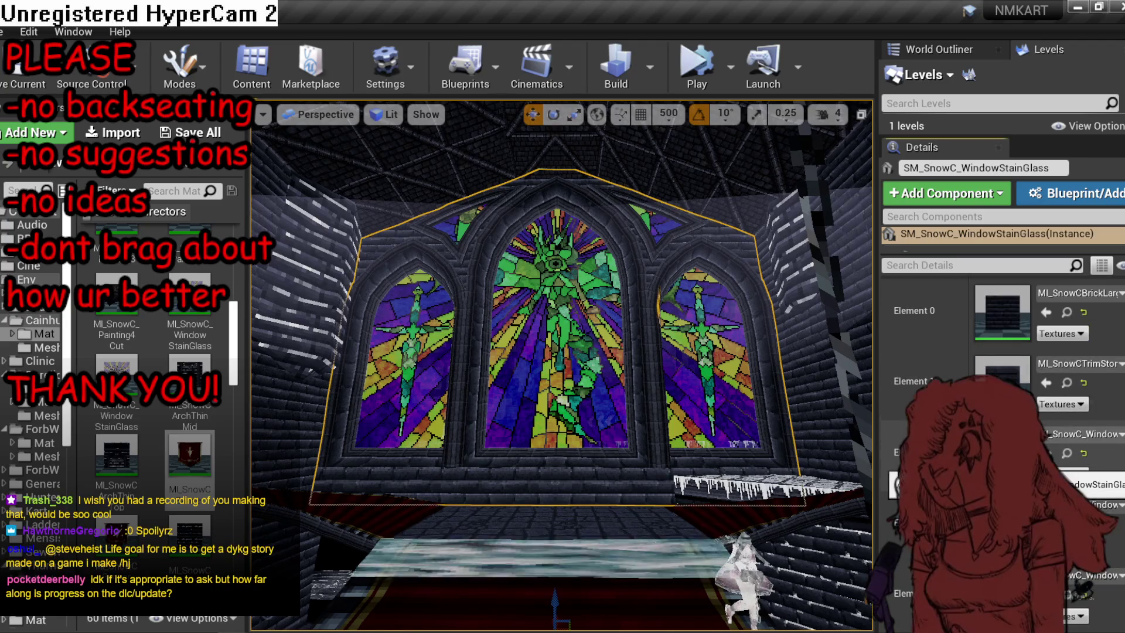
double_click(1002, 454)
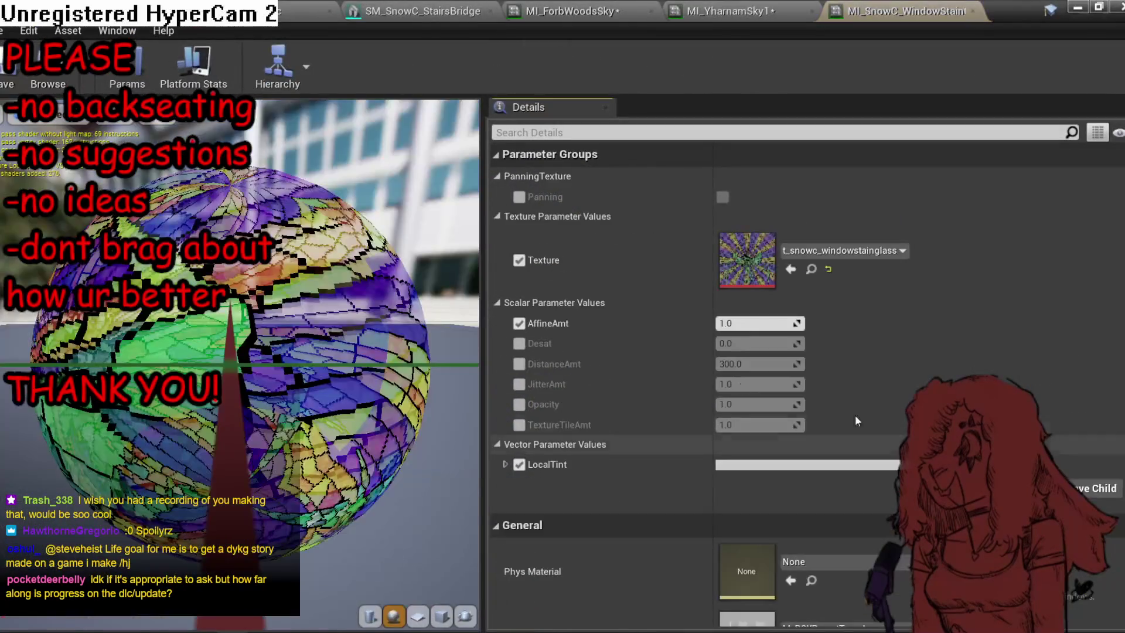
click(418, 617)
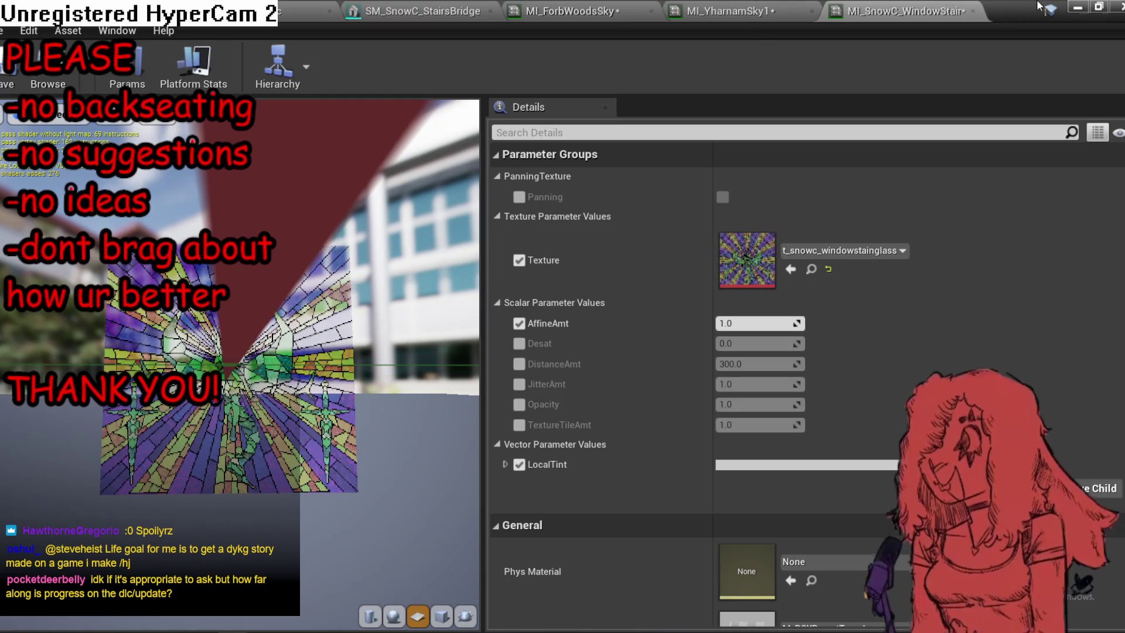
Resize the material editor into a floating window and tilt the preview up at the glass.
double_click(586, 4)
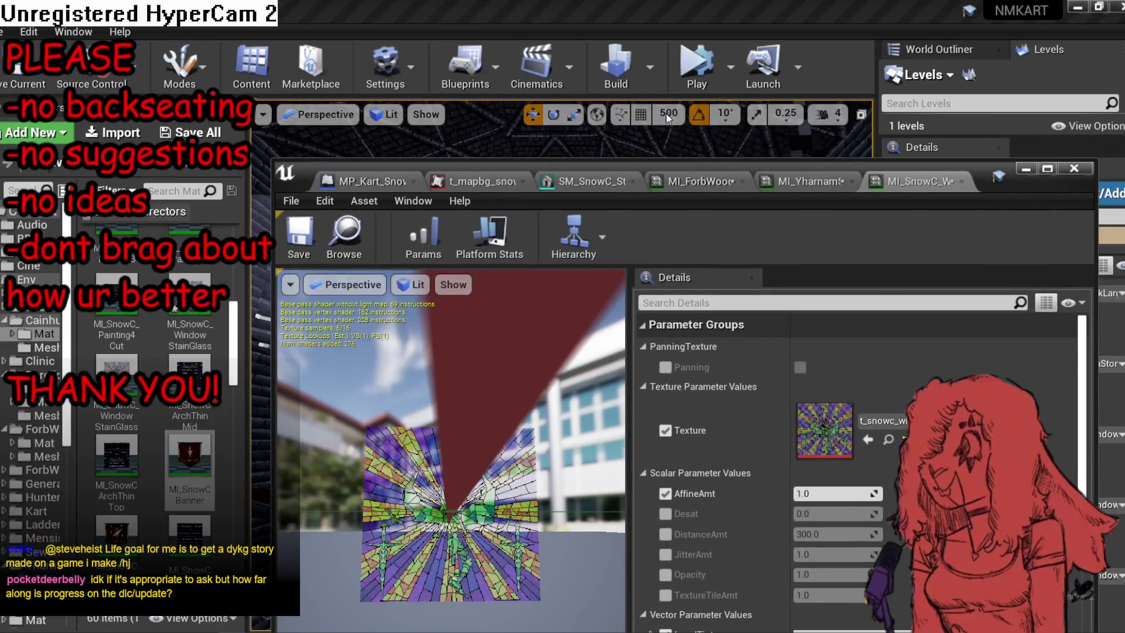
click(668, 117)
click(674, 184)
drag(1010, 199, 740, 1)
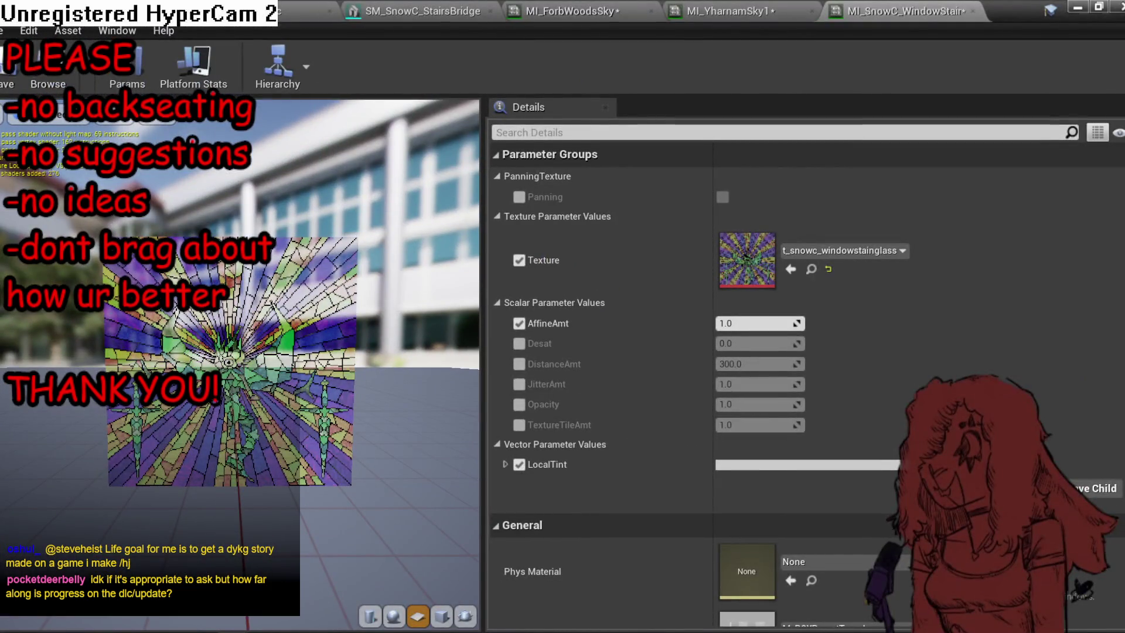
mouse_move(1021, 12)
mouse_down()
mouse_move(1081, 35)
mouse_move(1049, 21)
mouse_up()
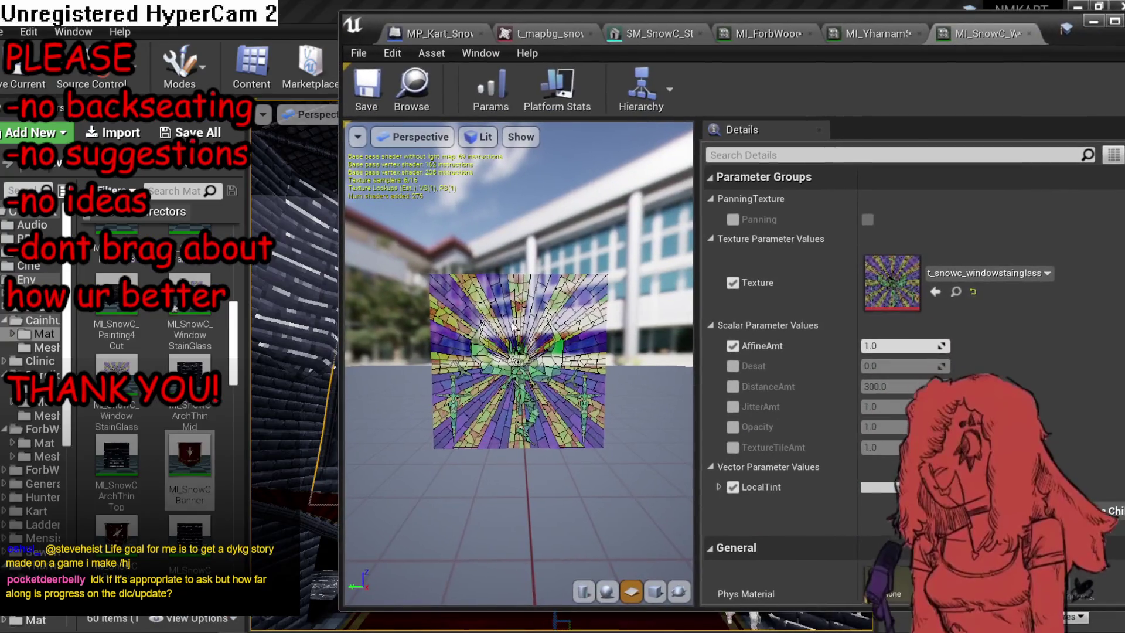
scroll(515, 321, up, 5)
scroll(530, 417, down, 5)
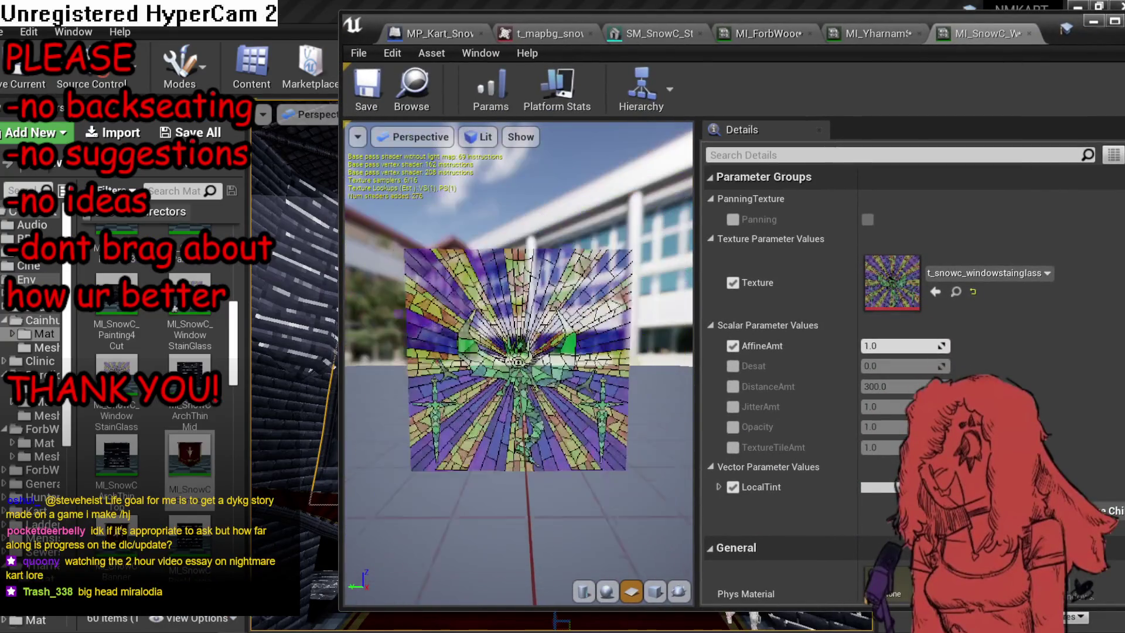
scroll(478, 365, up, 3)
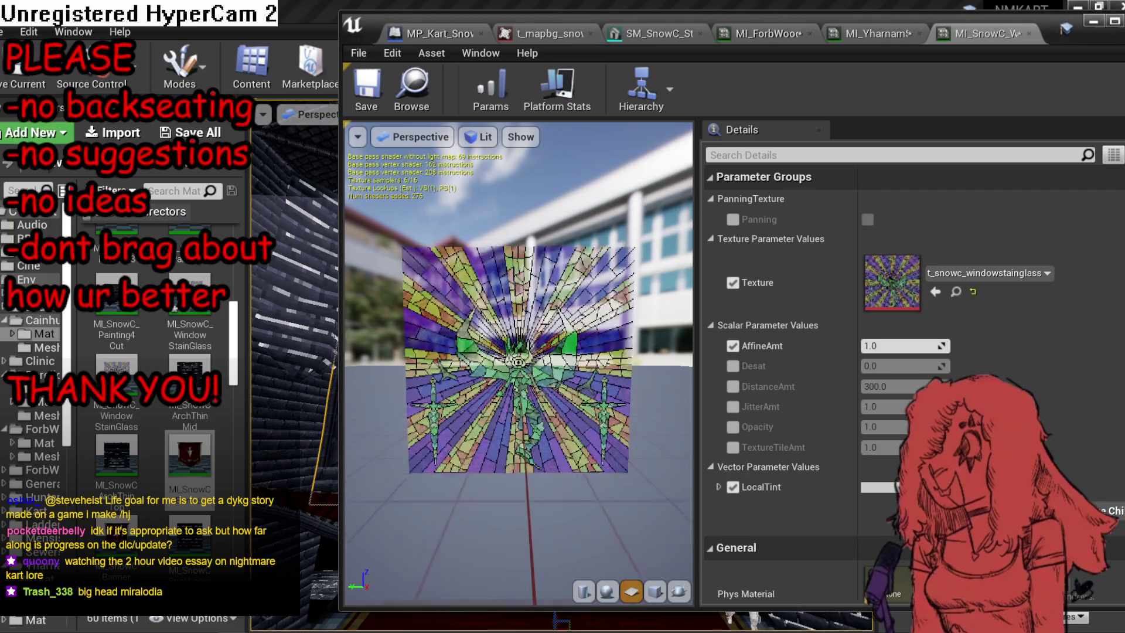
drag(479, 364, 475, 268)
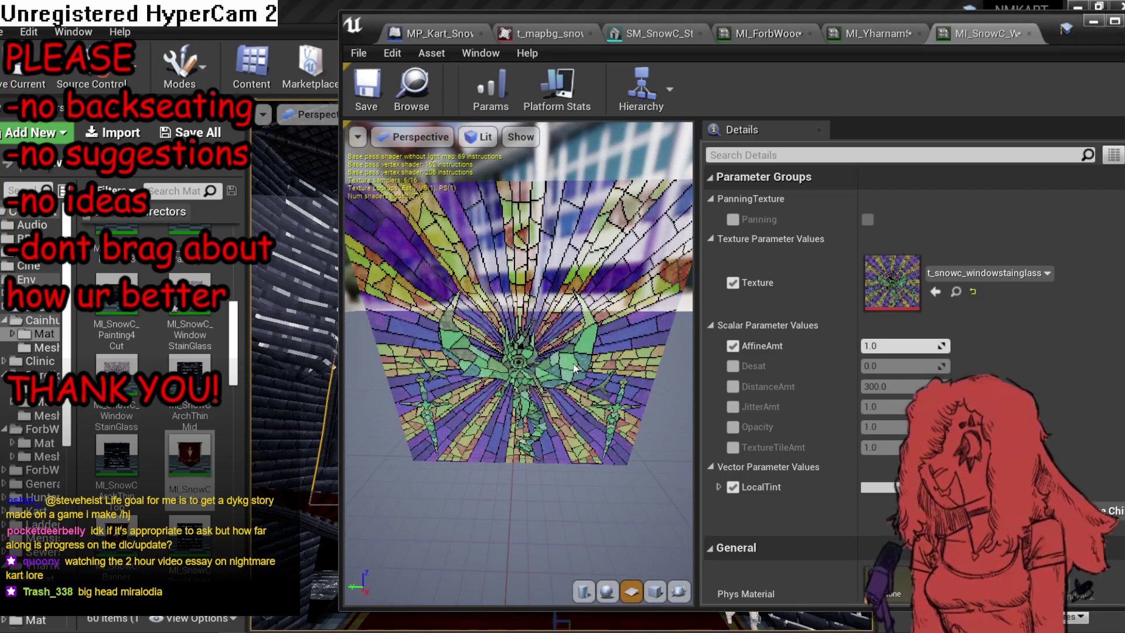
Inspect the stained-glass texture, then close it.
double_click(907, 285)
scroll(703, 387, up, 3)
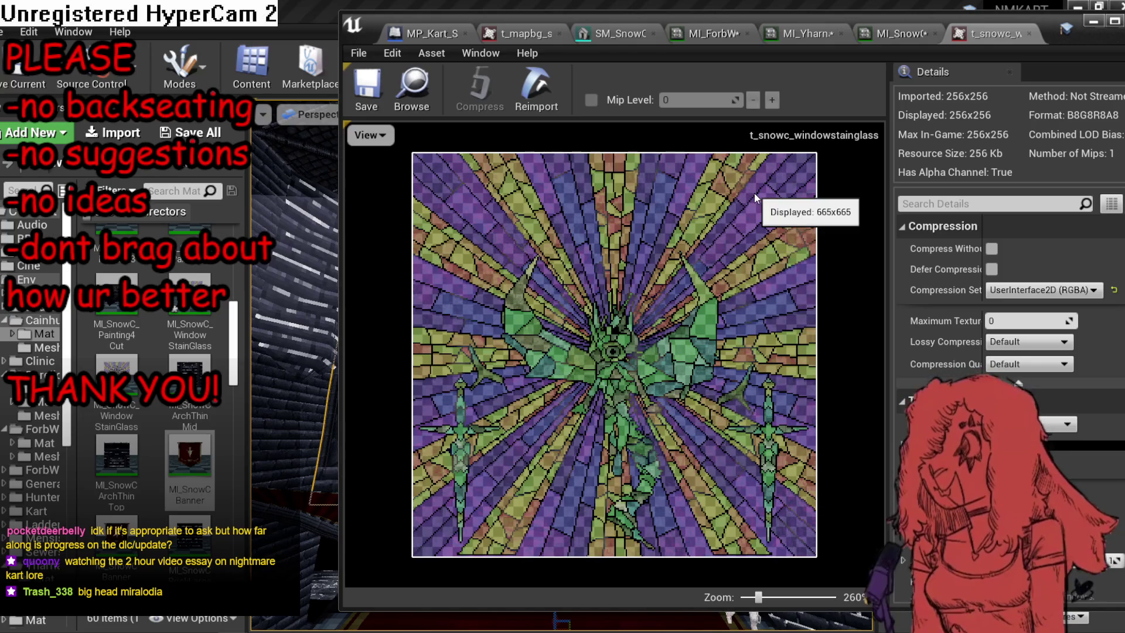
click(1030, 34)
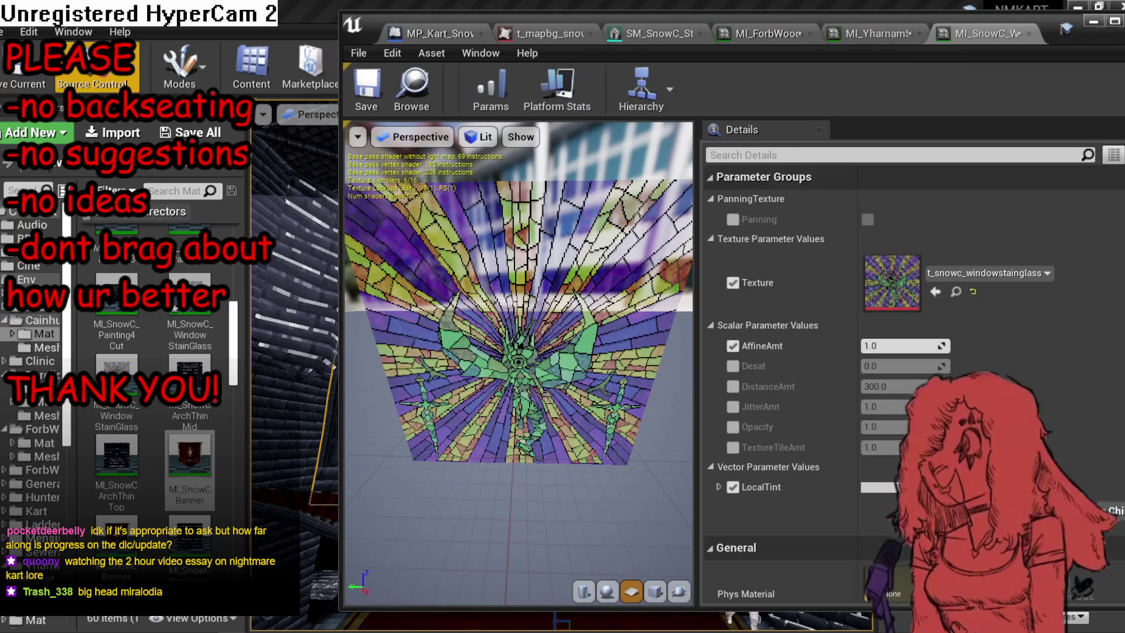
Save all three modified material instances and close the material instance editor.
key(ctrl+shift+s)
click(675, 430)
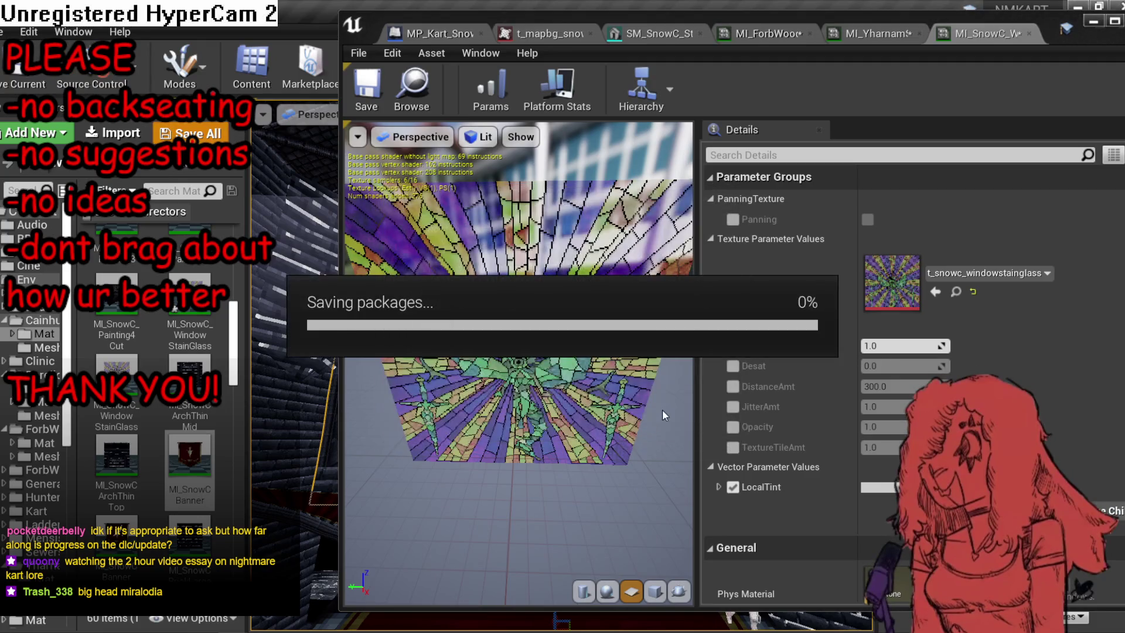
click(1093, 21)
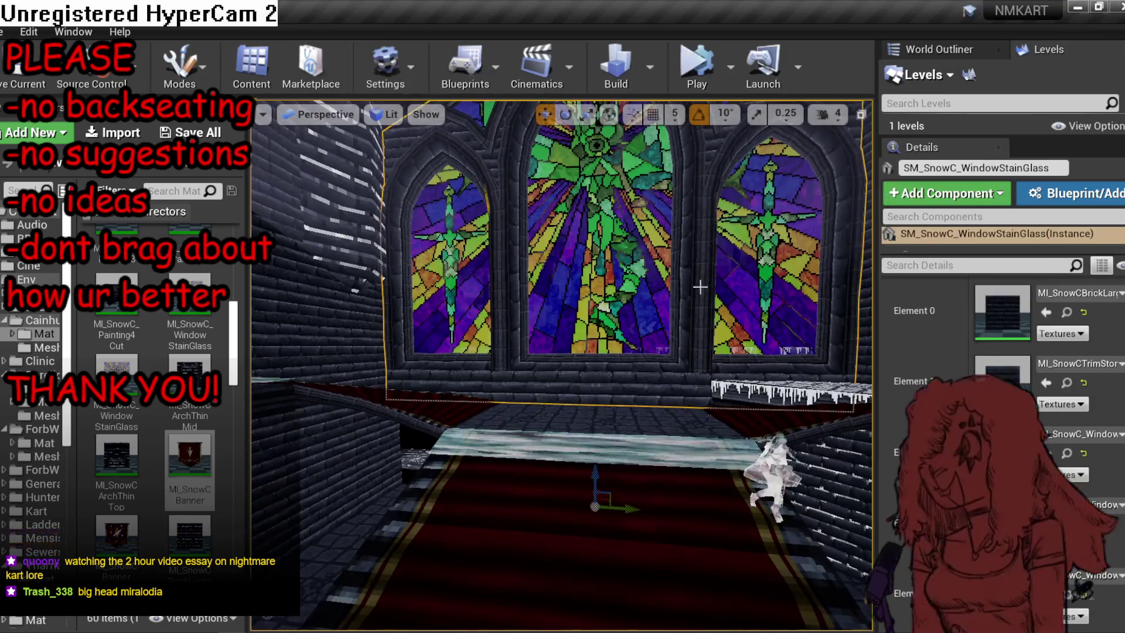
mouse_move(700, 288)
mouse_down()
mouse_move(679, 229)
mouse_move(680, 305)
mouse_move(615, 307)
mouse_move(656, 293)
mouse_move(638, 298)
mouse_move(632, 65)
mouse_up()
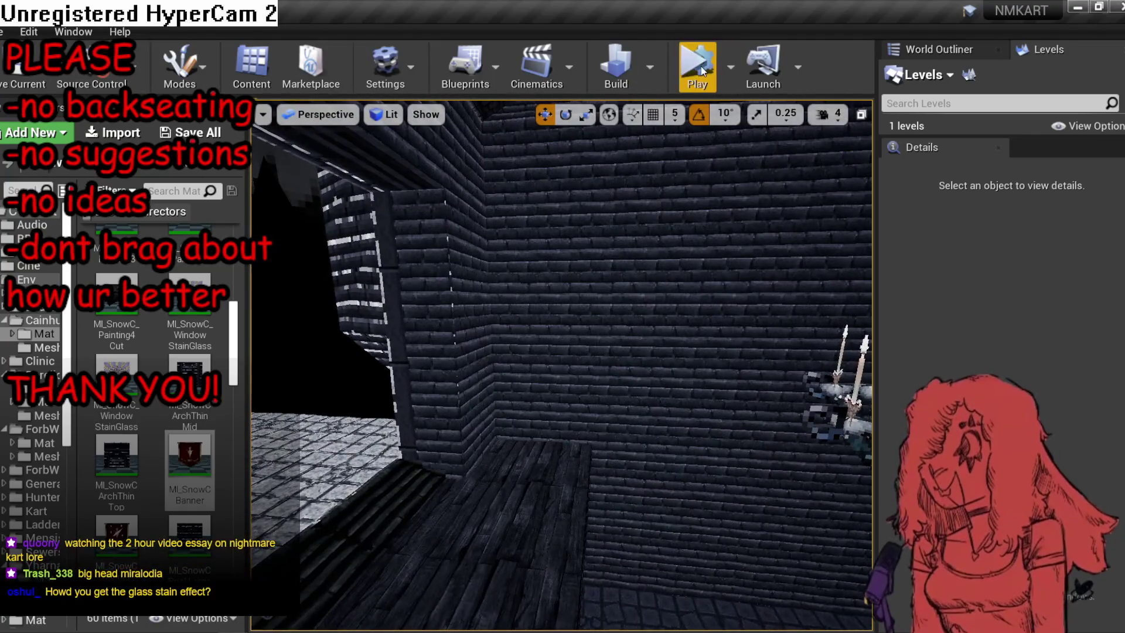
click(729, 66)
click(782, 159)
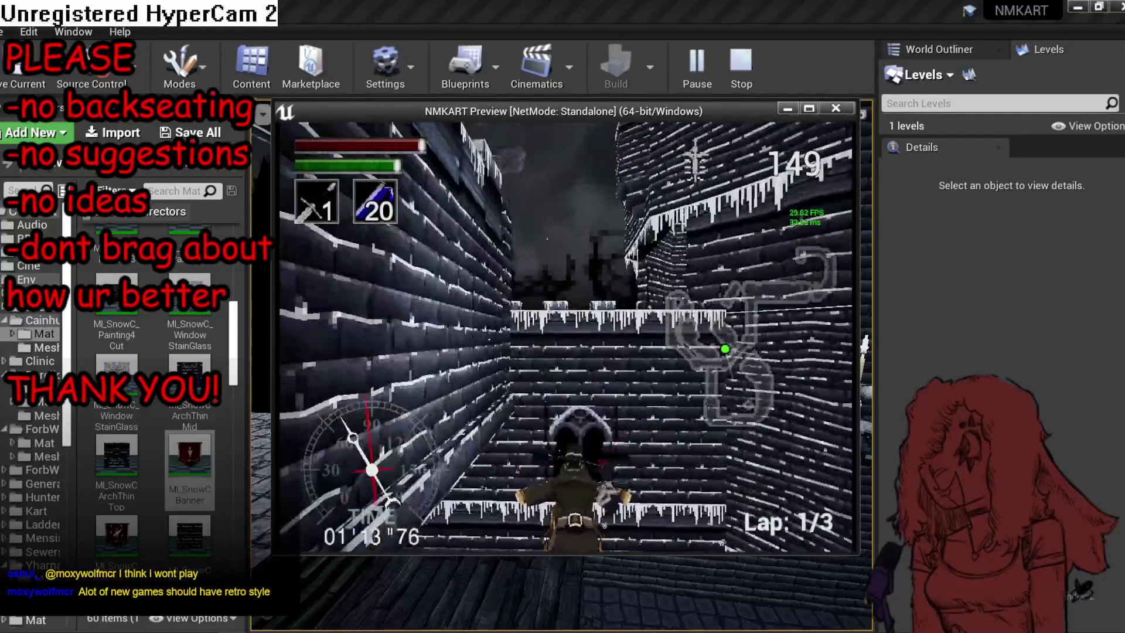
key(Escape)
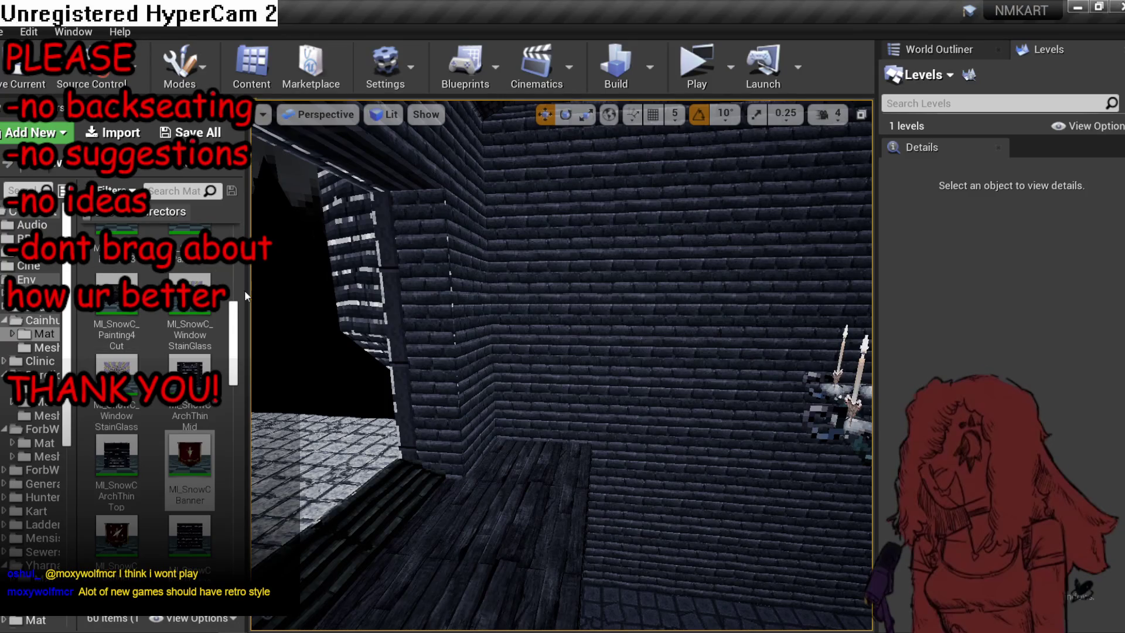
Widen the content browser and go to Char > Karts > BikeBone > Anim, listing 31 animations.
drag(251, 286, 362, 288)
click(37, 281)
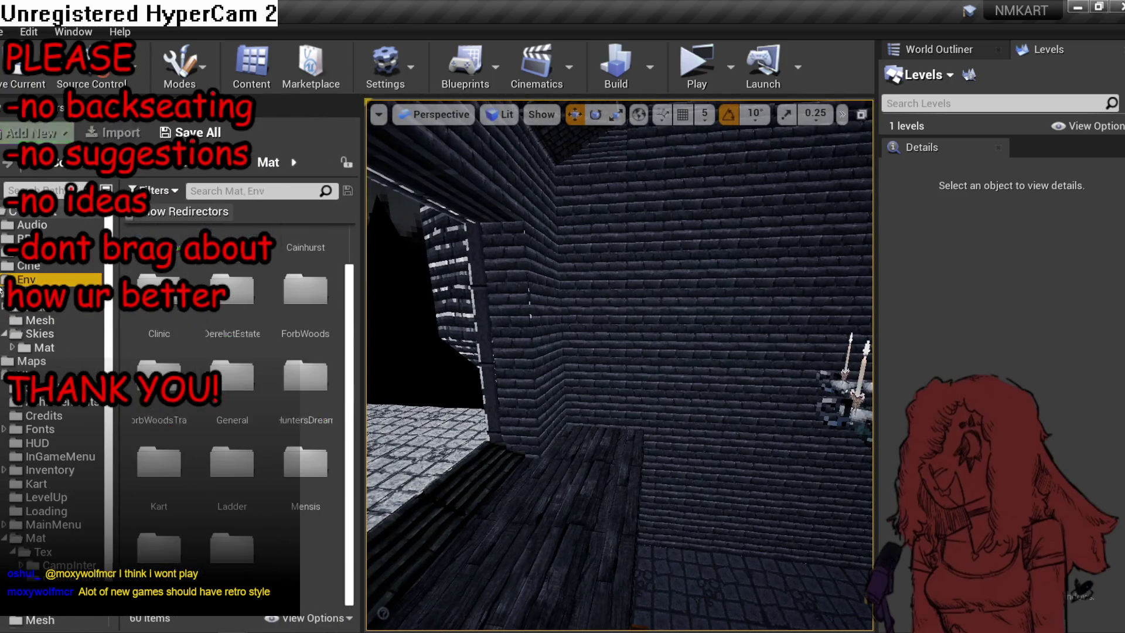
click(34, 252)
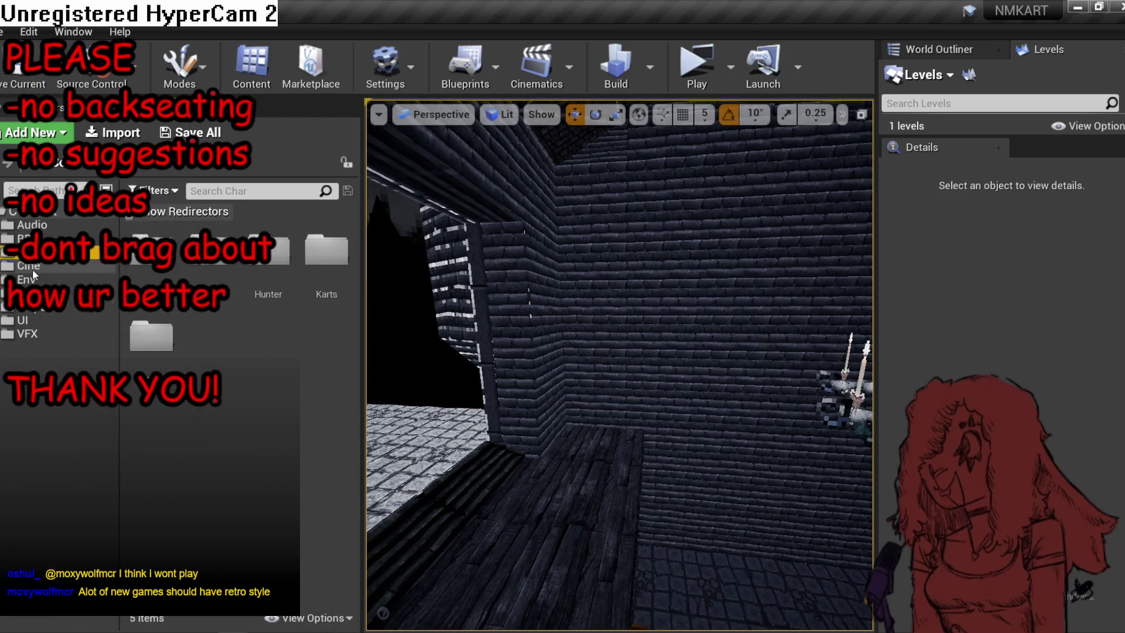
double_click(315, 270)
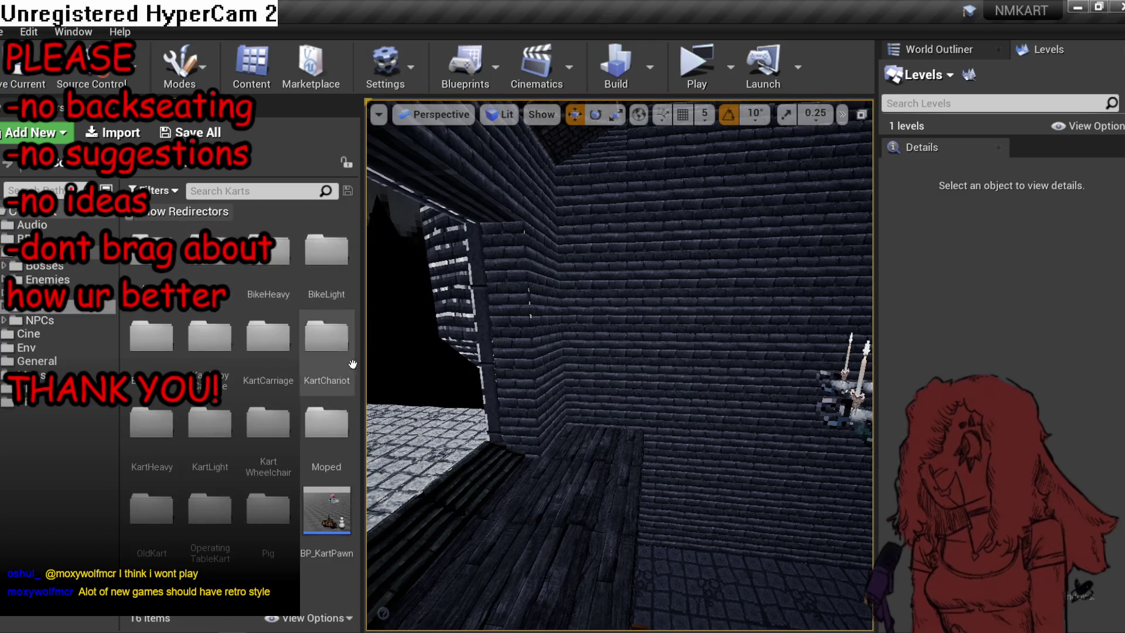
double_click(204, 276)
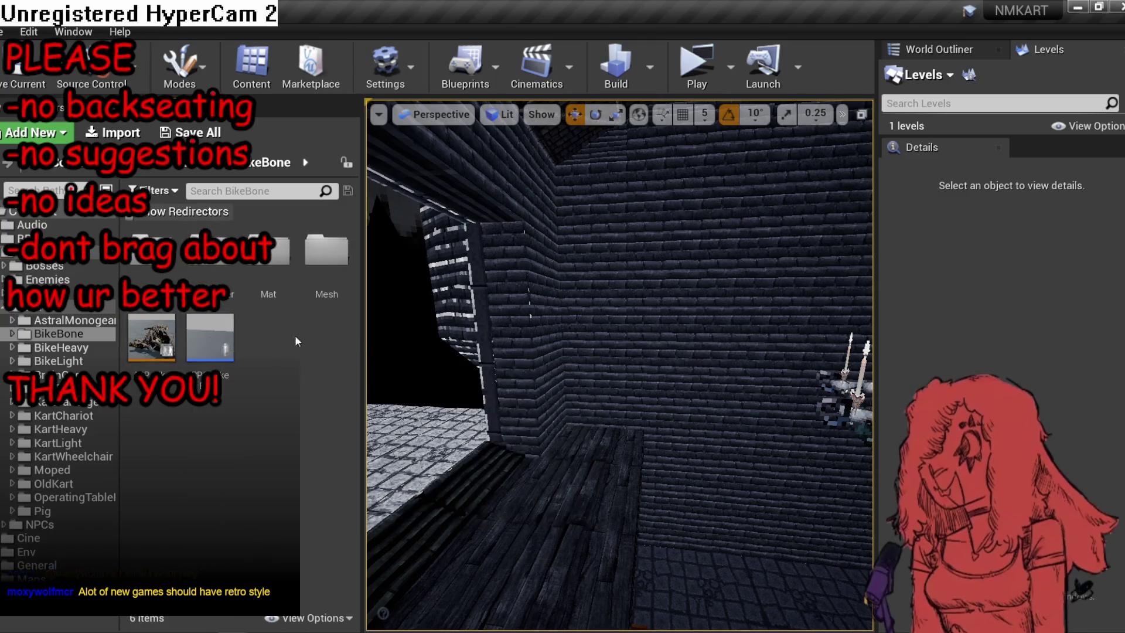
double_click(154, 252)
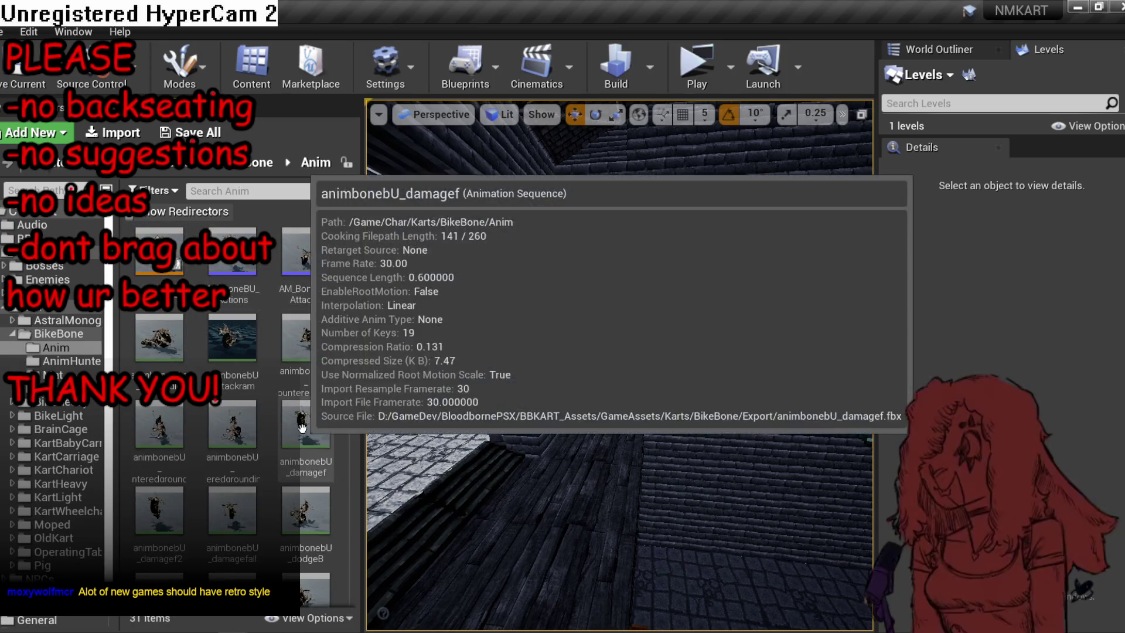
scroll(321, 484, down, 5)
scroll(320, 484, down, 4)
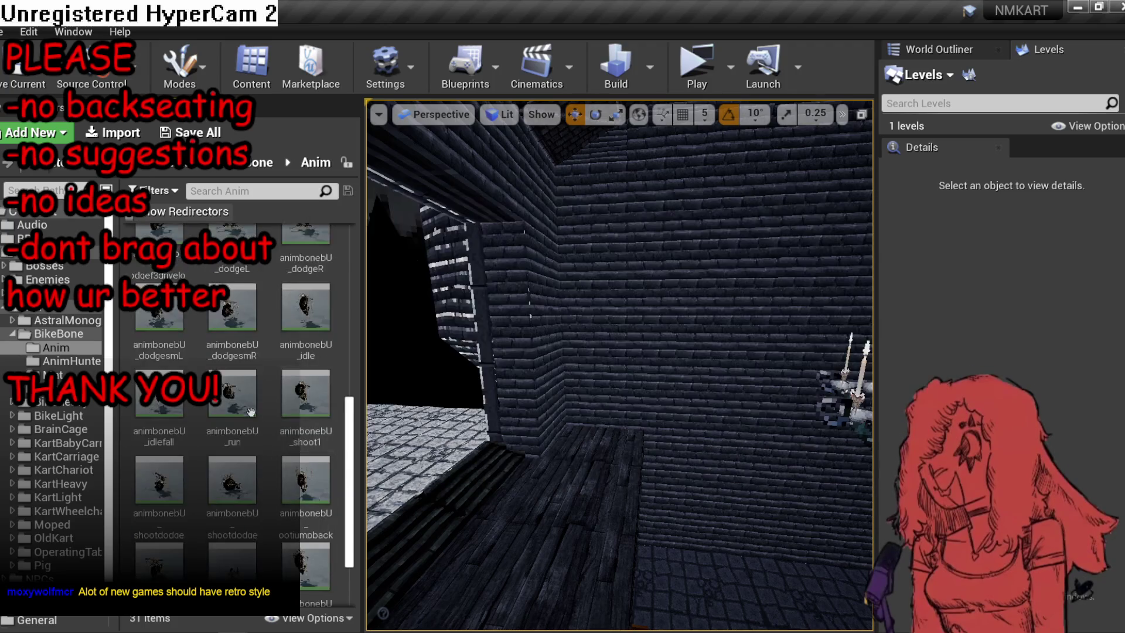
Open animbonebU_run and set its preview mesh to SkM_BikeBoneU.
double_click(232, 410)
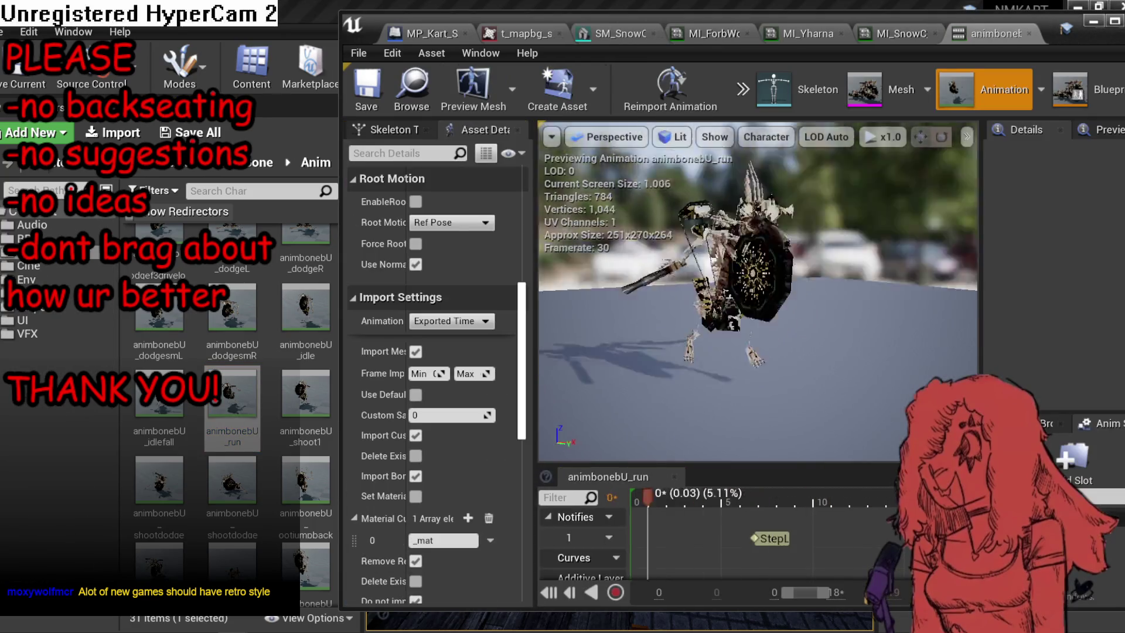
click(512, 89)
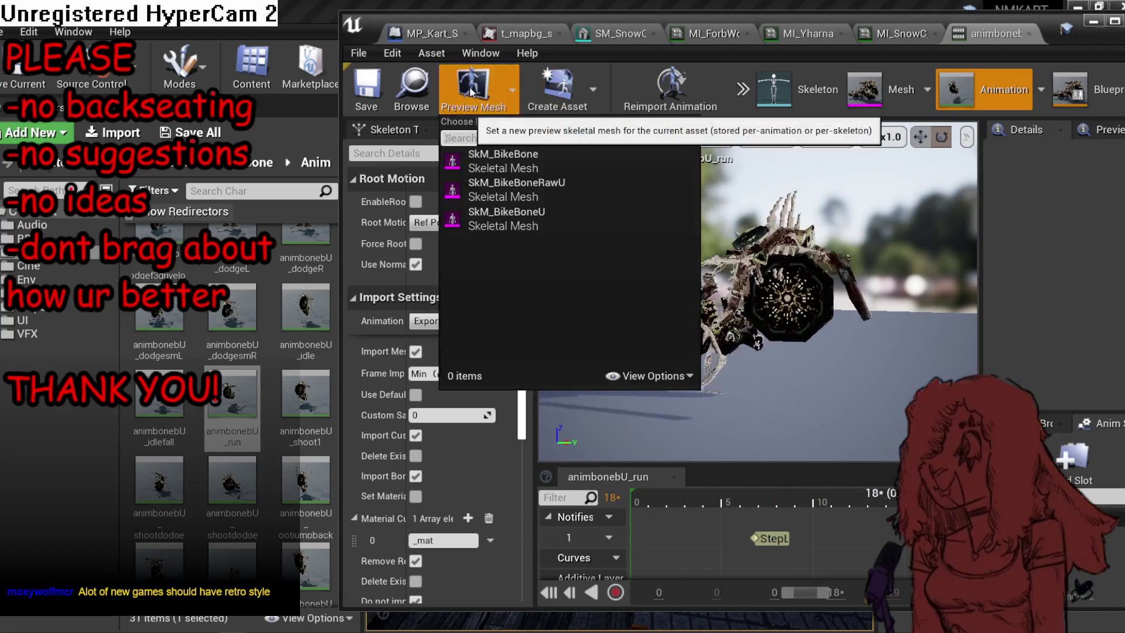
click(552, 219)
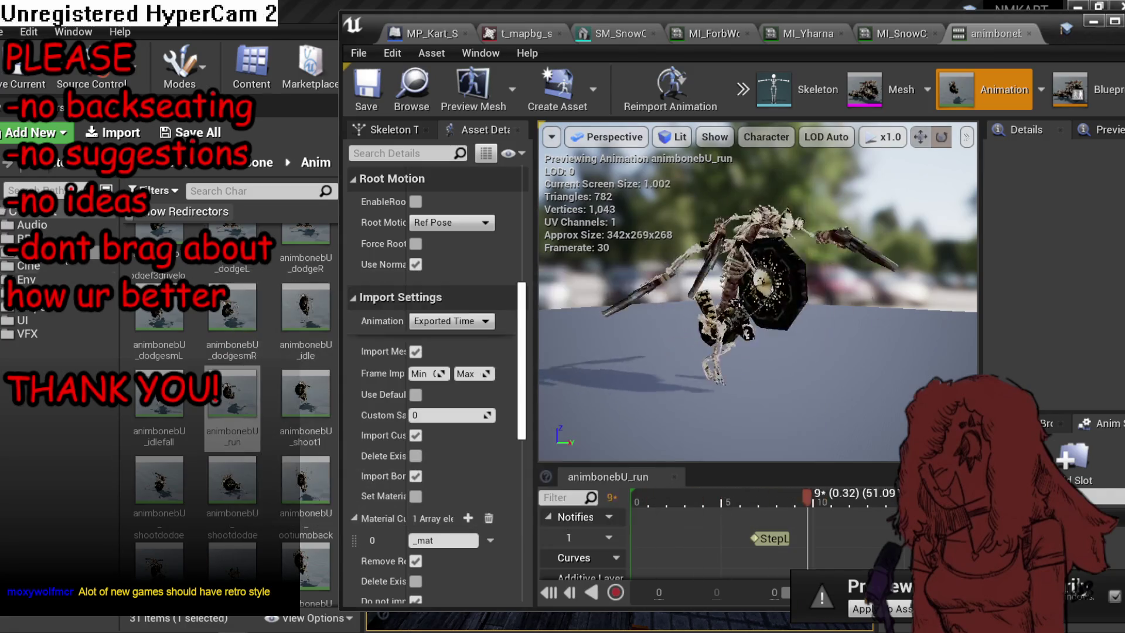
Preview animbonebU_shootdodgeR, animbonebU_shootjumpupalt, then animbonebU_idlefall.
mouse_move(259, 399)
scroll(259, 399, down, 1)
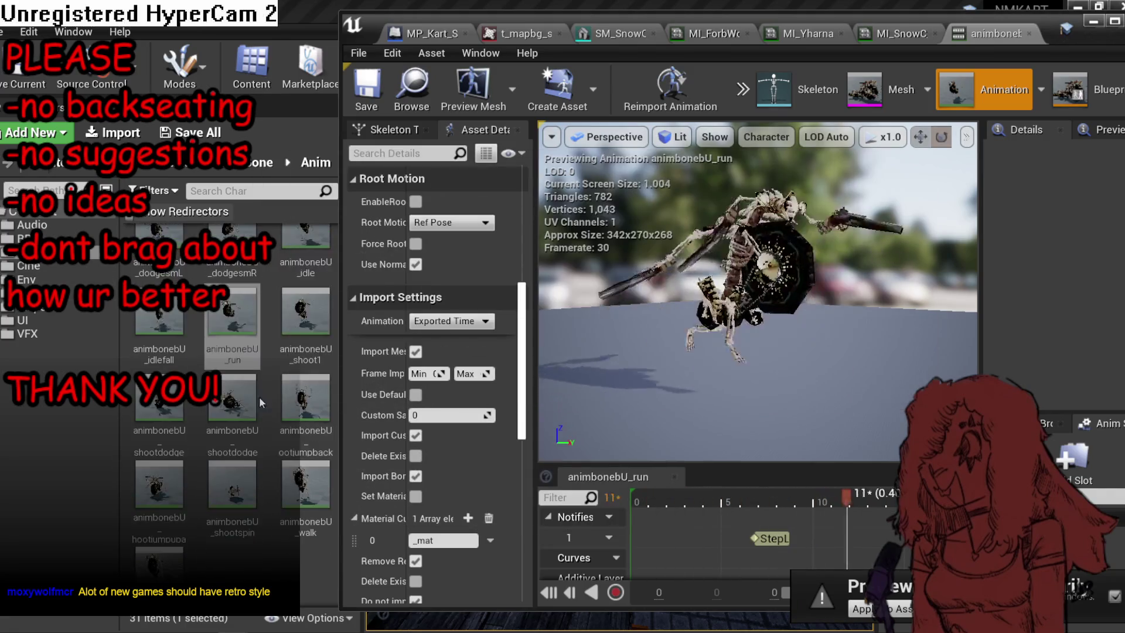
double_click(227, 387)
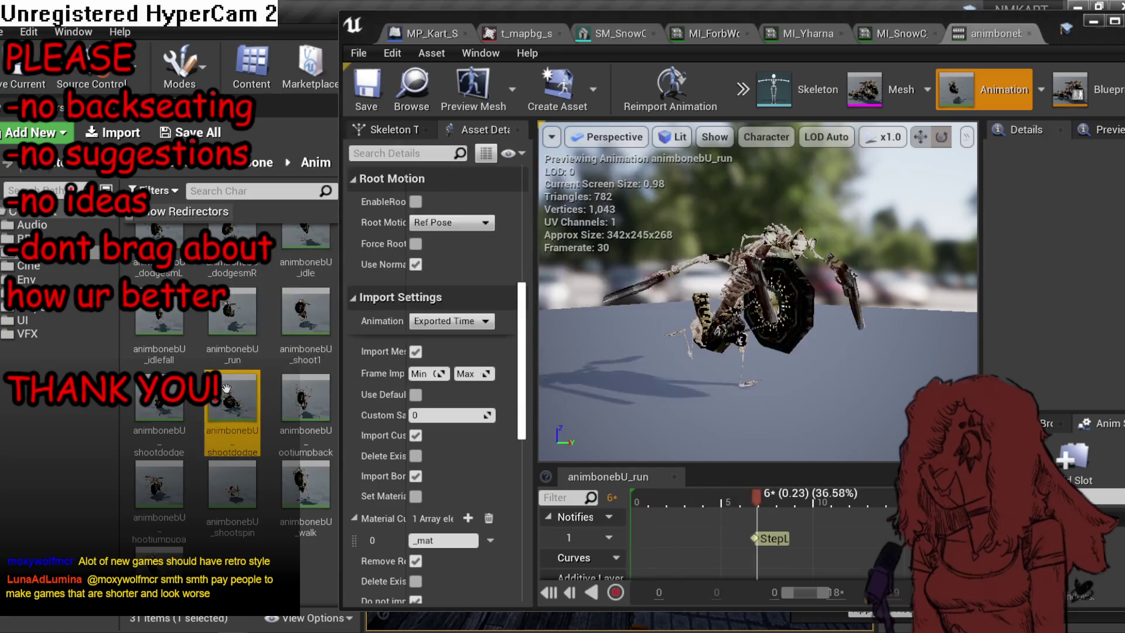
double_click(159, 483)
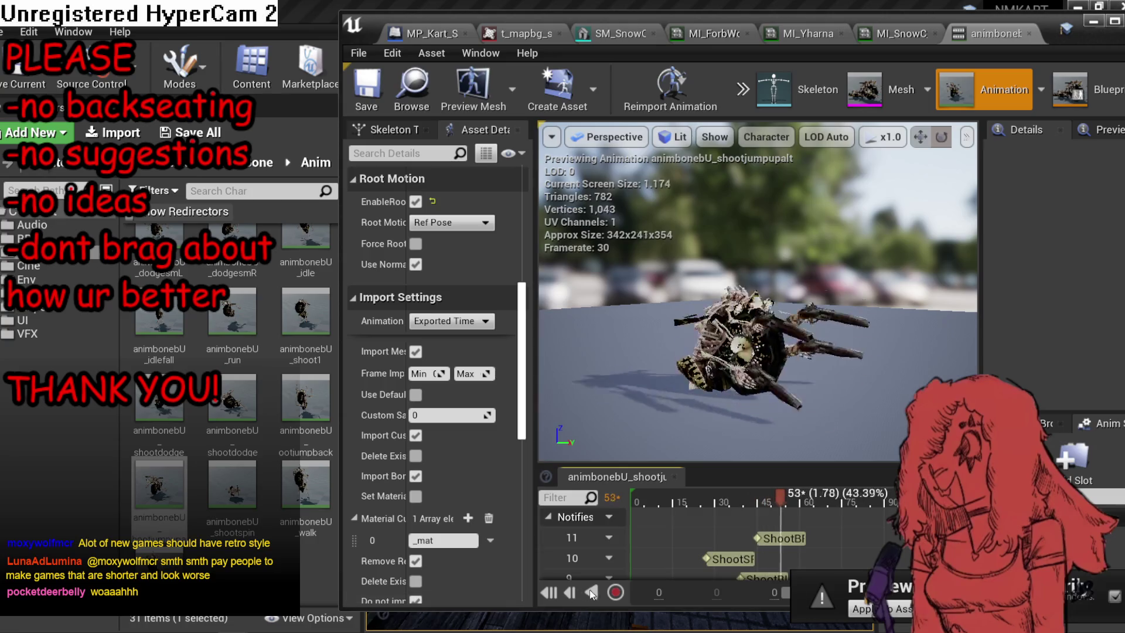
double_click(203, 326)
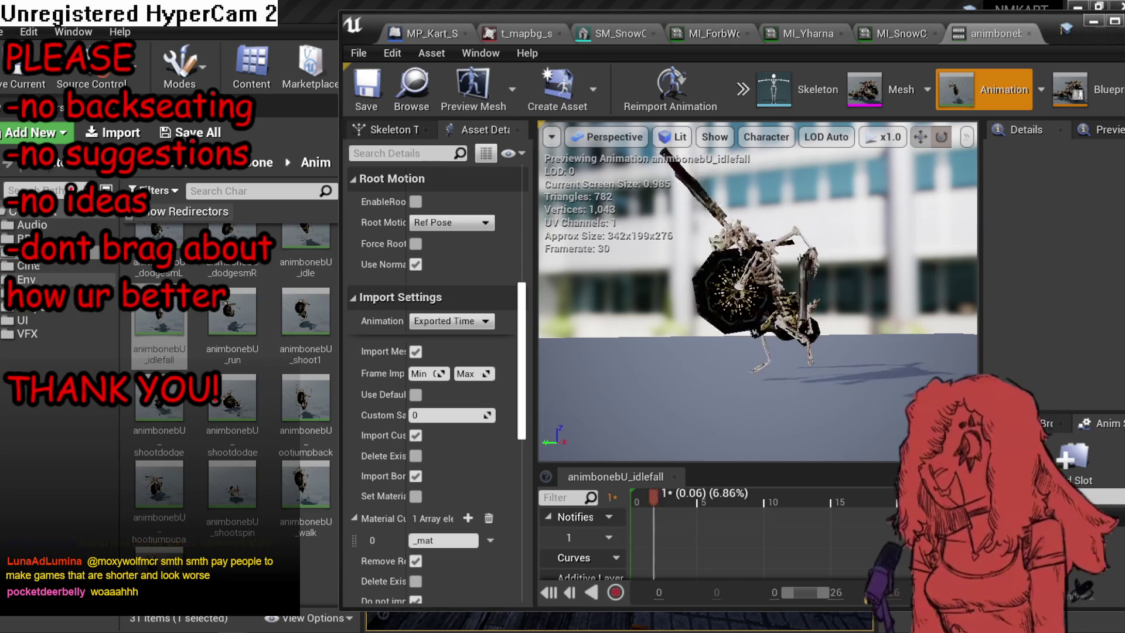
Go back up from BikeBone and show the KartChariot folder's contents.
scroll(285, 324, up, 3)
scroll(285, 324, up, 5)
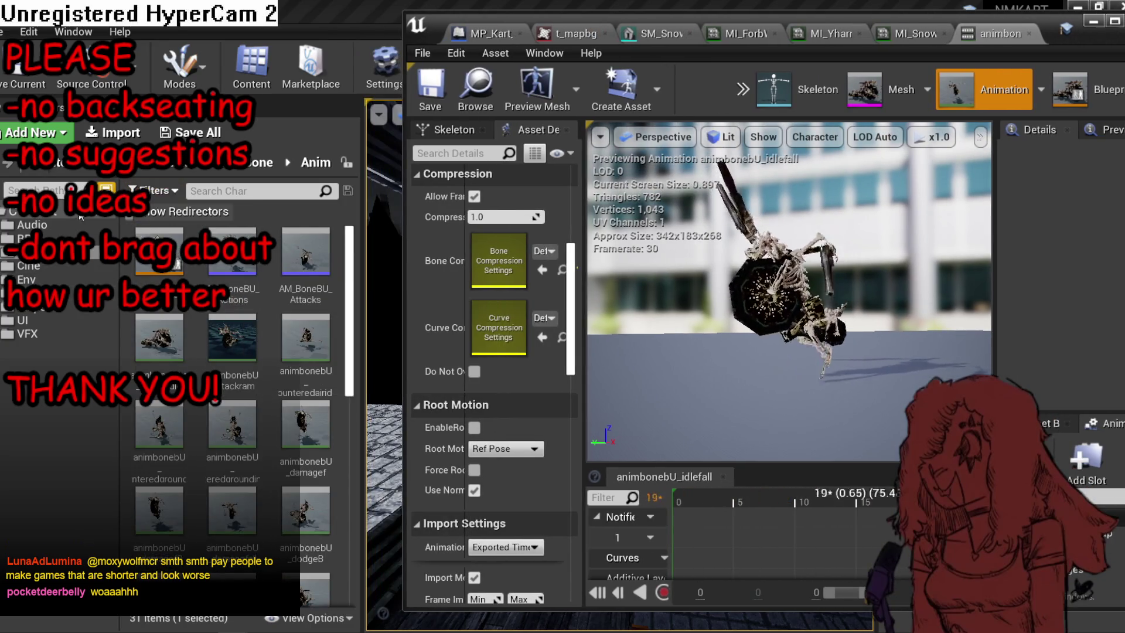
click(260, 162)
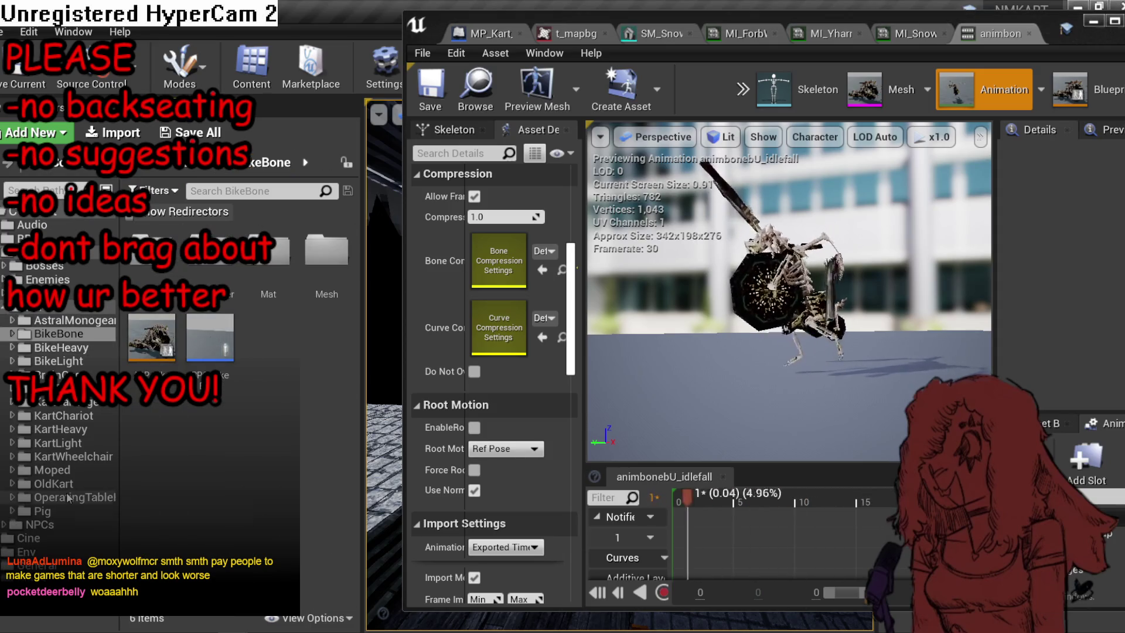
click(88, 414)
Open KartChariot's Anim folder and preview animchariot_enginechurn, orbiting around the wheel.
double_click(151, 252)
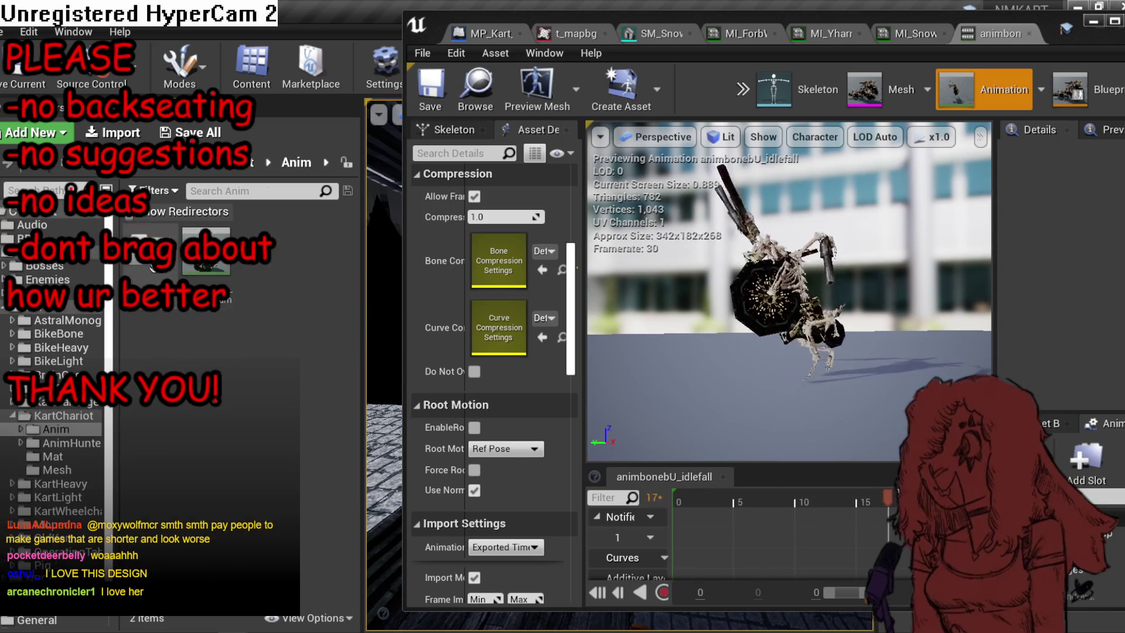
double_click(206, 258)
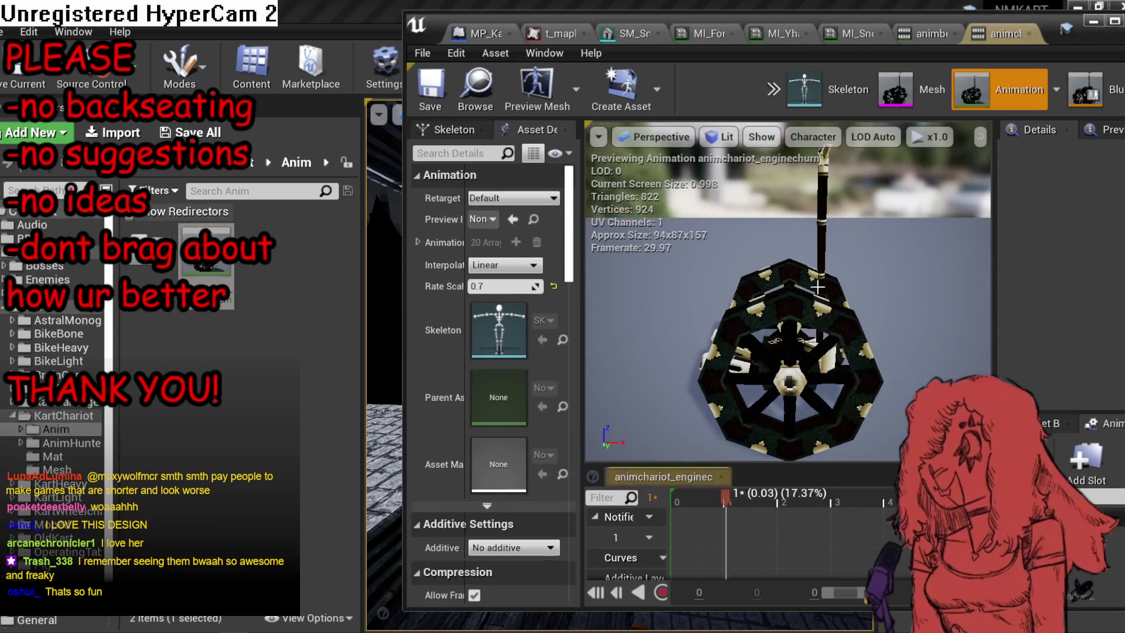
mouse_move(713, 326)
mouse_down()
mouse_move(762, 334)
mouse_move(714, 326)
mouse_up()
drag(733, 17, 669, 31)
drag(749, 312, 661, 322)
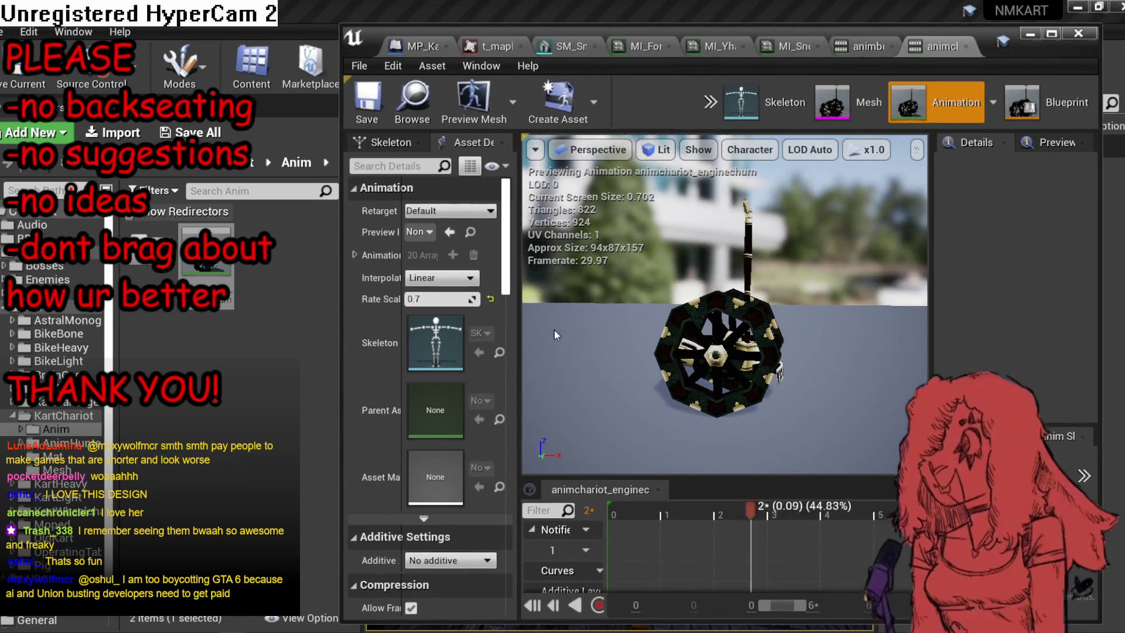
Open AnimKartL_EngineChurn from the OldKart folder and maximize its editor.
click(412, 102)
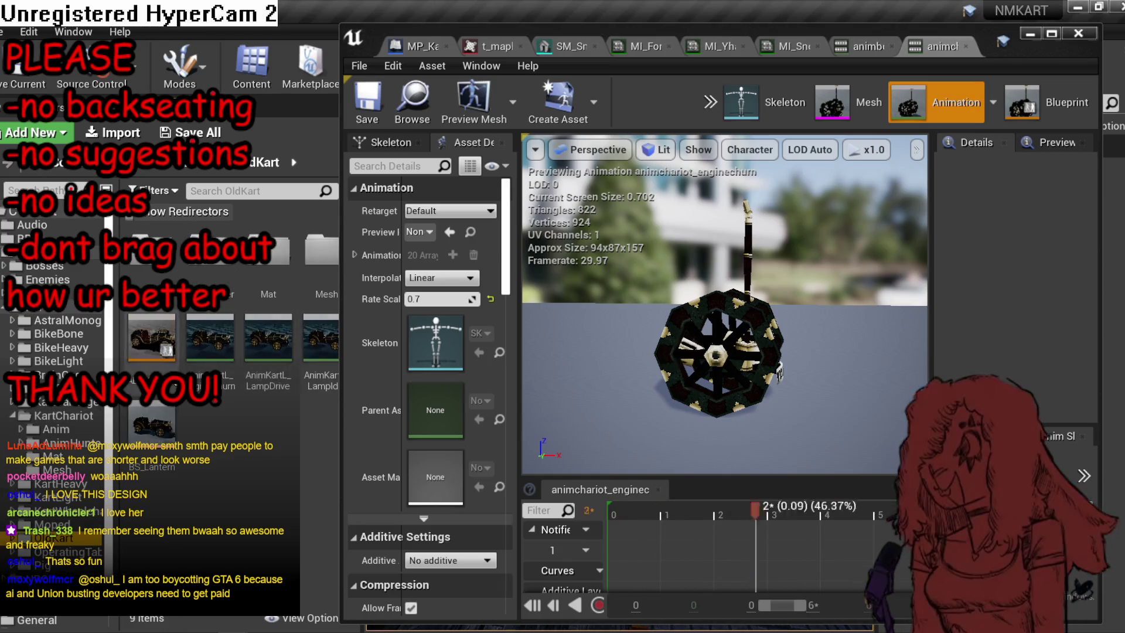
double_click(219, 360)
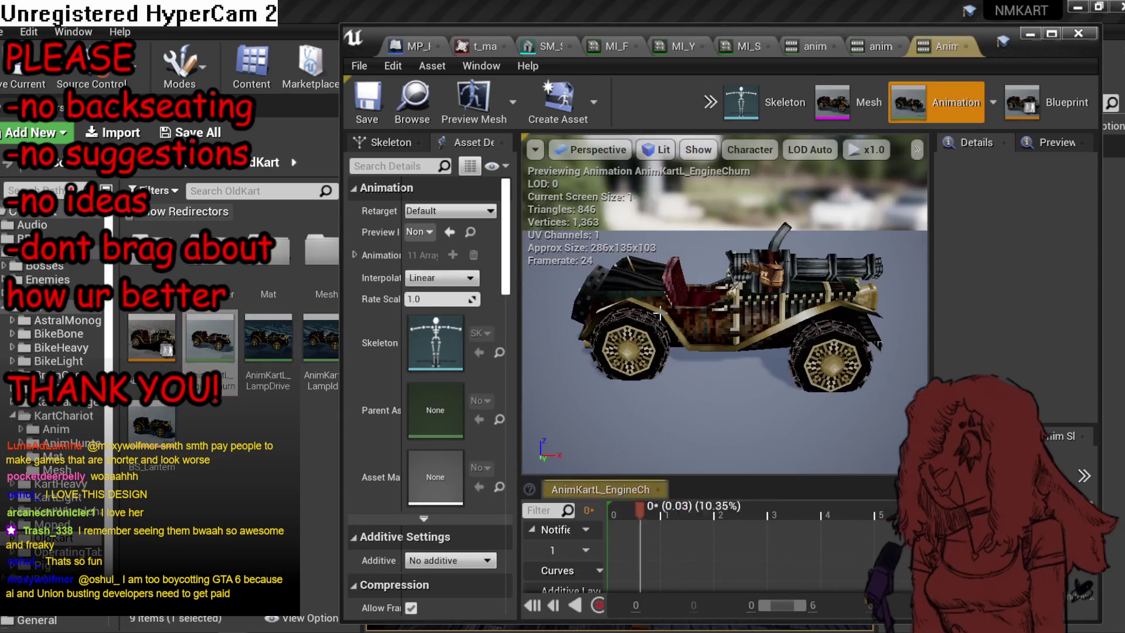
drag(733, 372, 755, 296)
click(1052, 34)
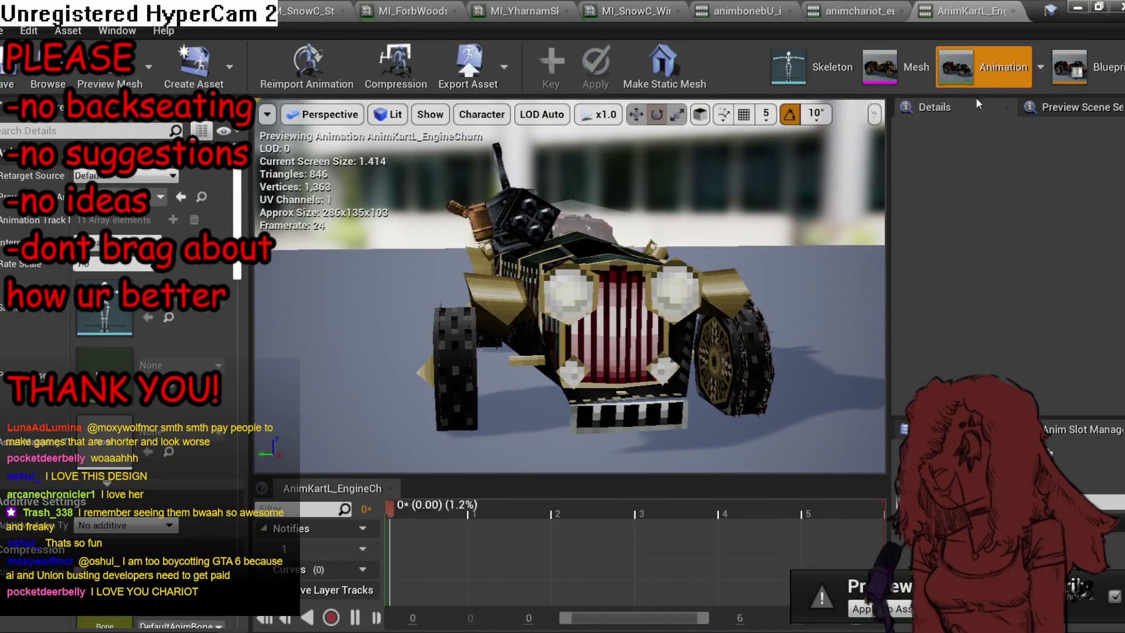
Open the SkM_OldKart skeletal mesh and orbit a three-quarter view of the kart.
click(917, 67)
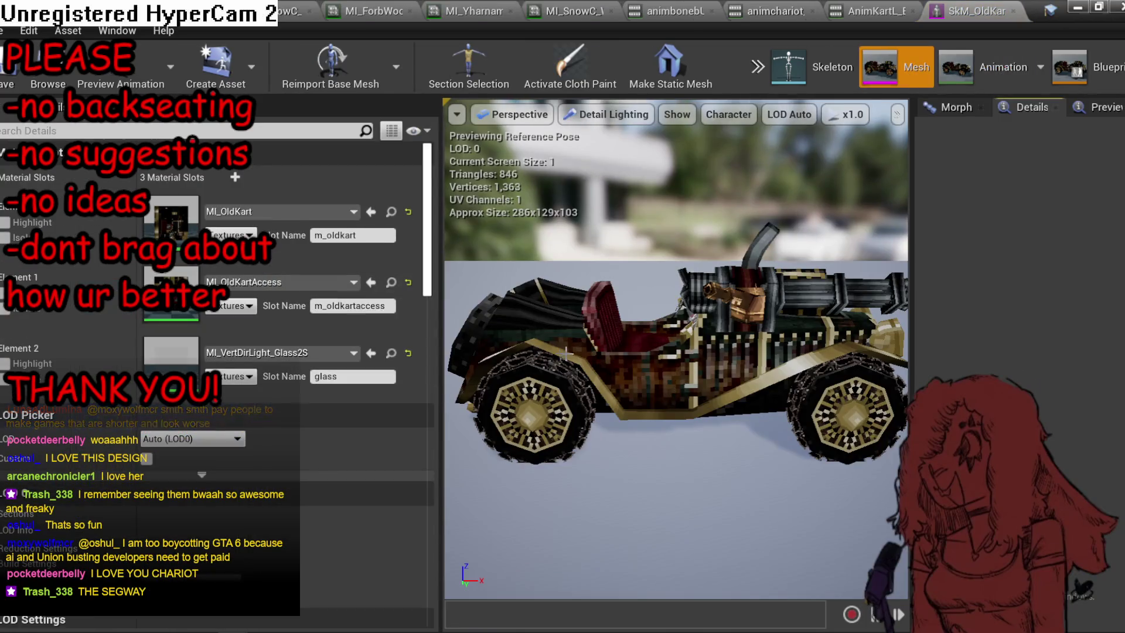
drag(566, 353, 303, 336)
drag(527, 352, 656, 351)
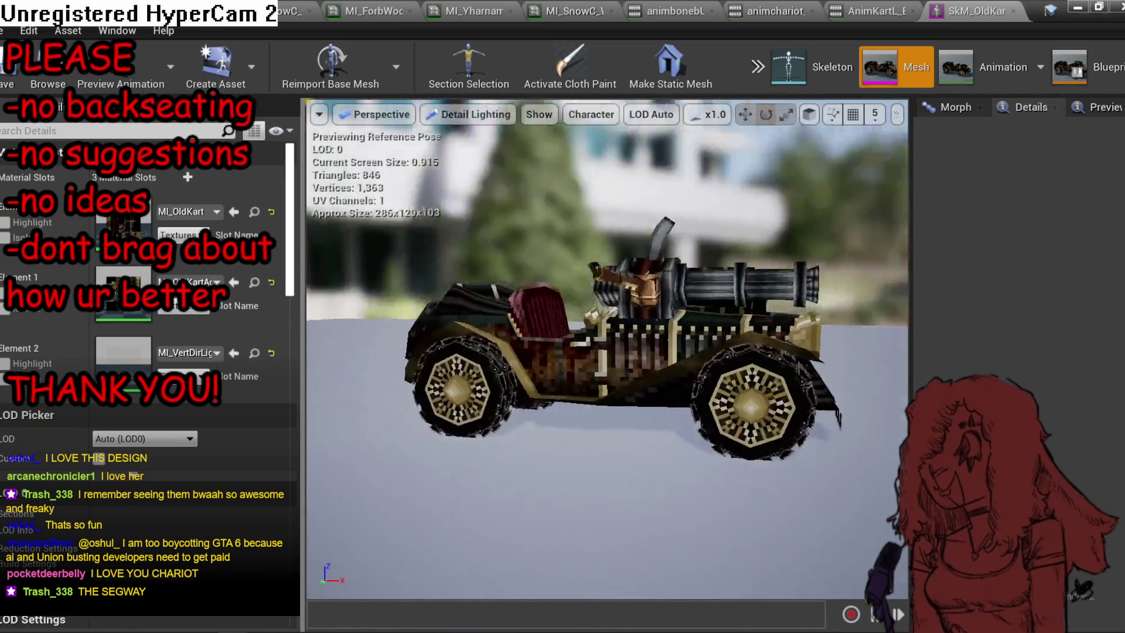
mouse_move(481, 354)
mouse_down()
mouse_move(539, 354)
mouse_move(586, 326)
mouse_move(644, 326)
mouse_move(398, 328)
mouse_move(667, 388)
mouse_up()
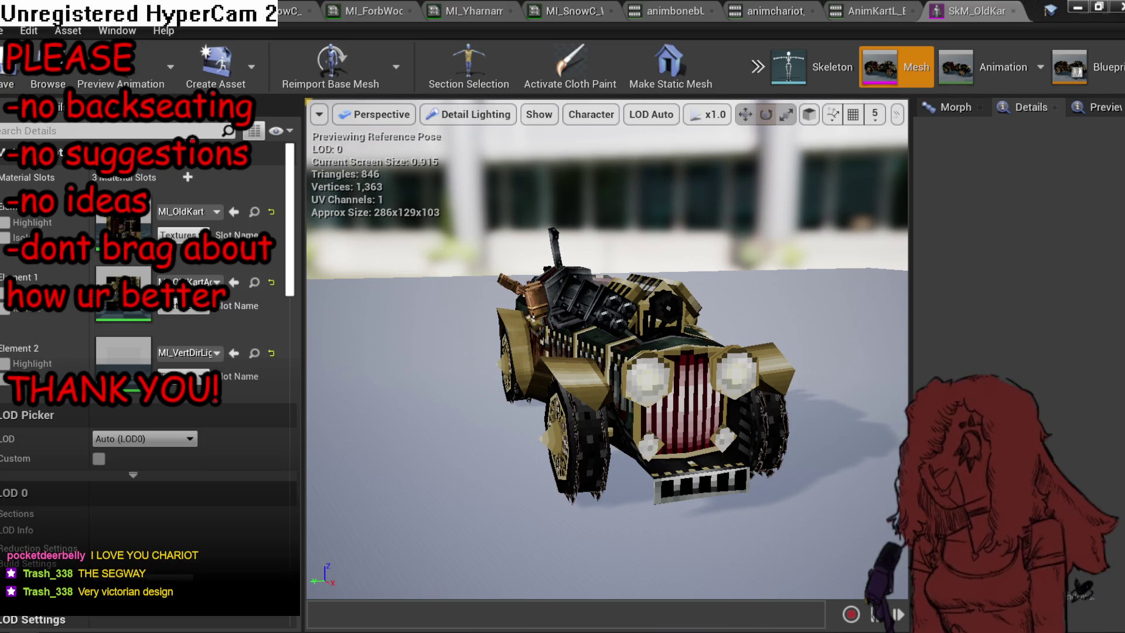
Compare the kart against the vintage Jaguar reference photo in the browser, then return.
key(alt+Tab)
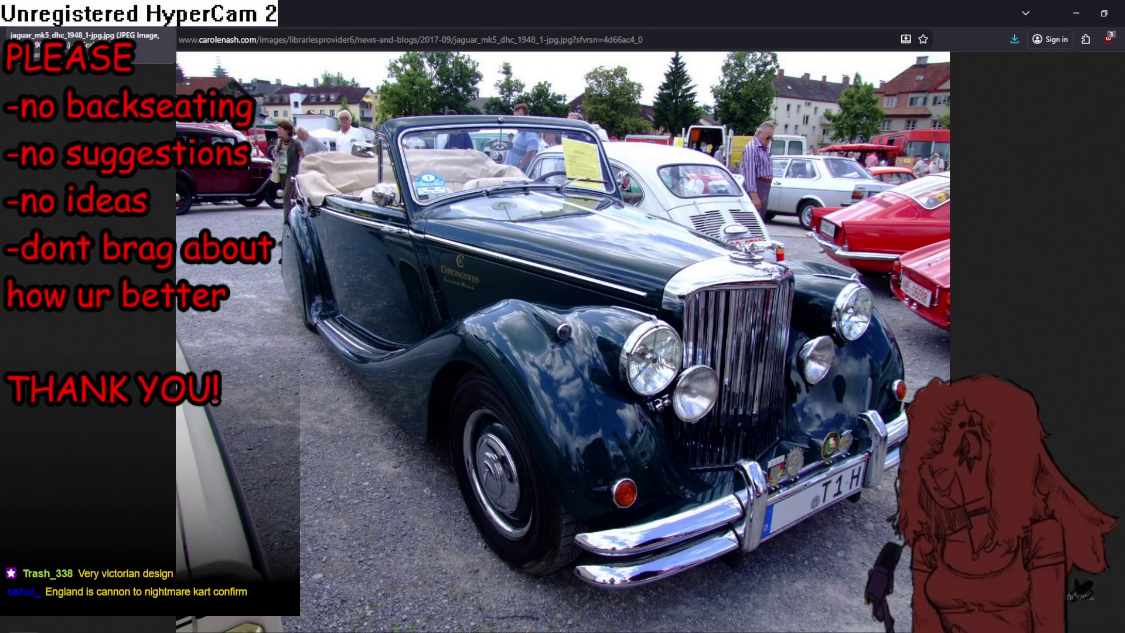
click(418, 39)
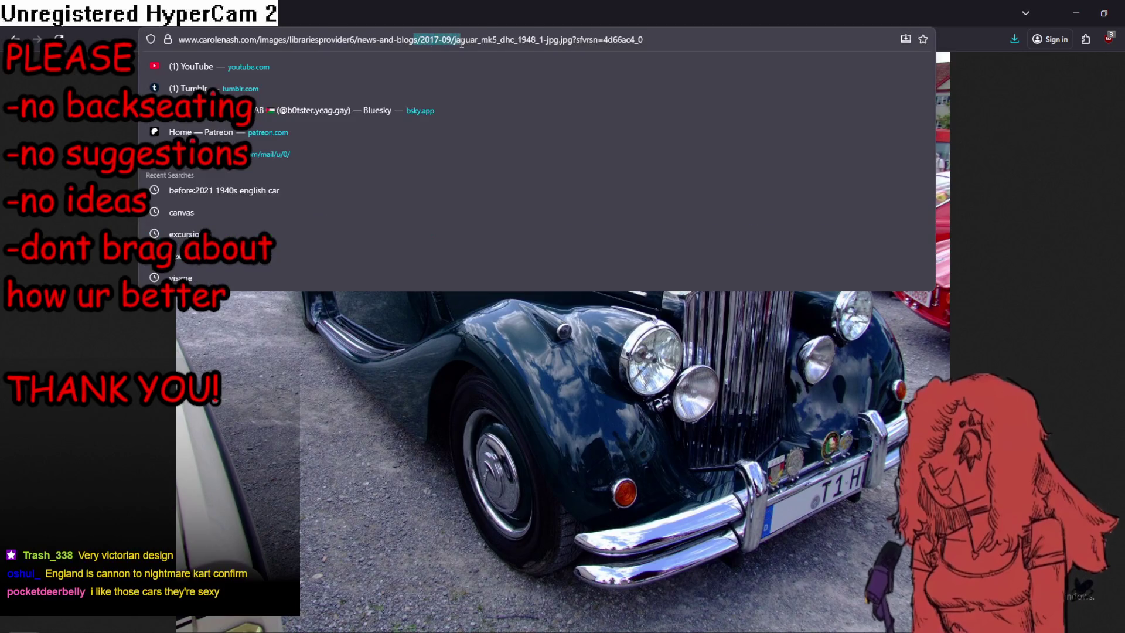
key(alt+Tab)
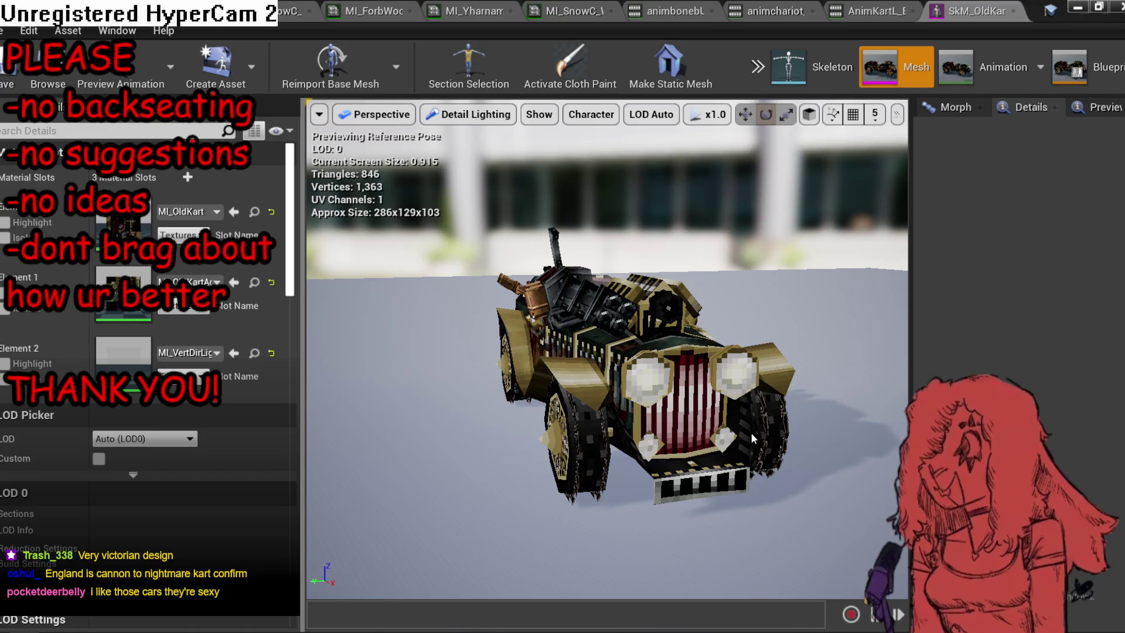
Orbit around the old kart, restore the editor beside the content browser, and close SkM_OldKart.
drag(564, 371, 263, 365)
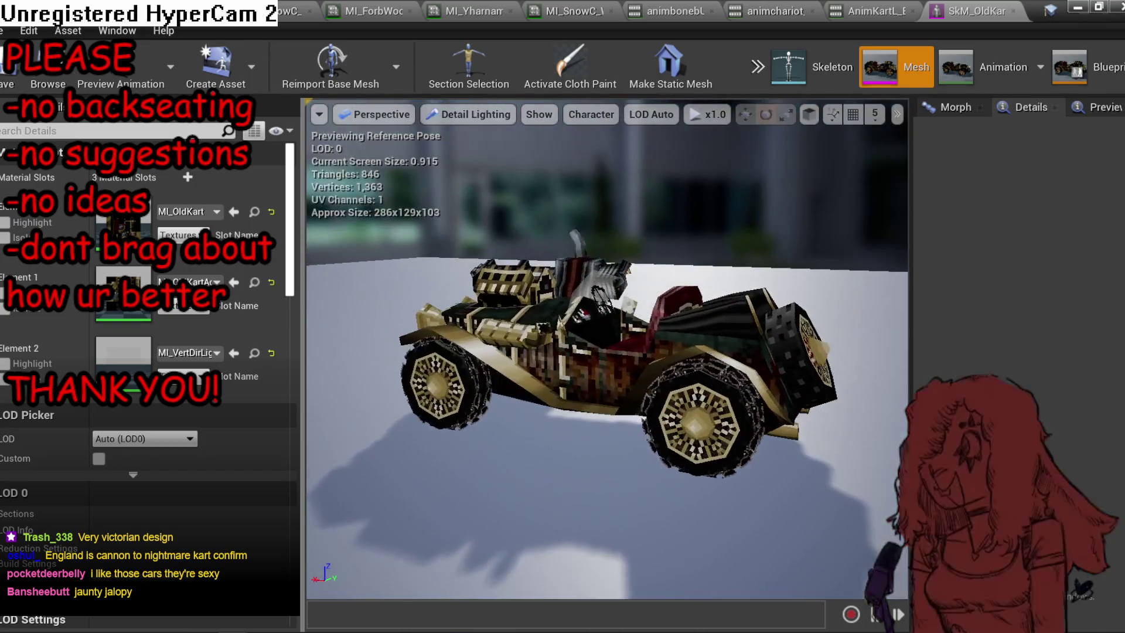
drag(586, 346, 513, 340)
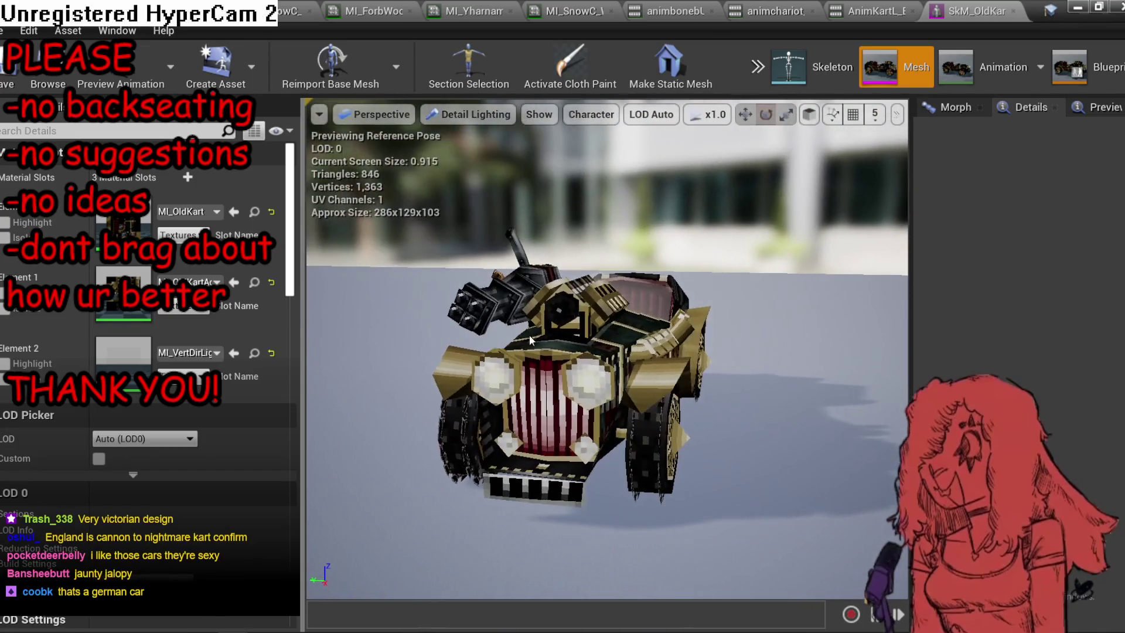
click(1100, 7)
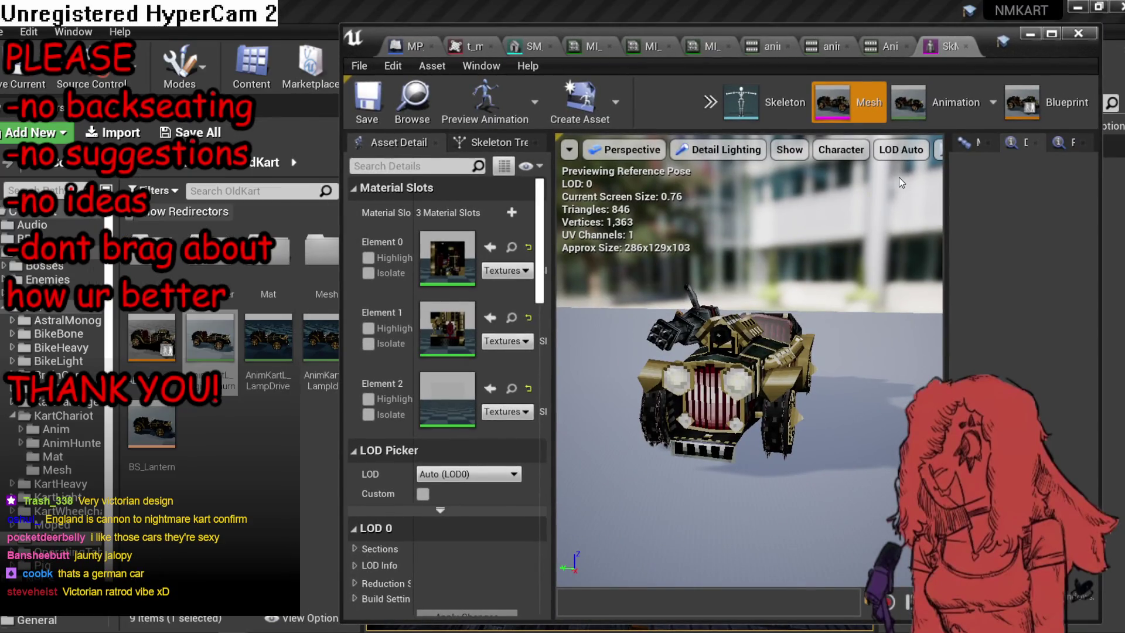
drag(1041, 51, 1091, 43)
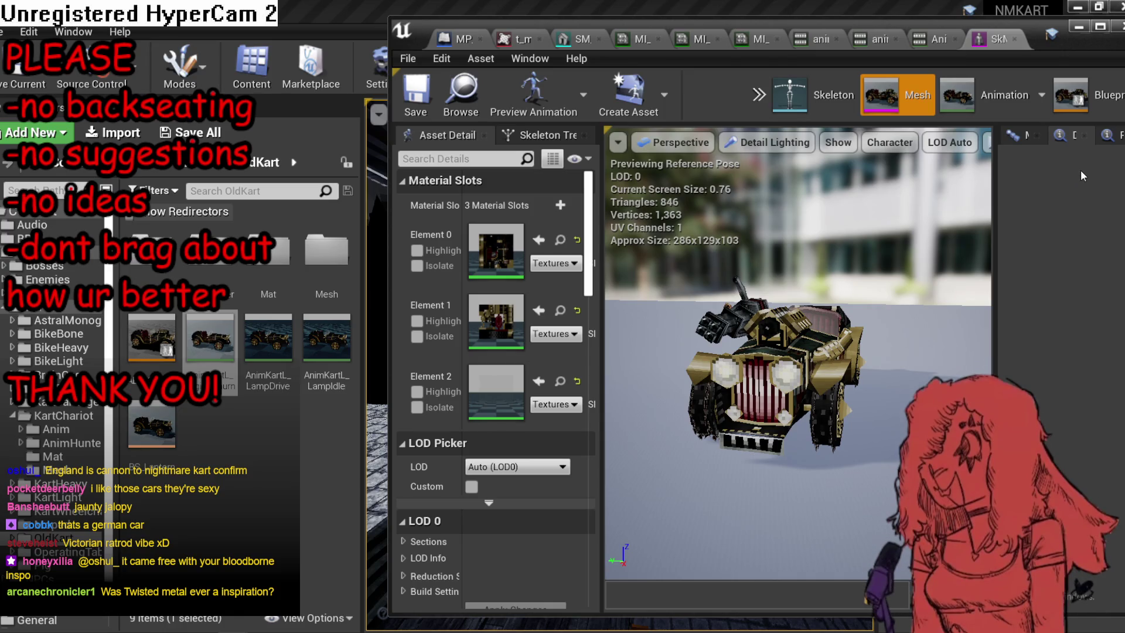
drag(1074, 37, 1055, 36)
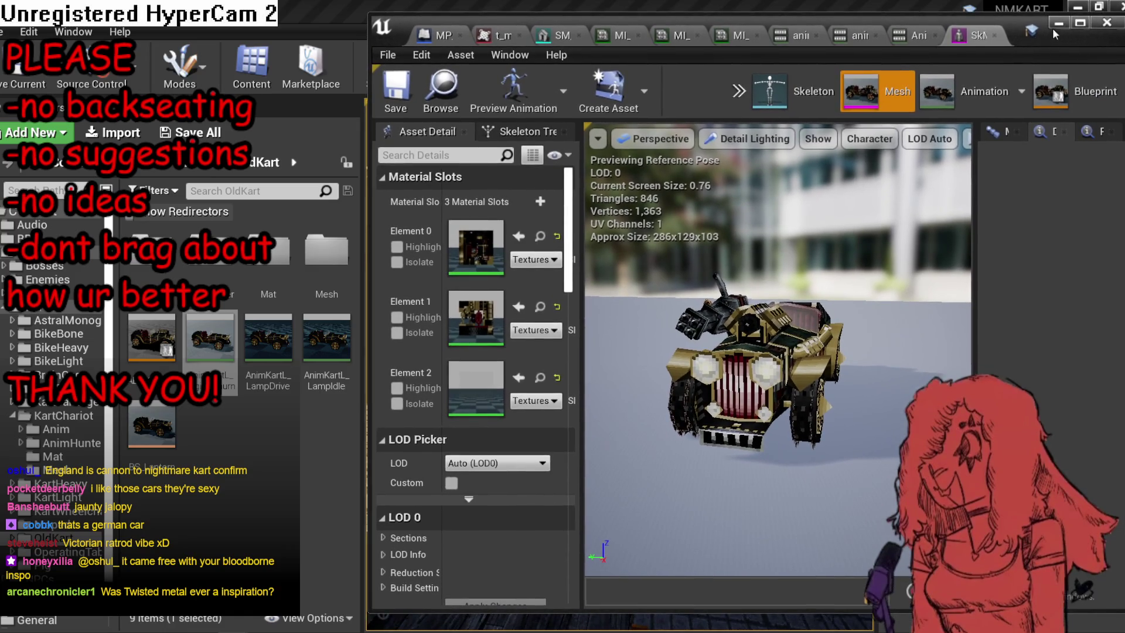
click(994, 37)
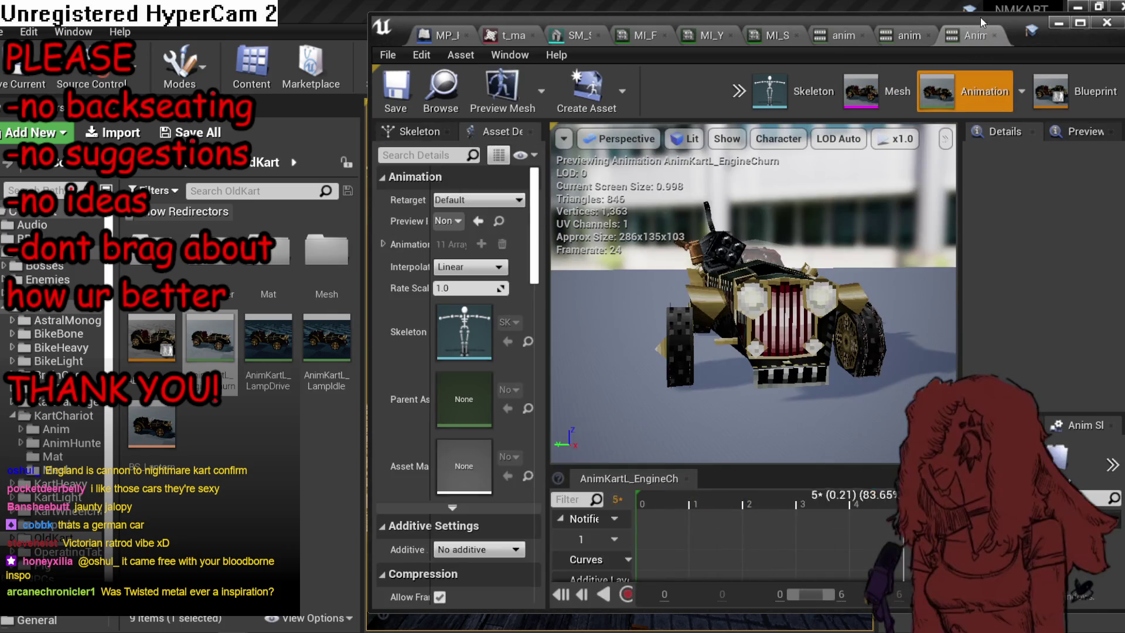
Close AnimKartL_EngineChurn and browse the KartCarriage, BikeLight and KartChariot folders.
middle_click(979, 32)
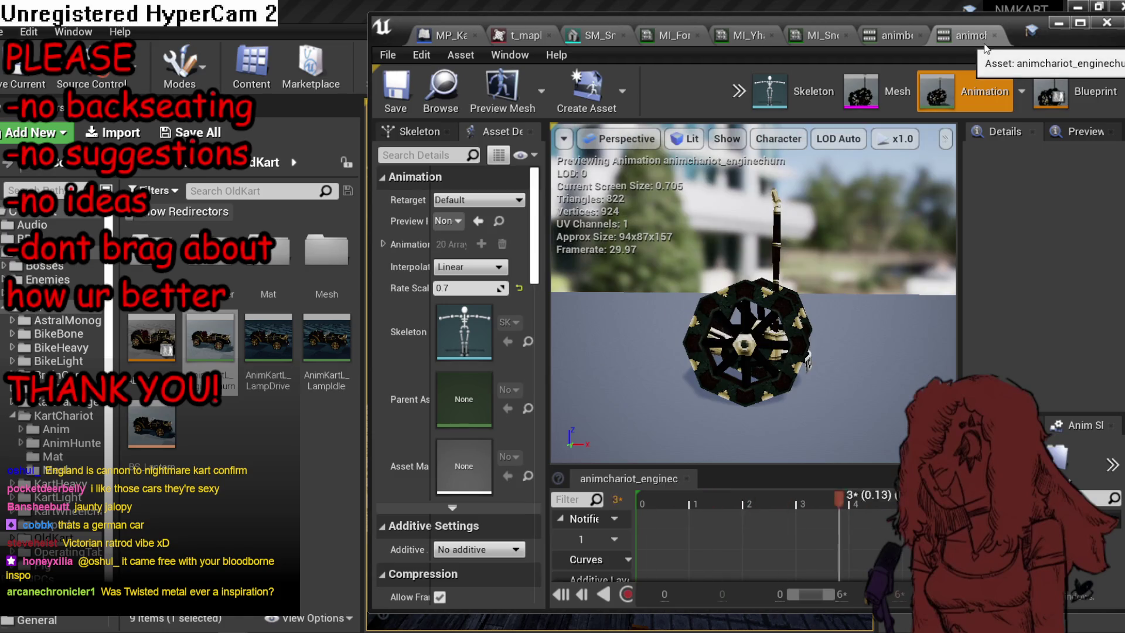
click(445, 92)
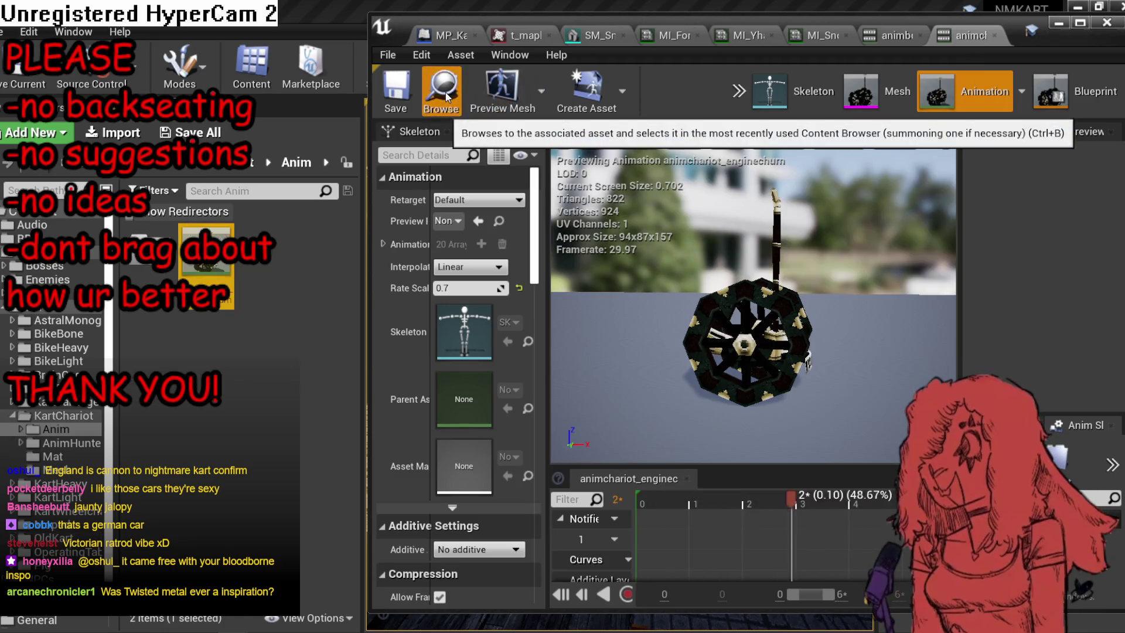
click(64, 402)
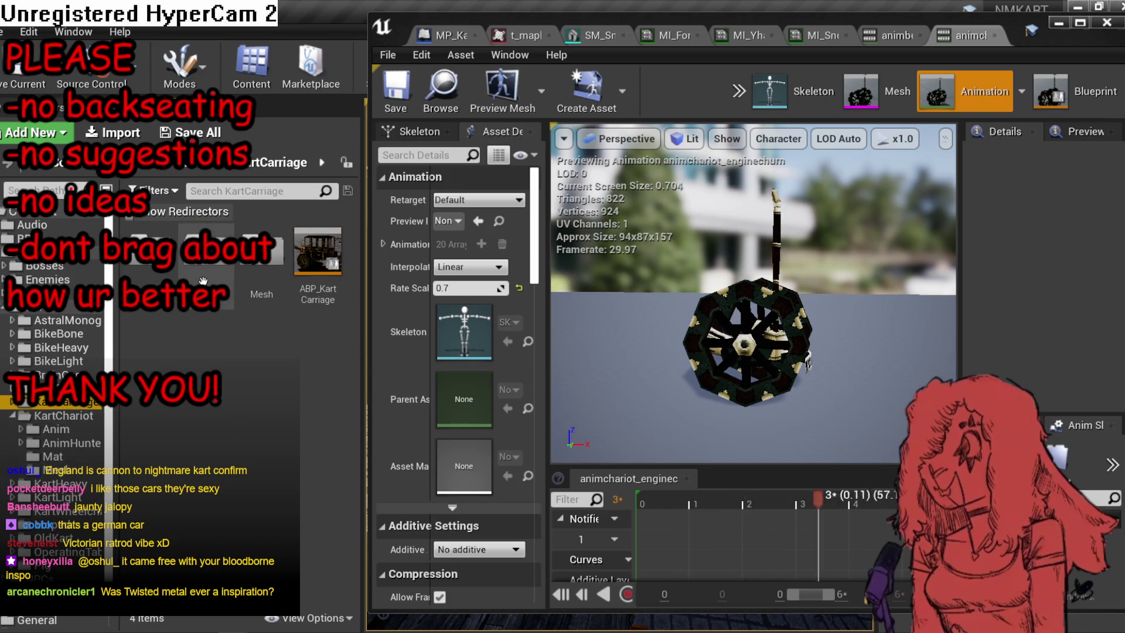
click(62, 361)
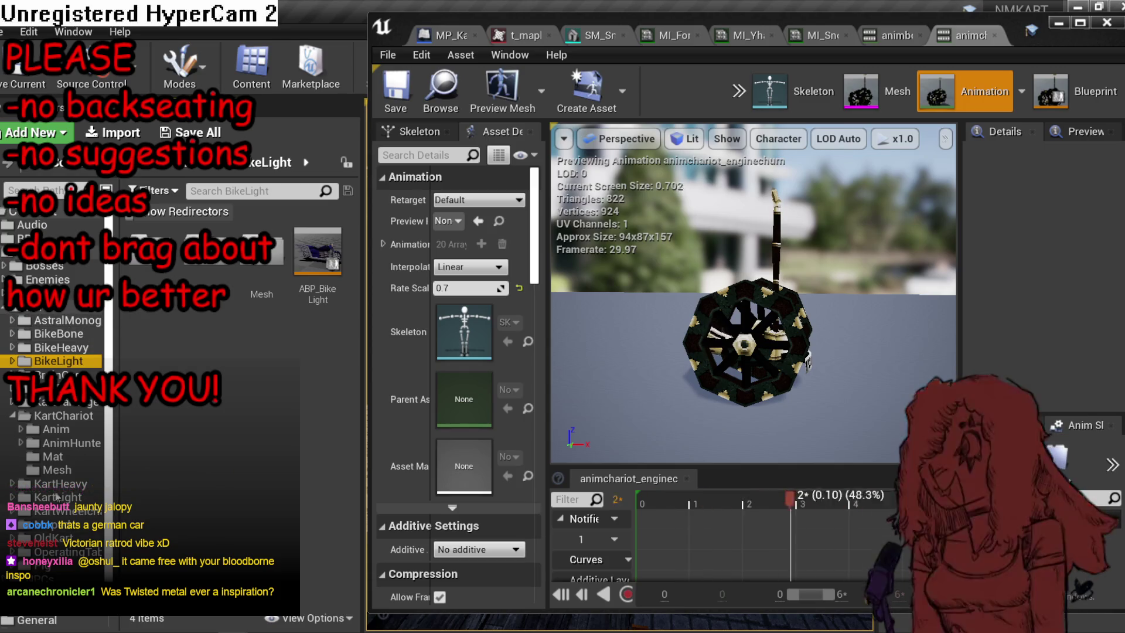
click(11, 415)
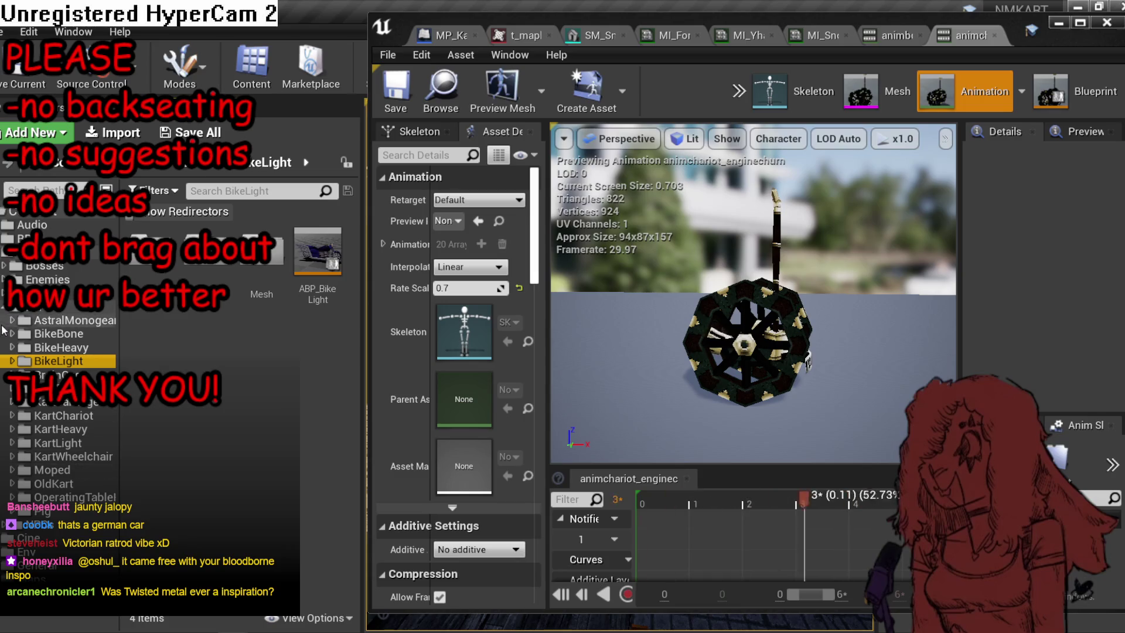
Open the ABP_LegShark animation blueprint from Enemies > LegShark.
click(47, 279)
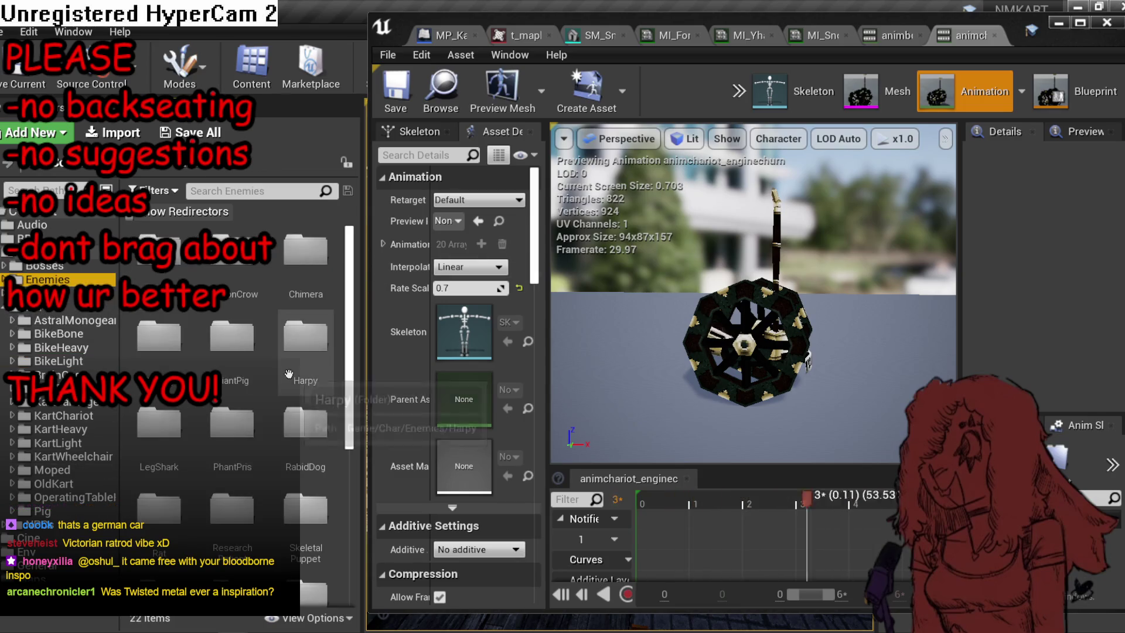
scroll(275, 421, down, 5)
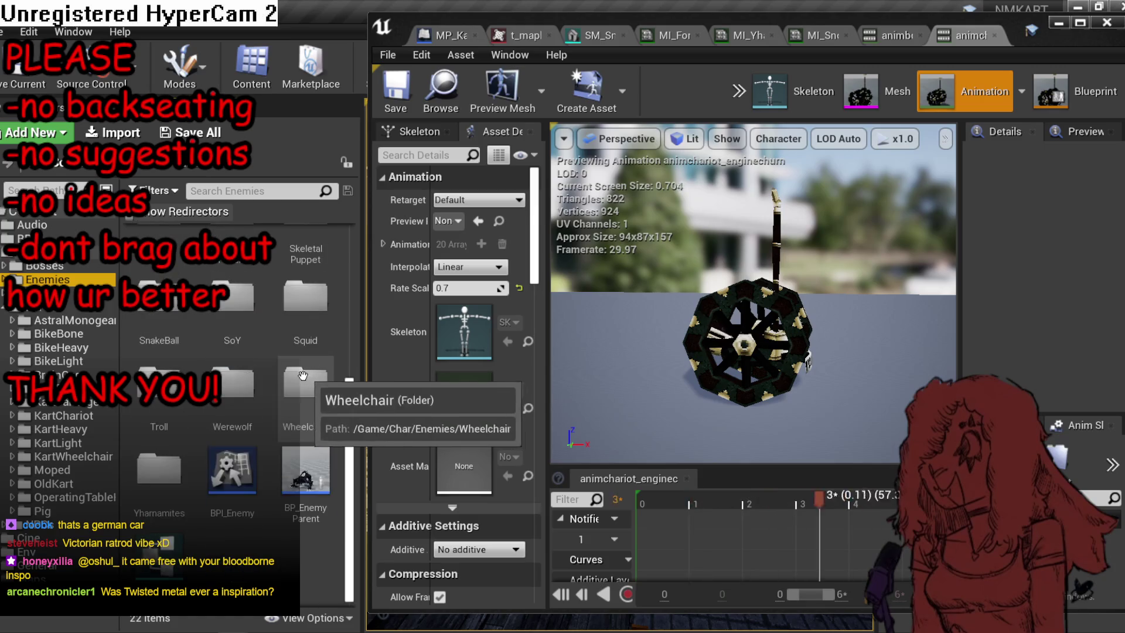
scroll(299, 487, up, 3)
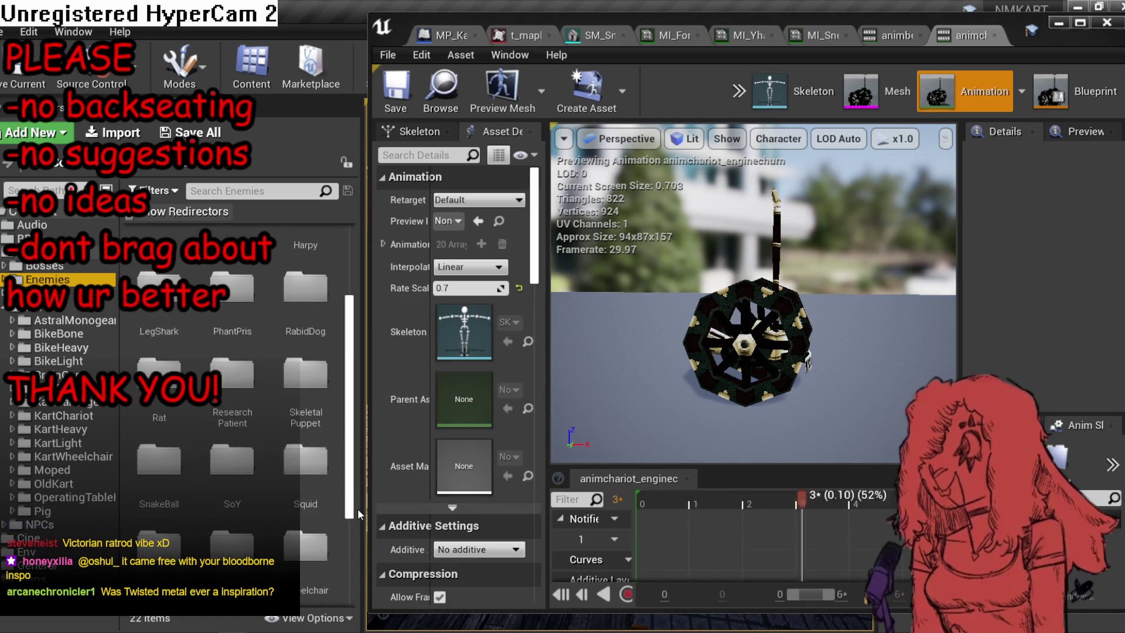
double_click(159, 369)
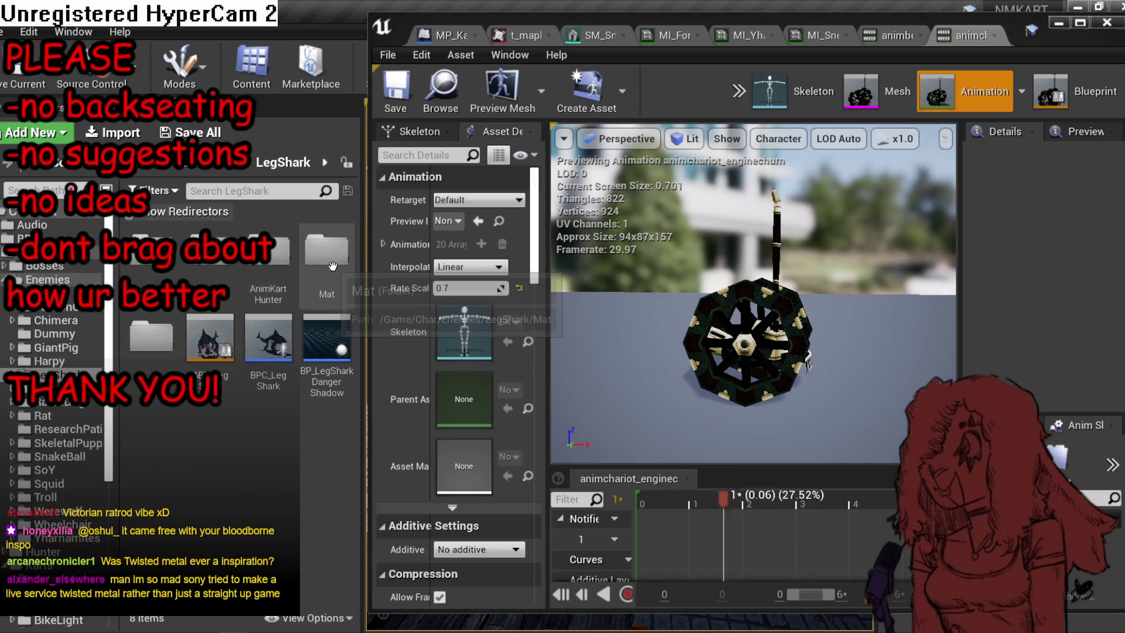
click(208, 334)
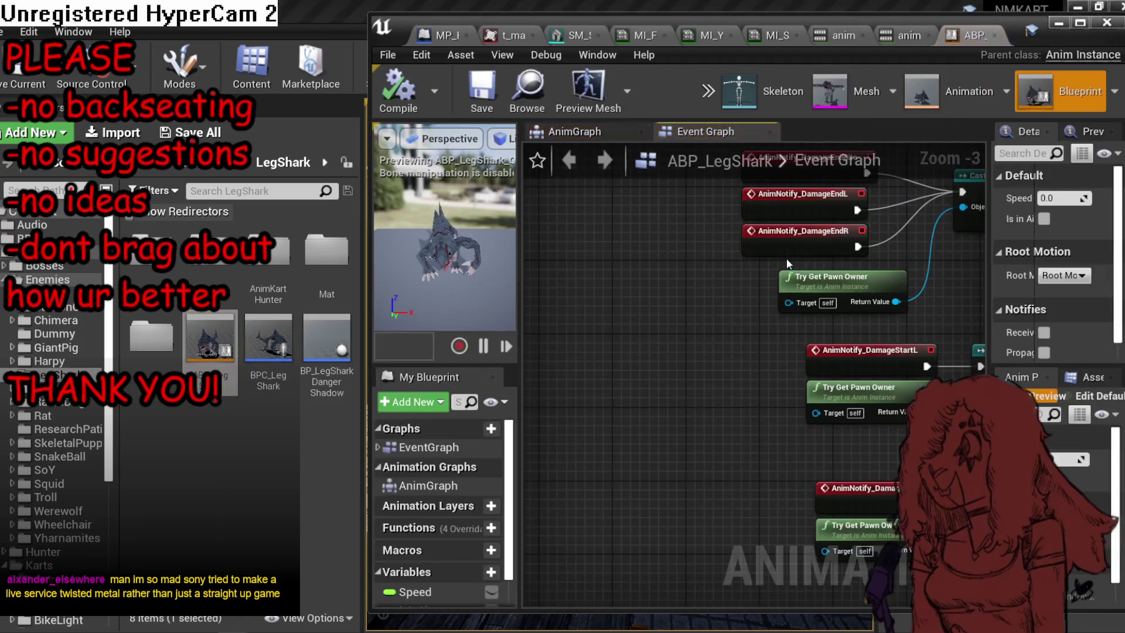
Preview animlegshark_idle from the LegShark Anim folder, then minimize the animation editor.
click(322, 261)
double_click(133, 261)
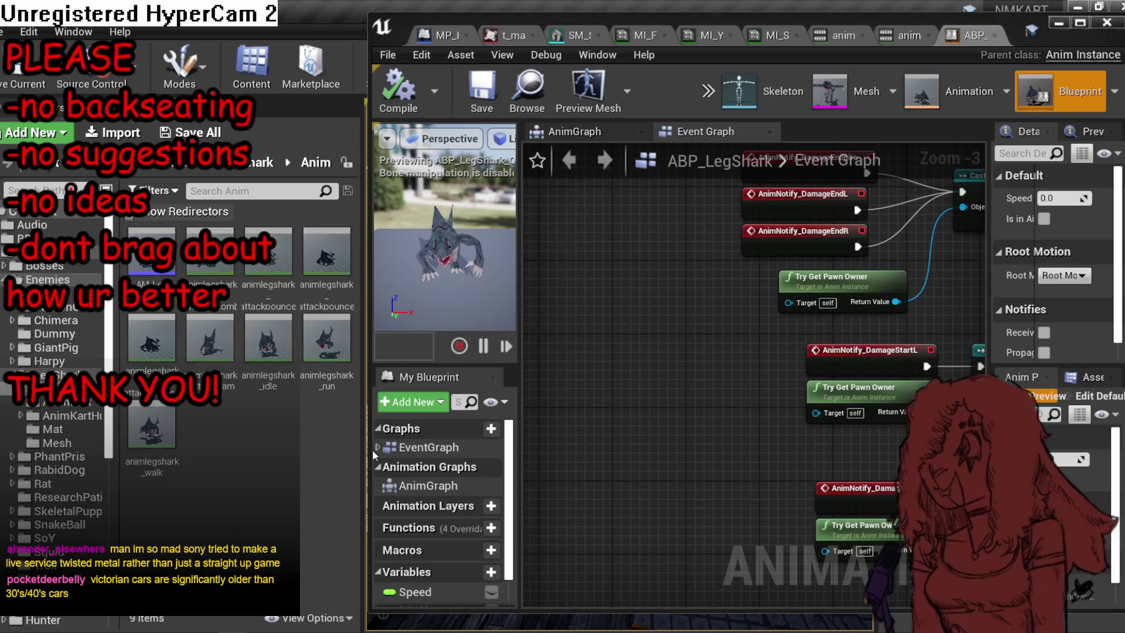
double_click(290, 366)
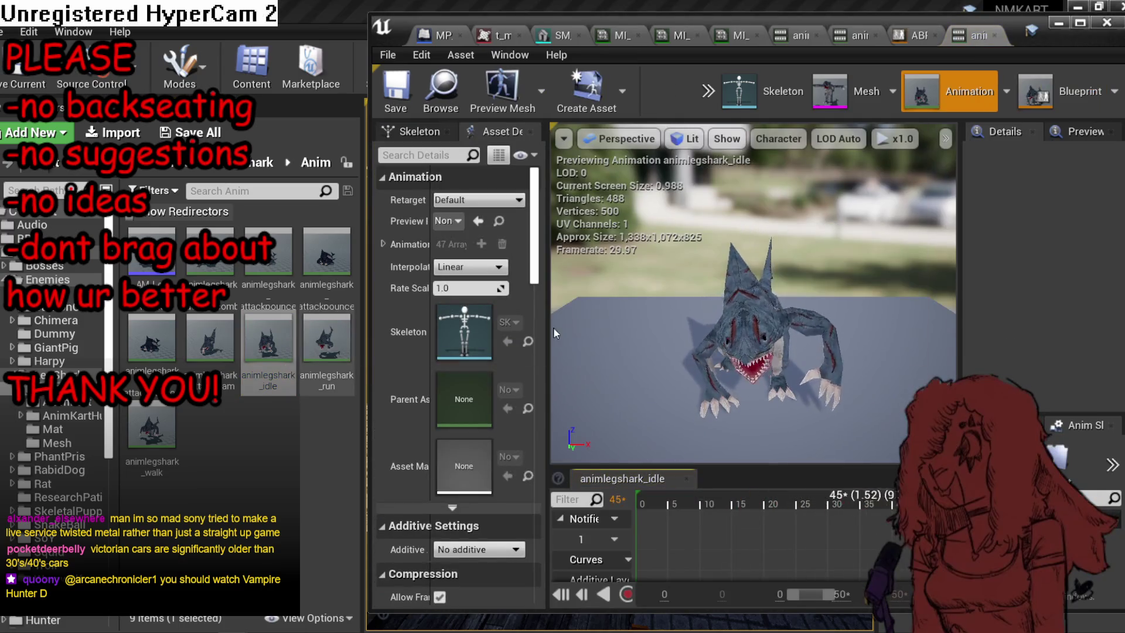
mouse_move(615, 340)
mouse_down()
mouse_move(707, 339)
mouse_move(876, 302)
mouse_up()
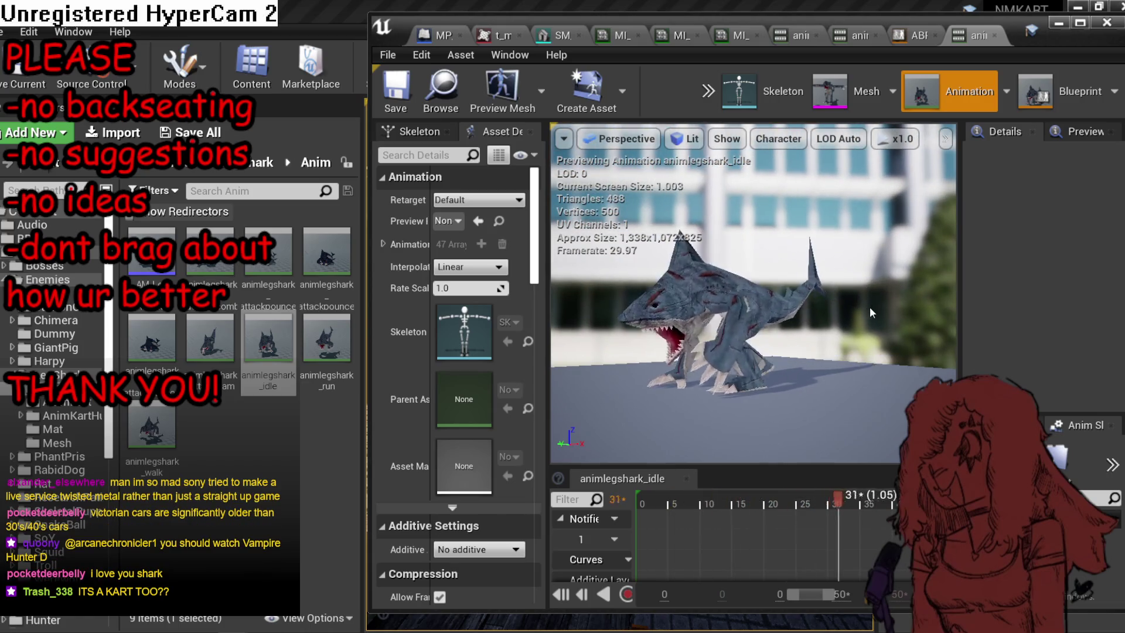
click(1059, 27)
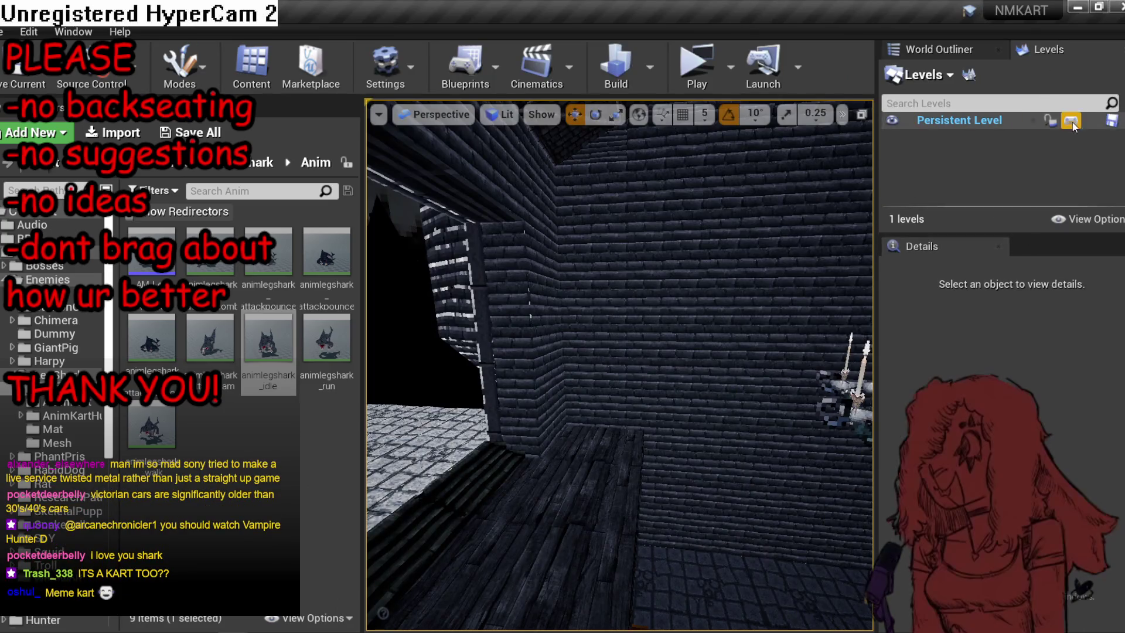
Add a SET Player 1Kart Vehicle node from As GI BBPSX and wire it to Event BeginPlay.
scroll(690, 245, down, 4)
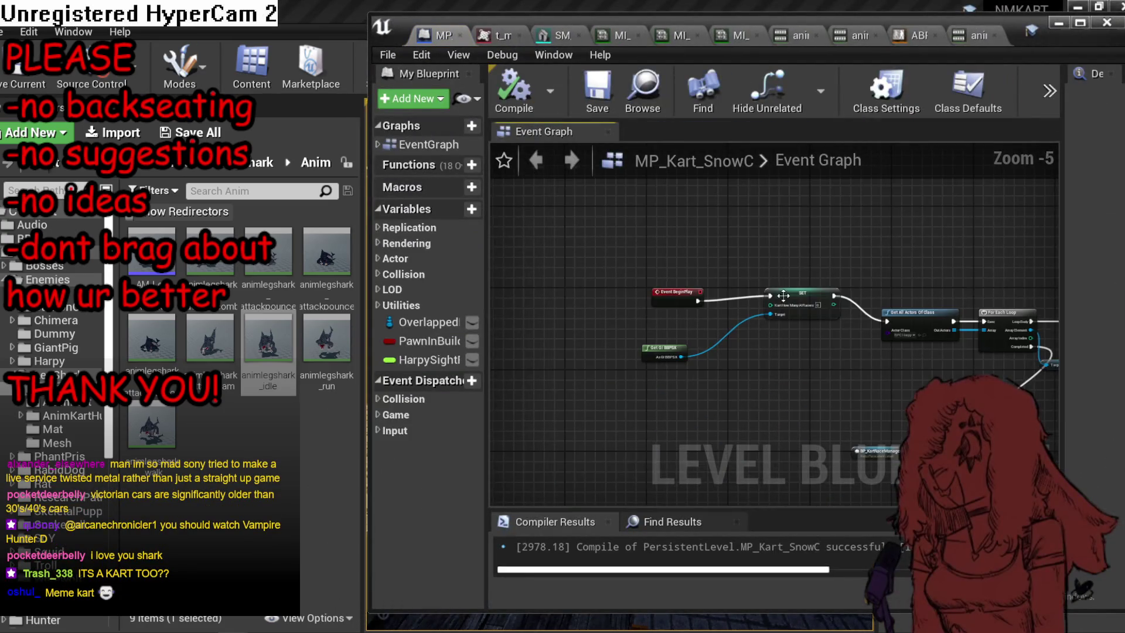
scroll(678, 326, up, 3)
drag(685, 389, 795, 391)
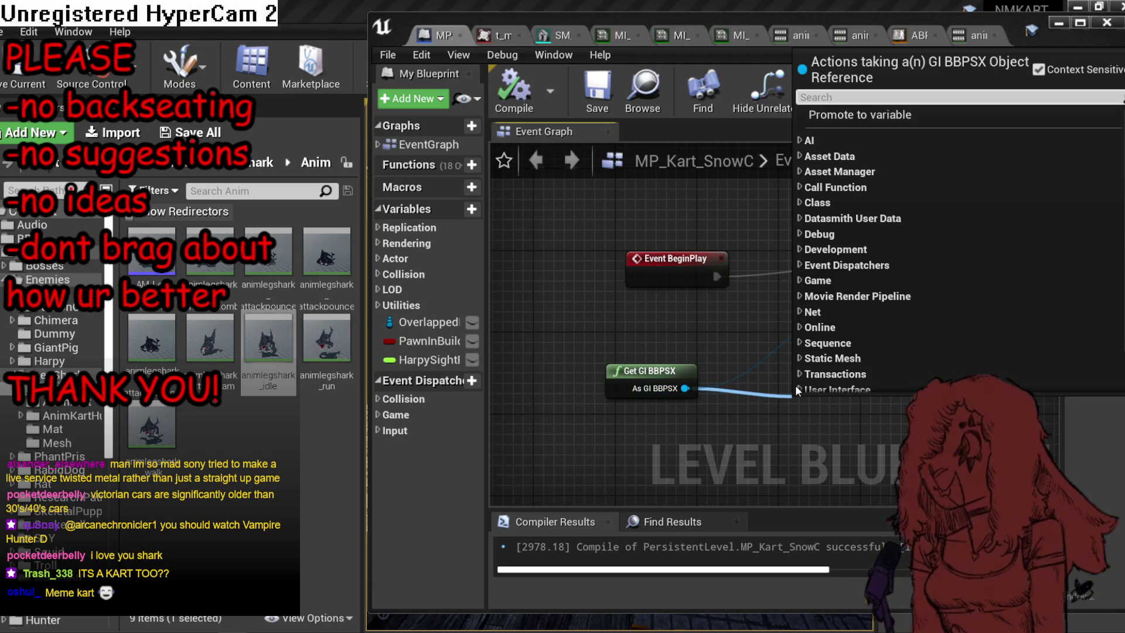
text(player 1 k)
key(Down)
key(Down)
key(Down)
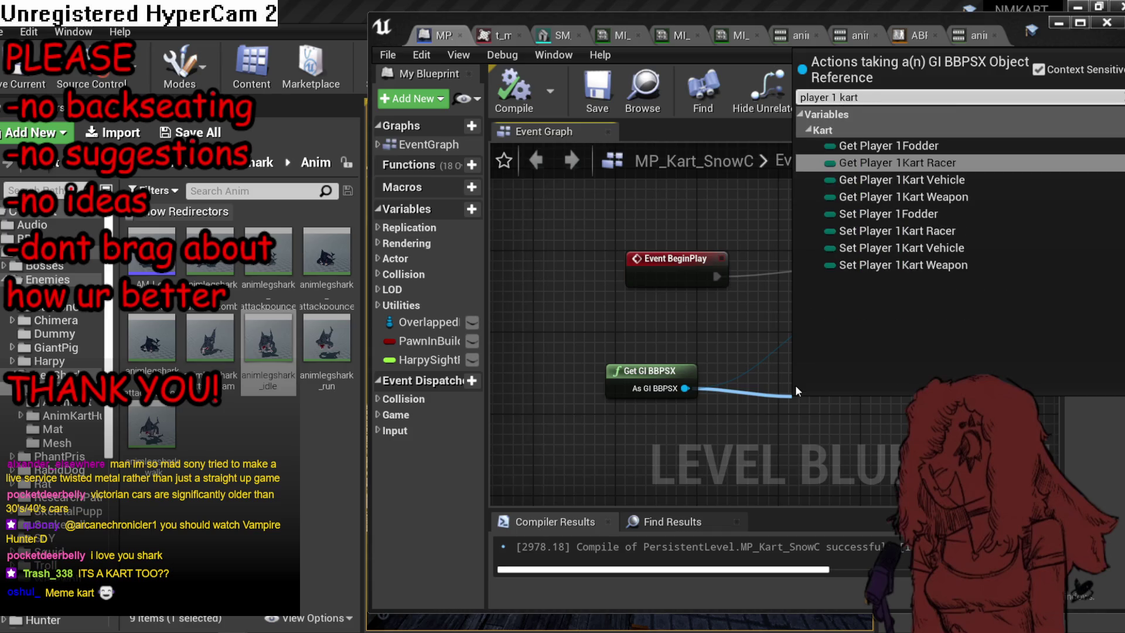
click(914, 251)
drag(867, 432, 773, 216)
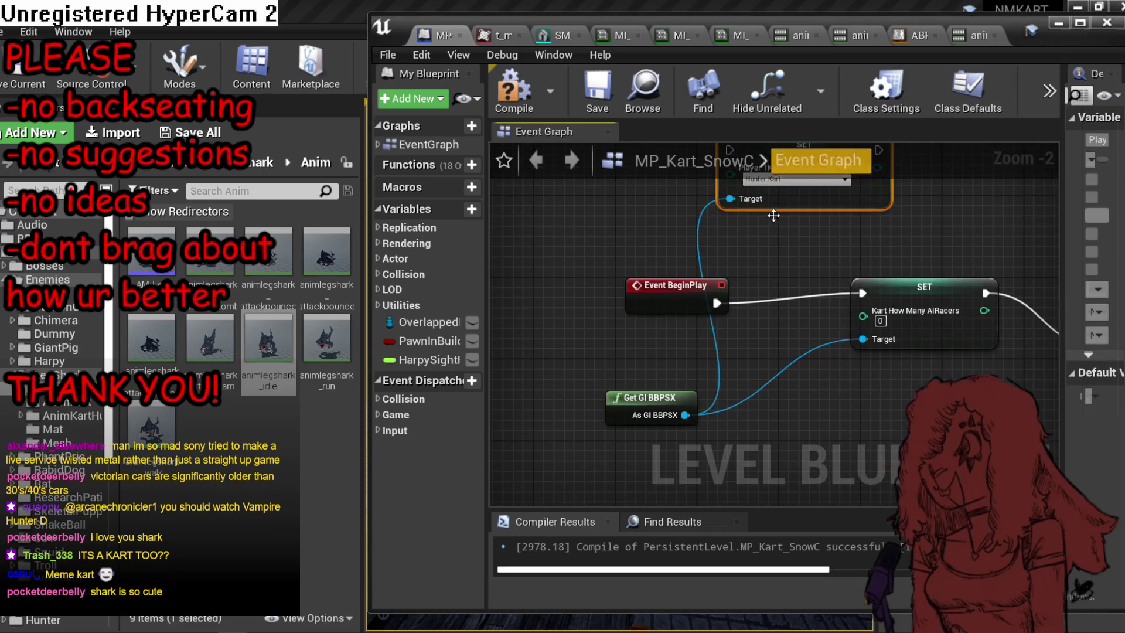
drag(728, 264, 730, 317)
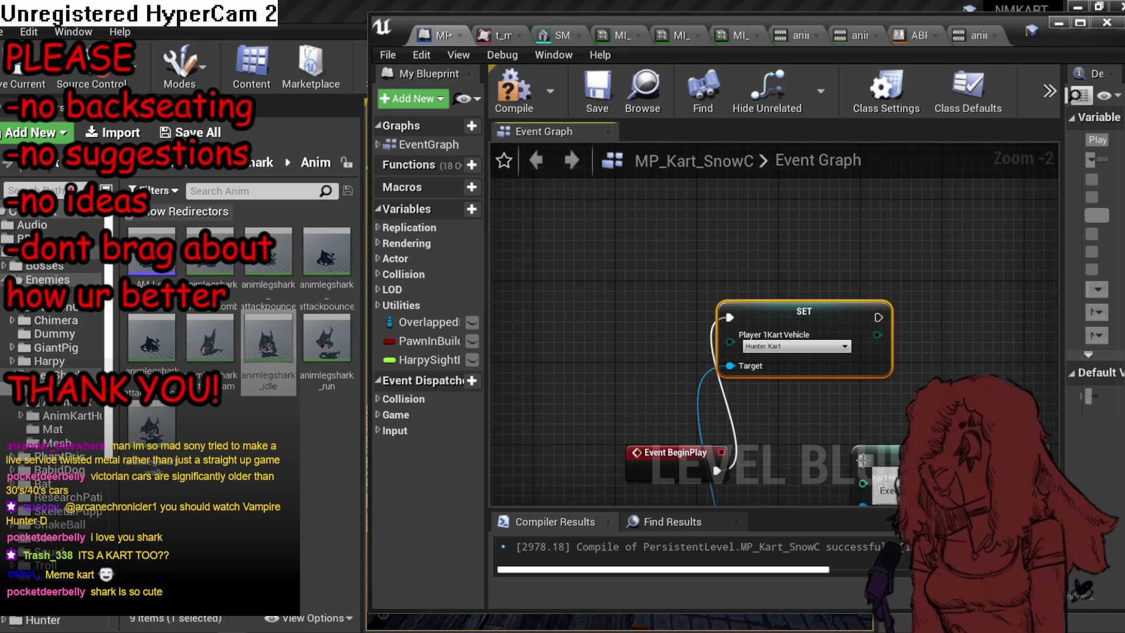
Set player 1's vehicle to Leg Shark, save MP_Kart_SnowC, and start a Play preview.
click(803, 347)
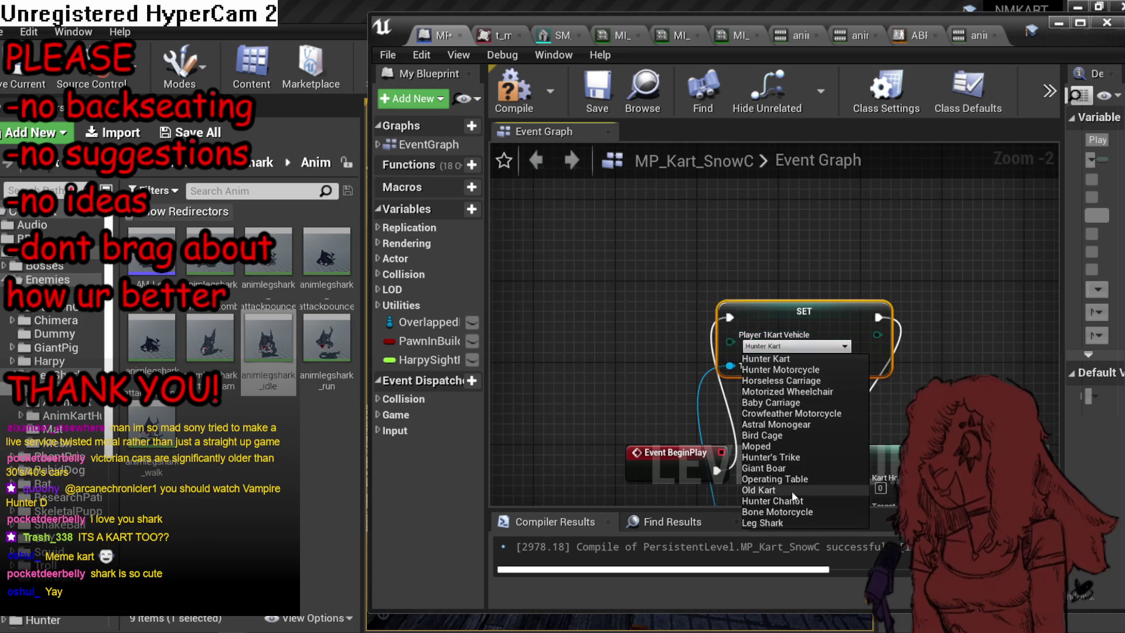
click(761, 522)
click(791, 347)
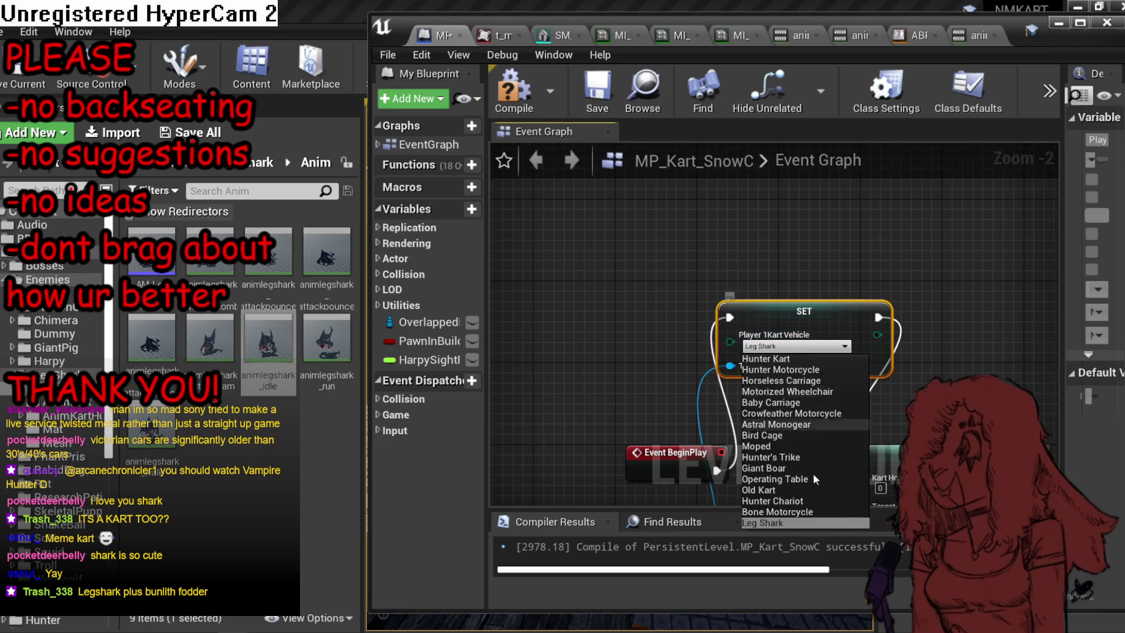
click(515, 112)
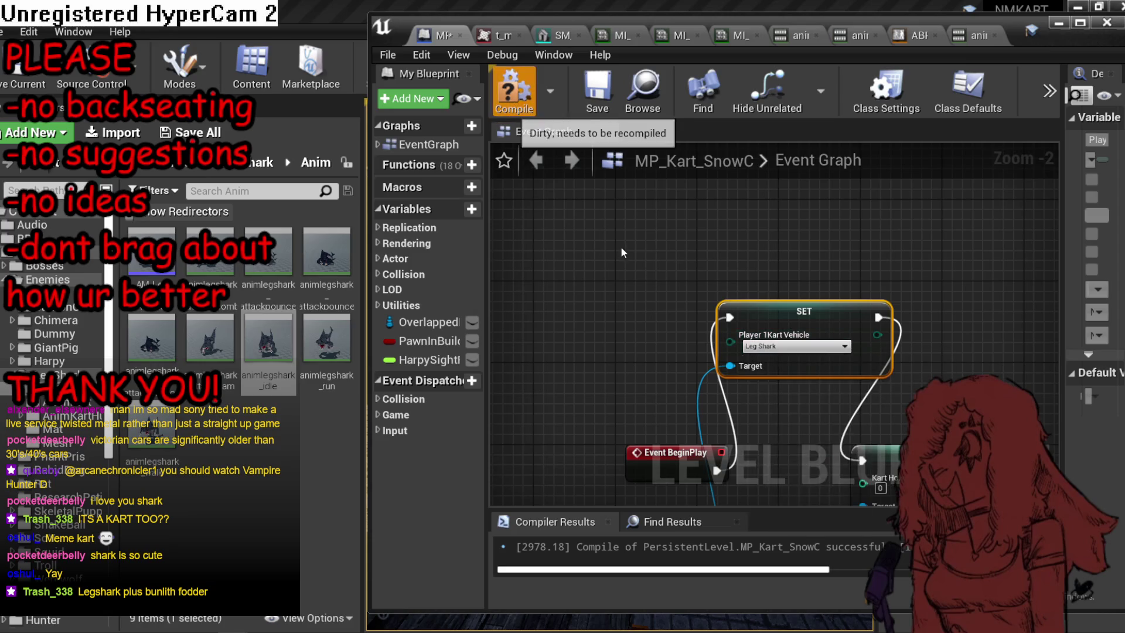
key(ctrl+s)
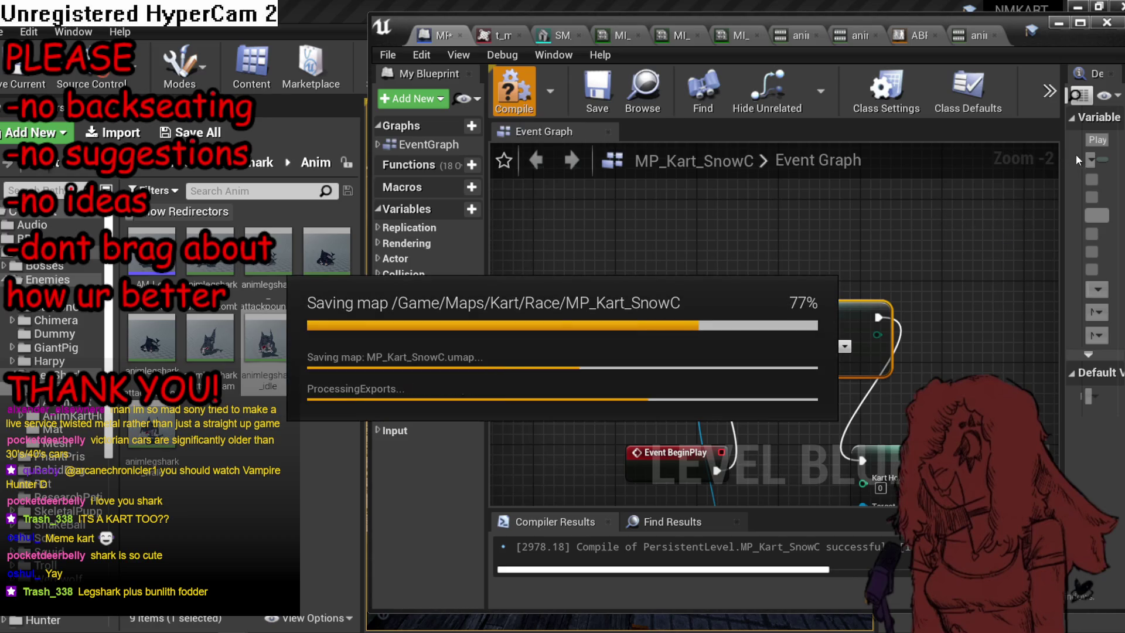
click(1059, 23)
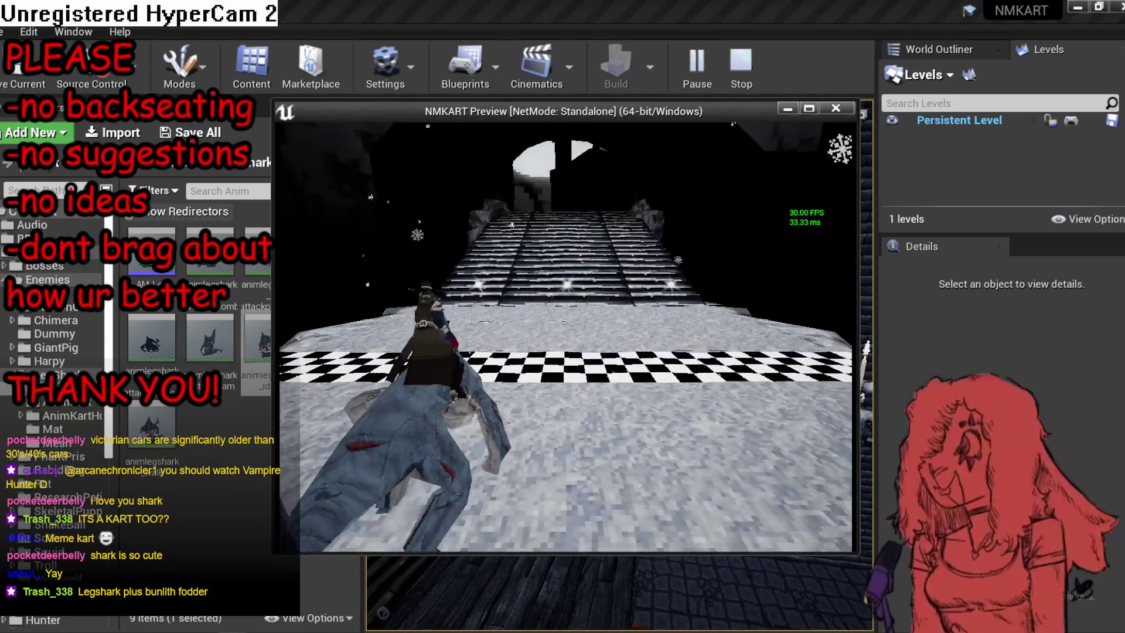
Drive the Leg Shark kart past the stairs and through the castle archway, then stop the preview.
key(w)
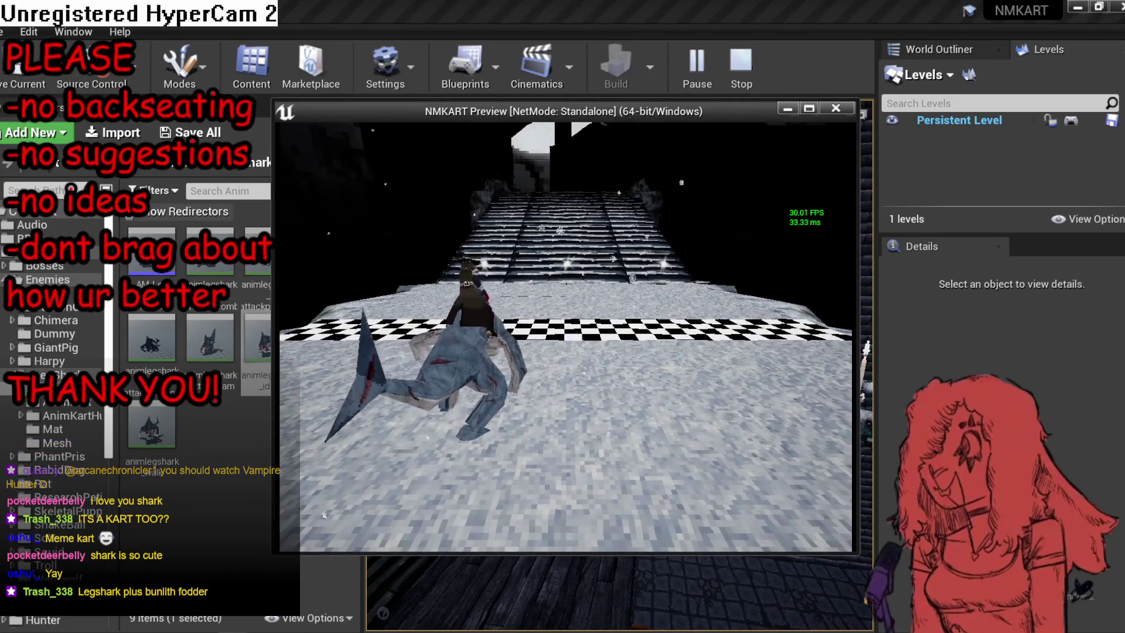
key(d)
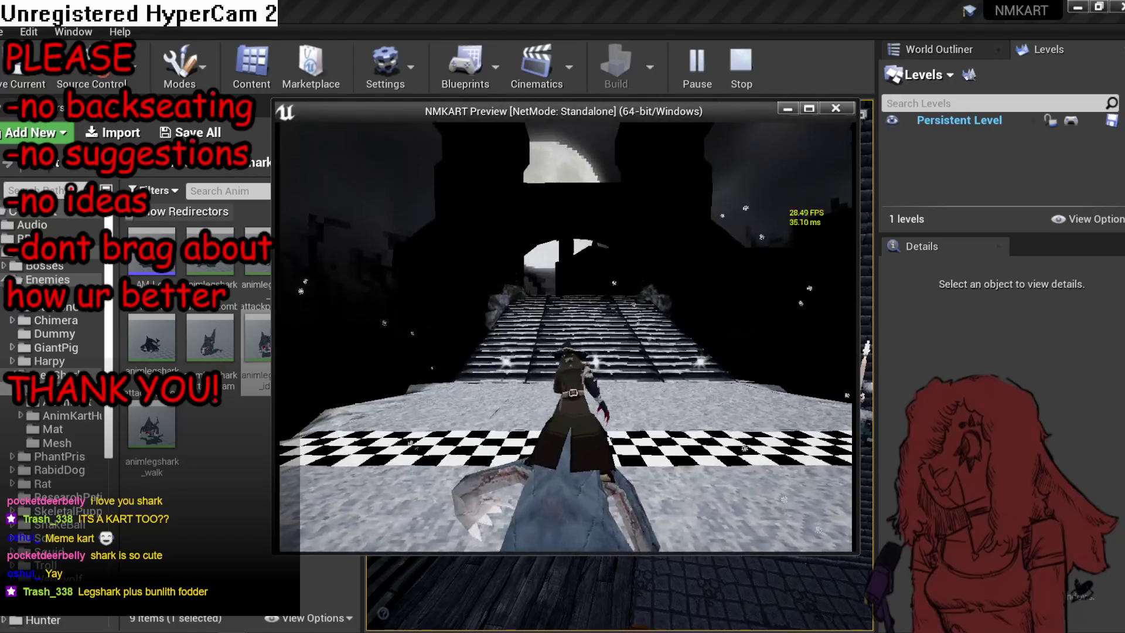
key(a)
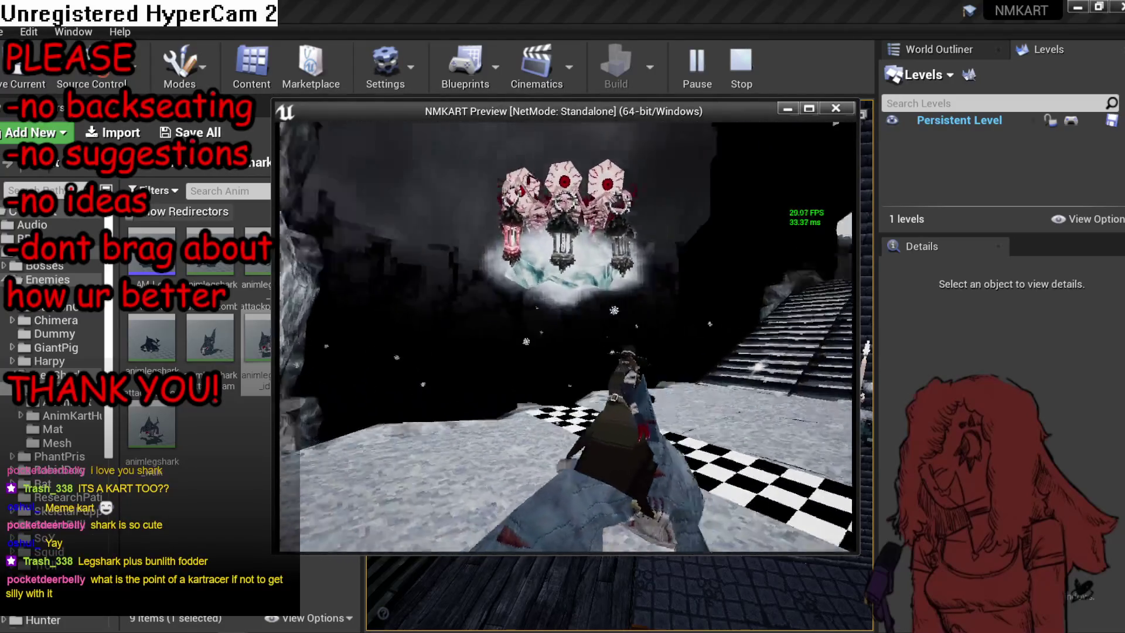
key(d)
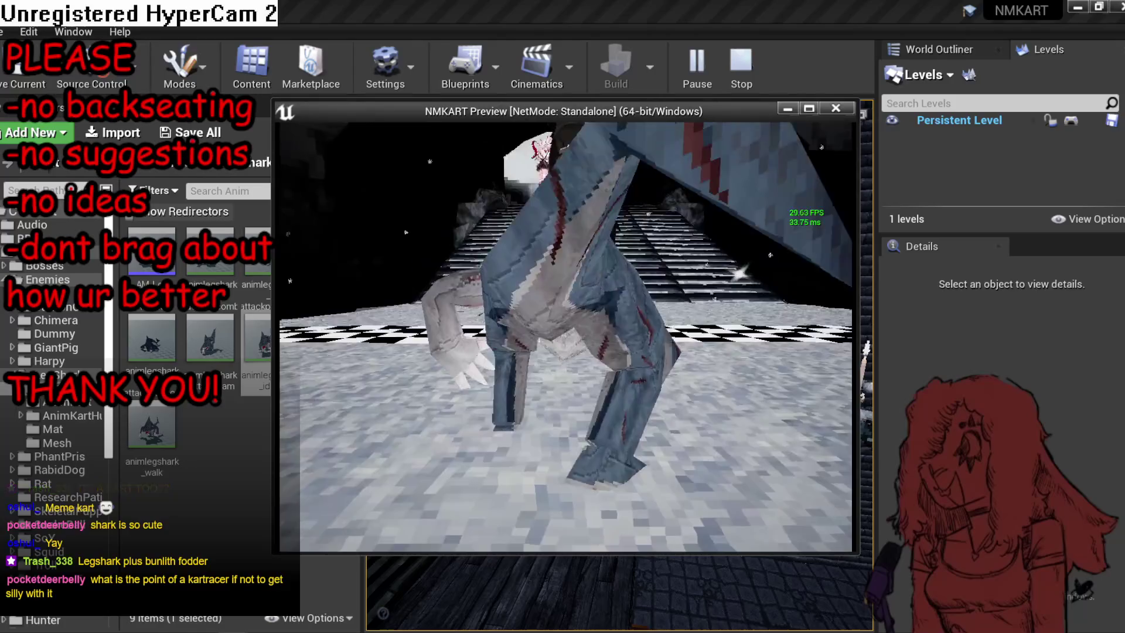
key(w)
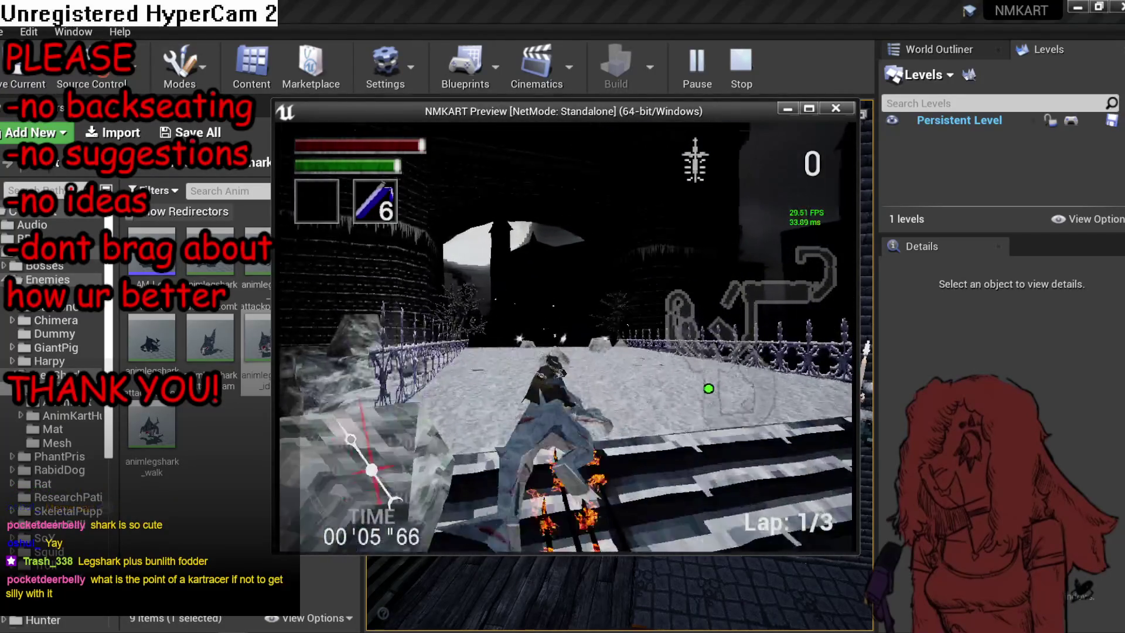
key(a)
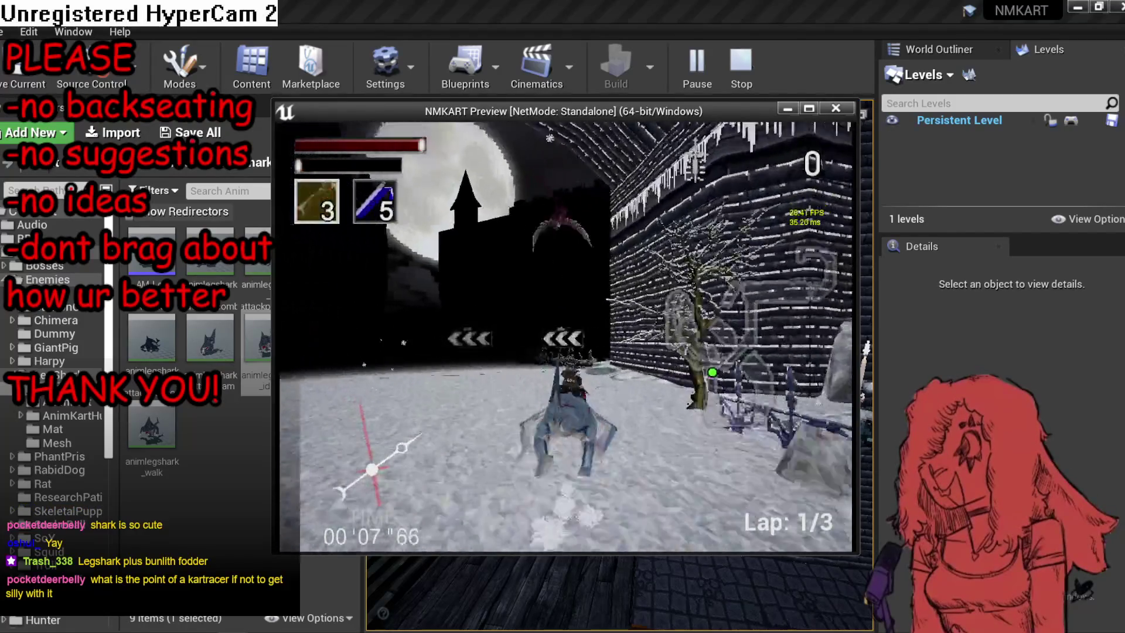
key(a)
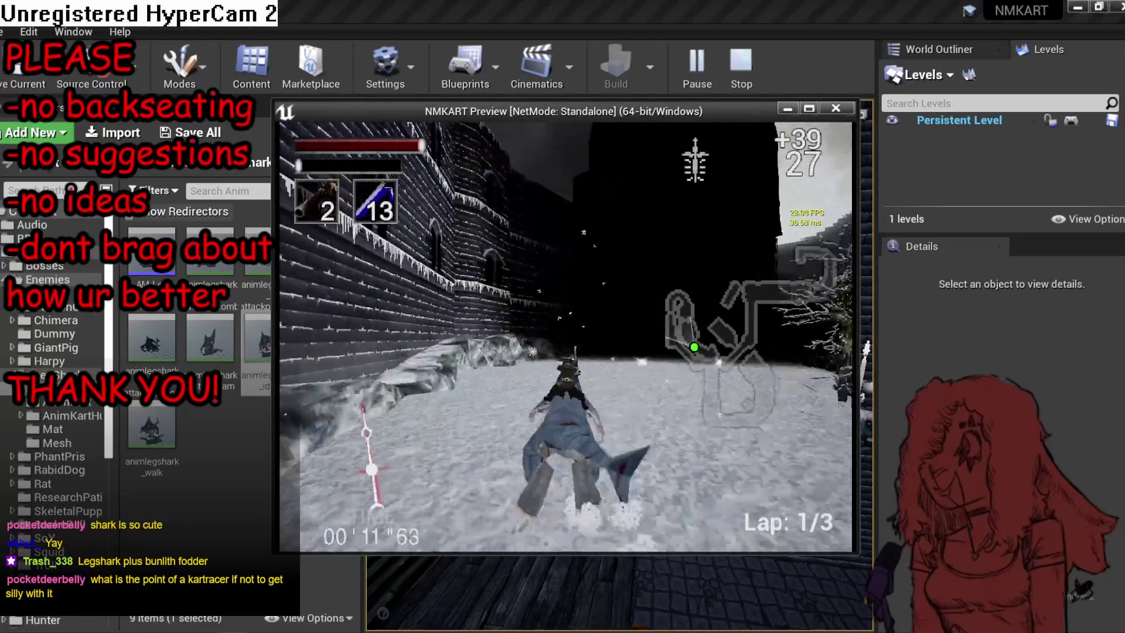
key(d)
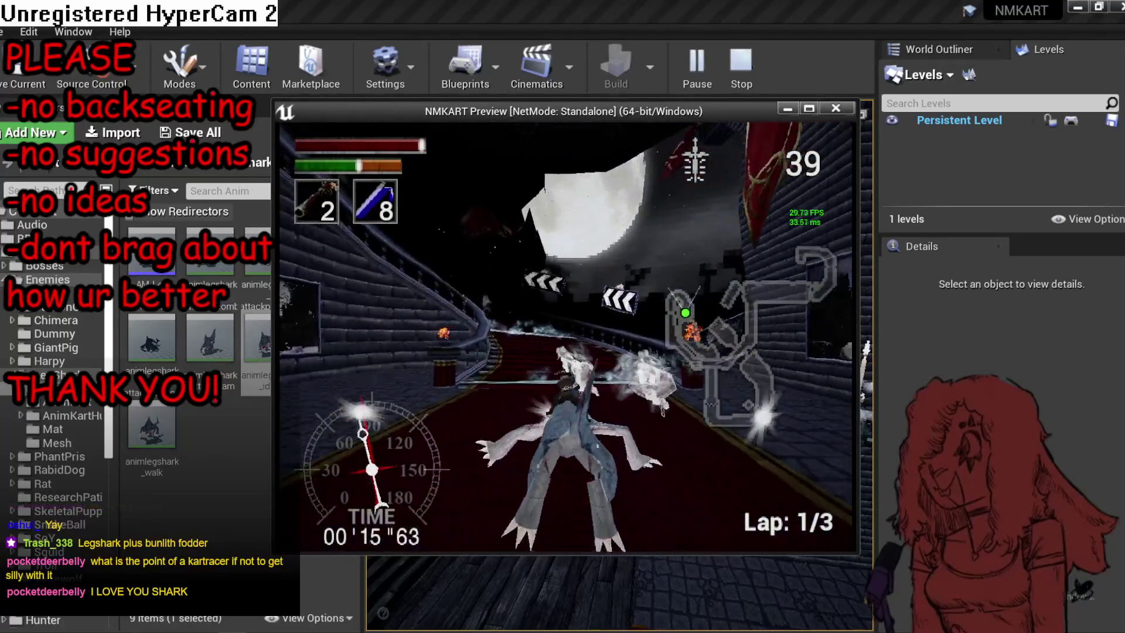
key(a)
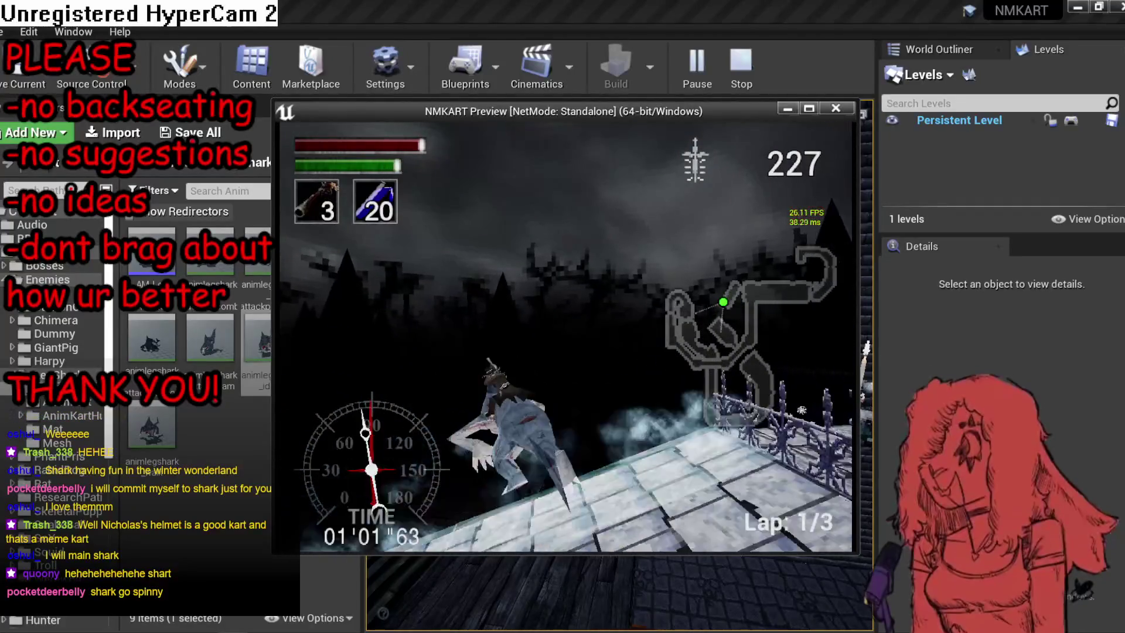
key(Escape)
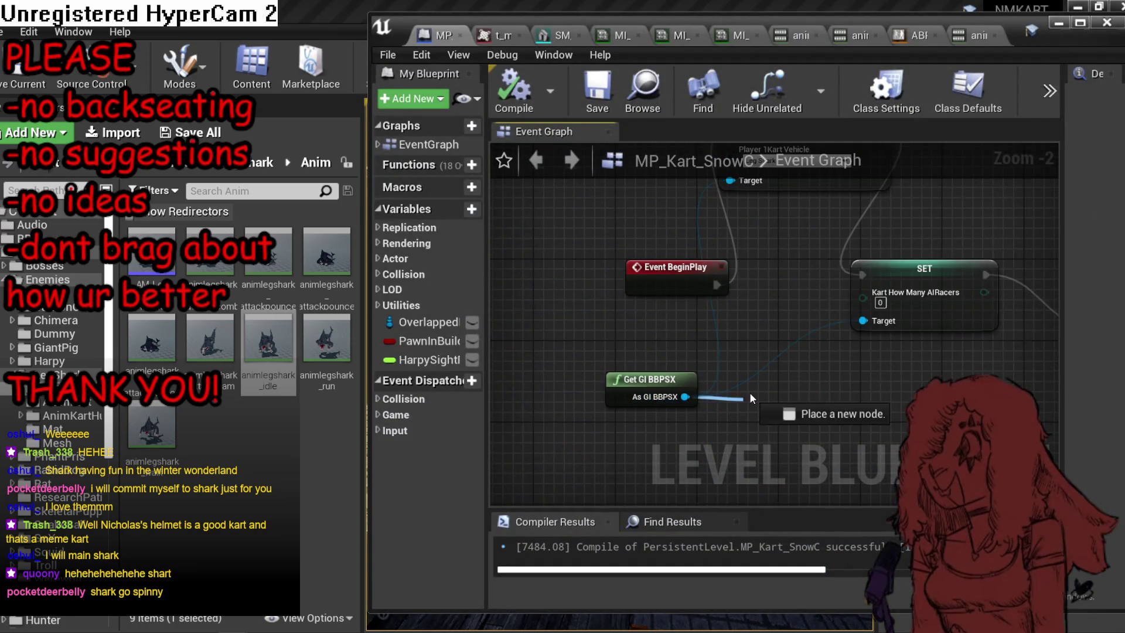
Add a Set Player 1Kart Racer node set to Hunter and wire it into the BeginPlay chain.
drag(752, 398, 752, 398)
text(set racer)
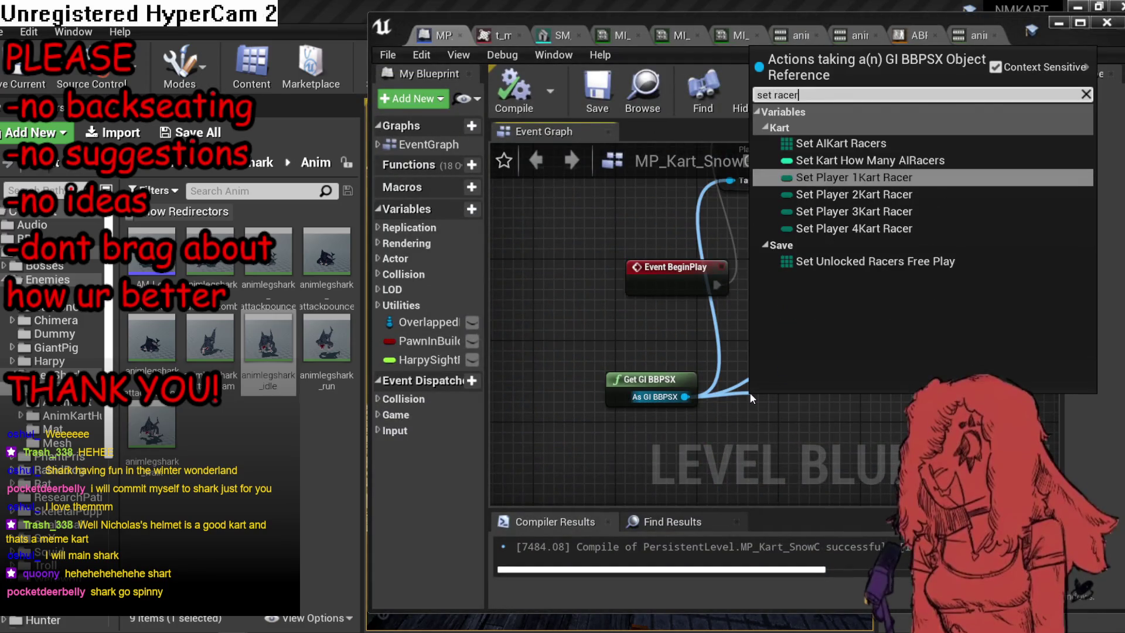
key(Return)
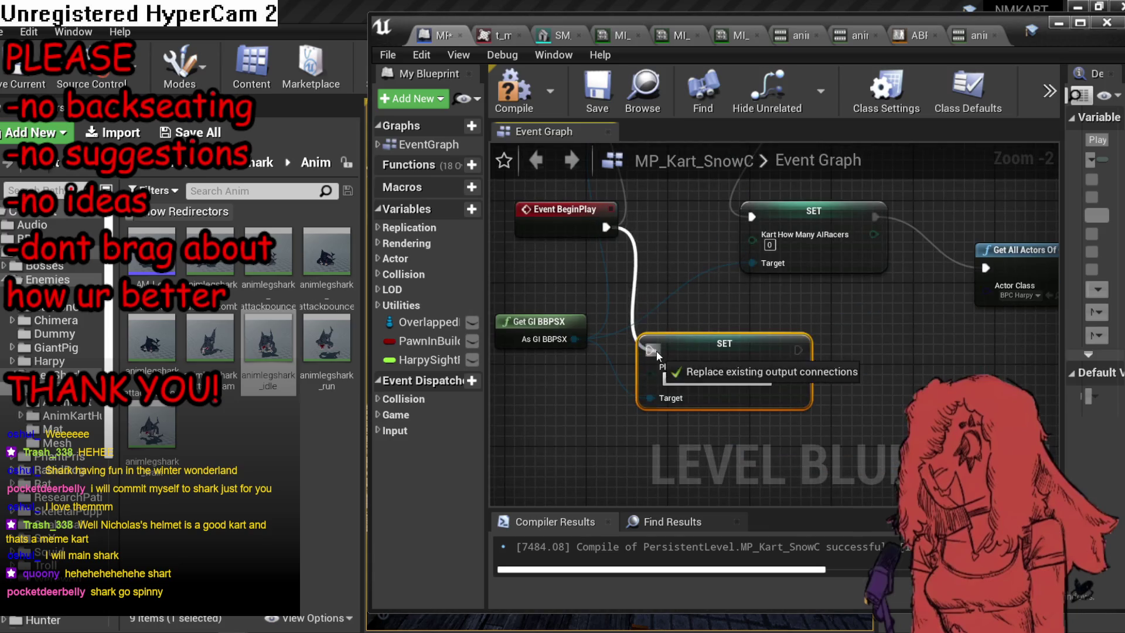
drag(657, 355, 652, 351)
drag(798, 350, 757, 221)
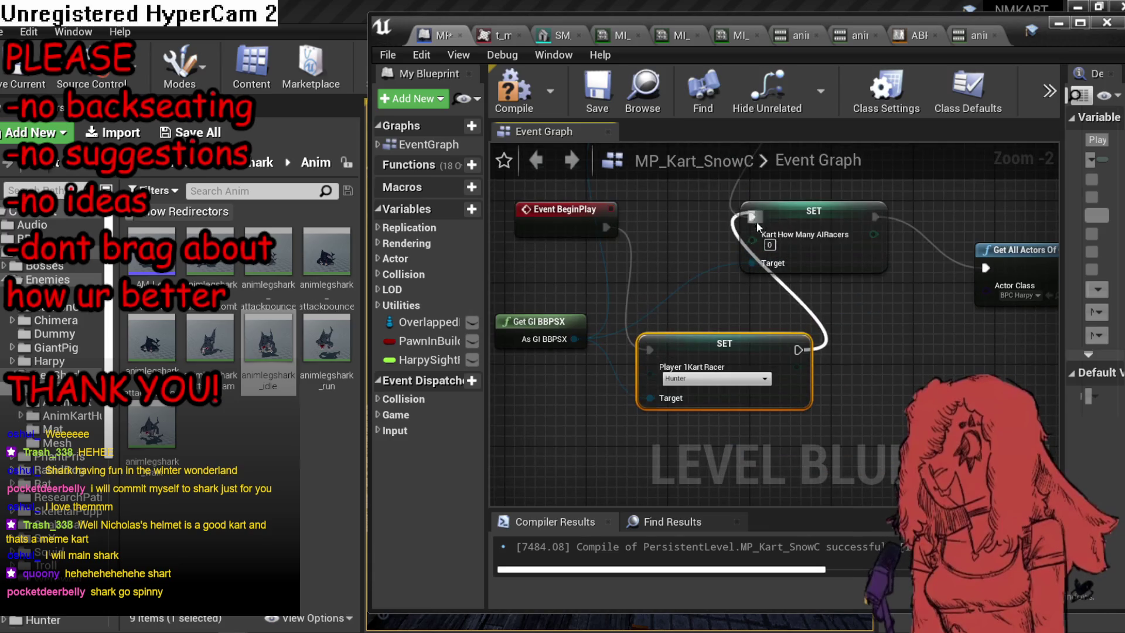
click(733, 379)
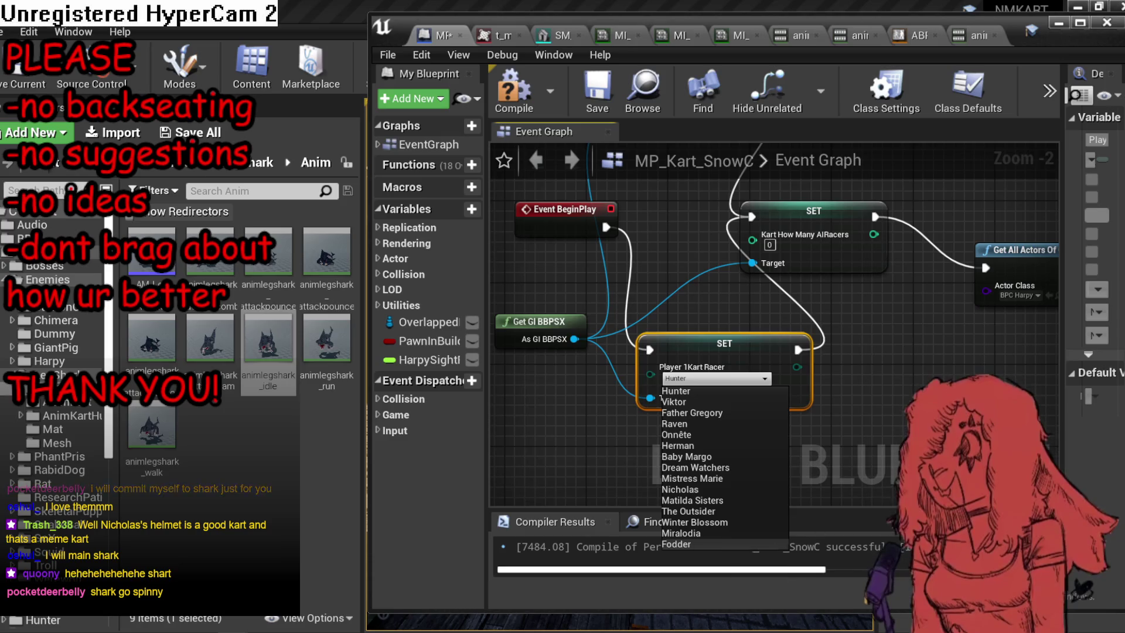
key(Escape)
mouse_move(604, 227)
mouse_down()
mouse_move(987, 284)
mouse_move(985, 267)
mouse_up()
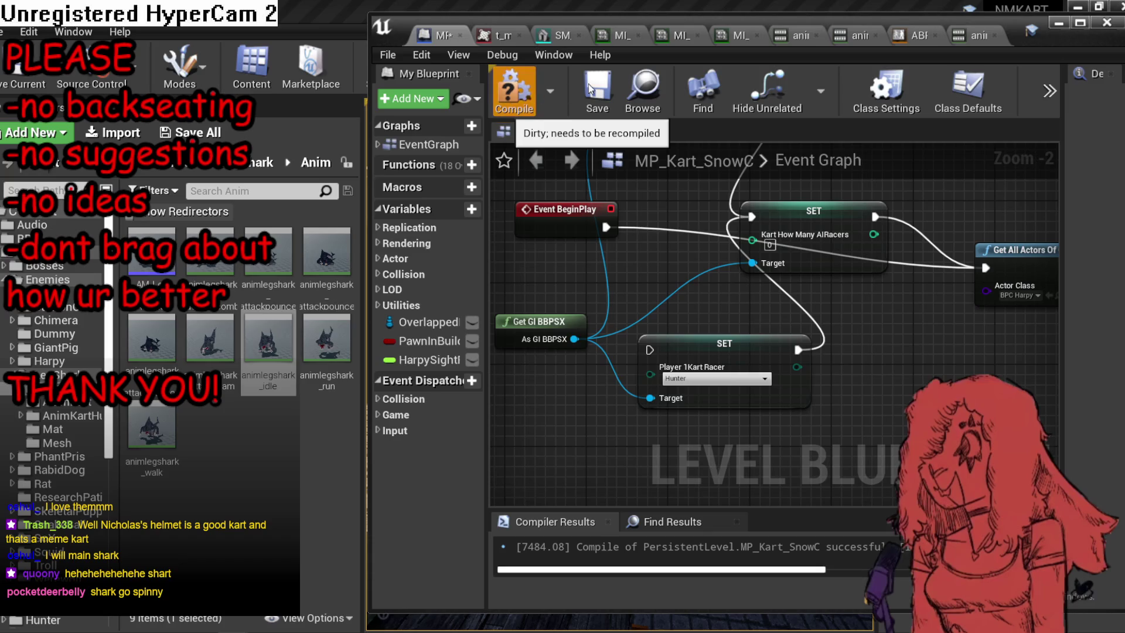
Compile the level blueprint, save all content, and return to the level viewport.
click(508, 91)
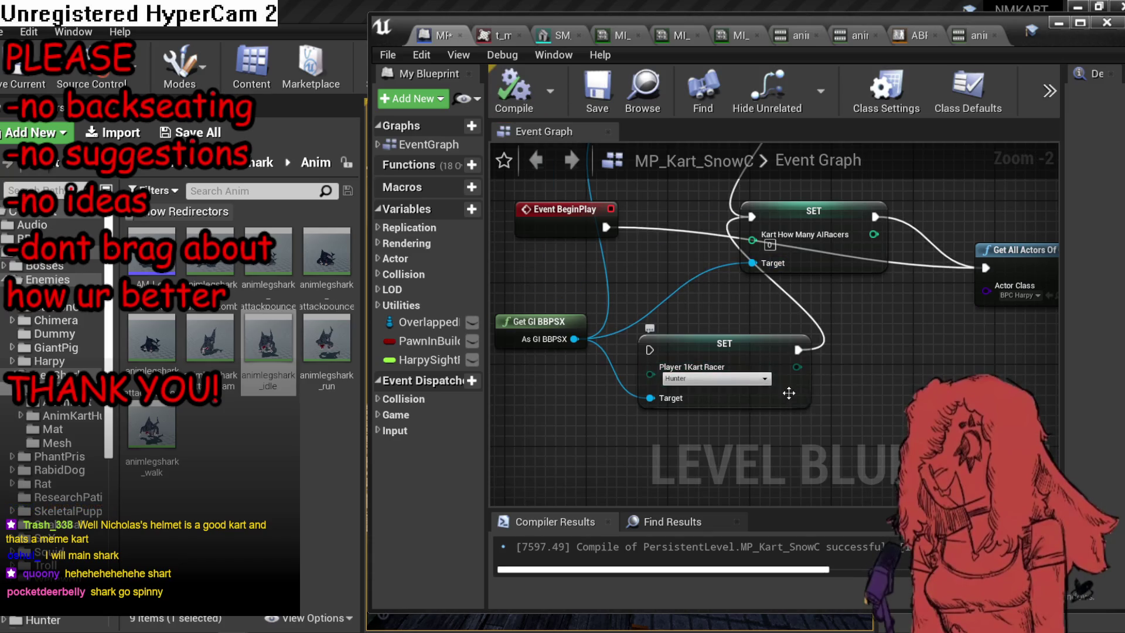
click(190, 133)
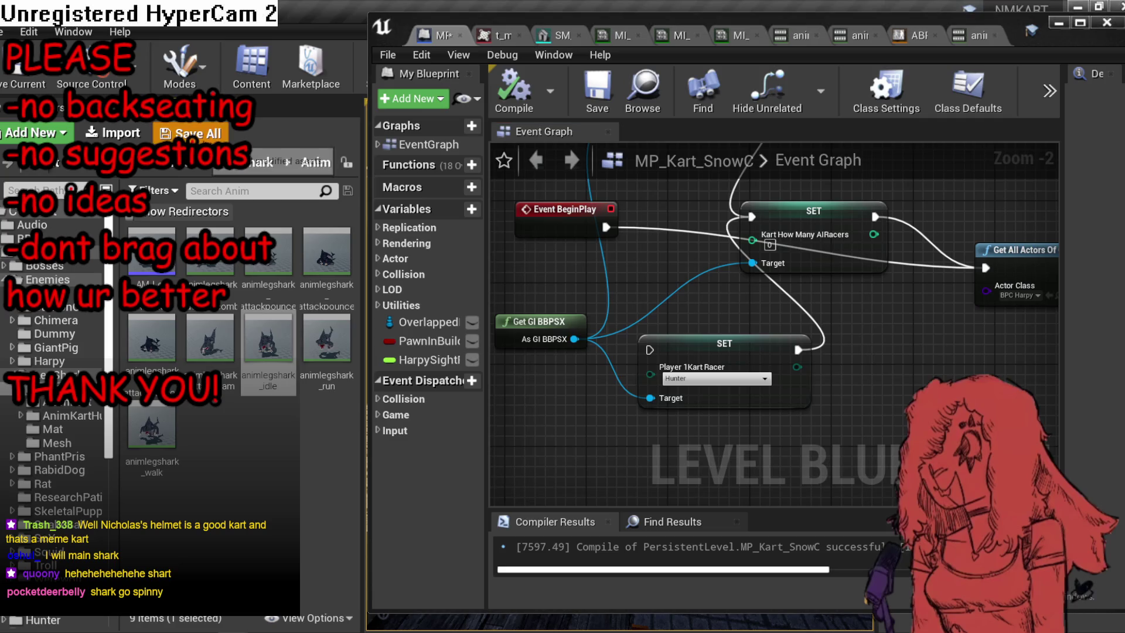
key(Return)
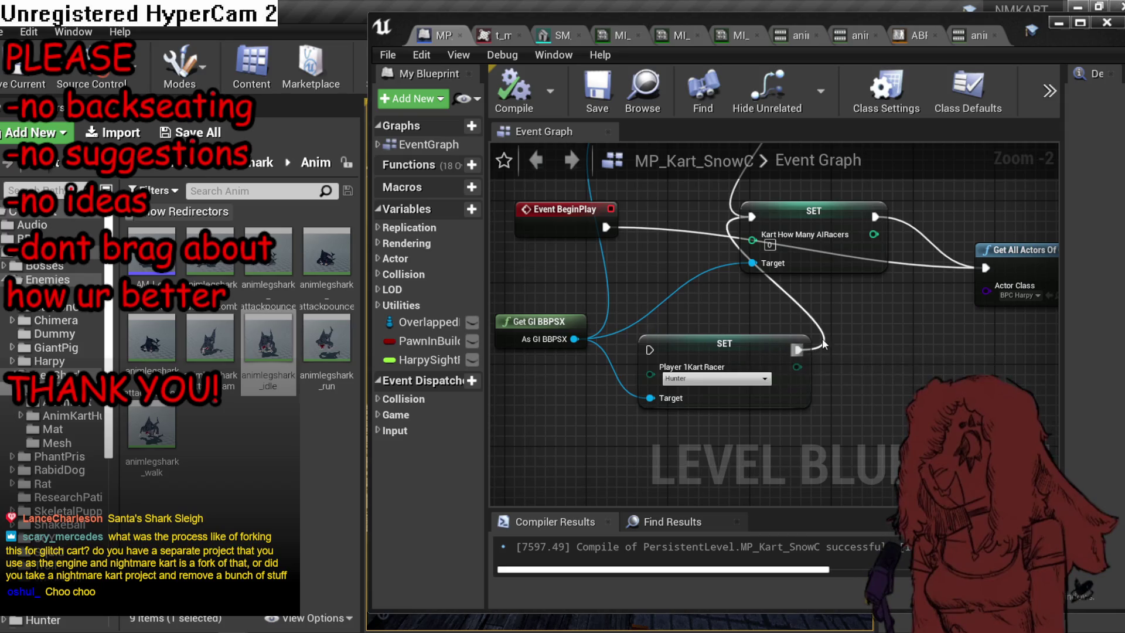
scroll(635, 321, down, 1)
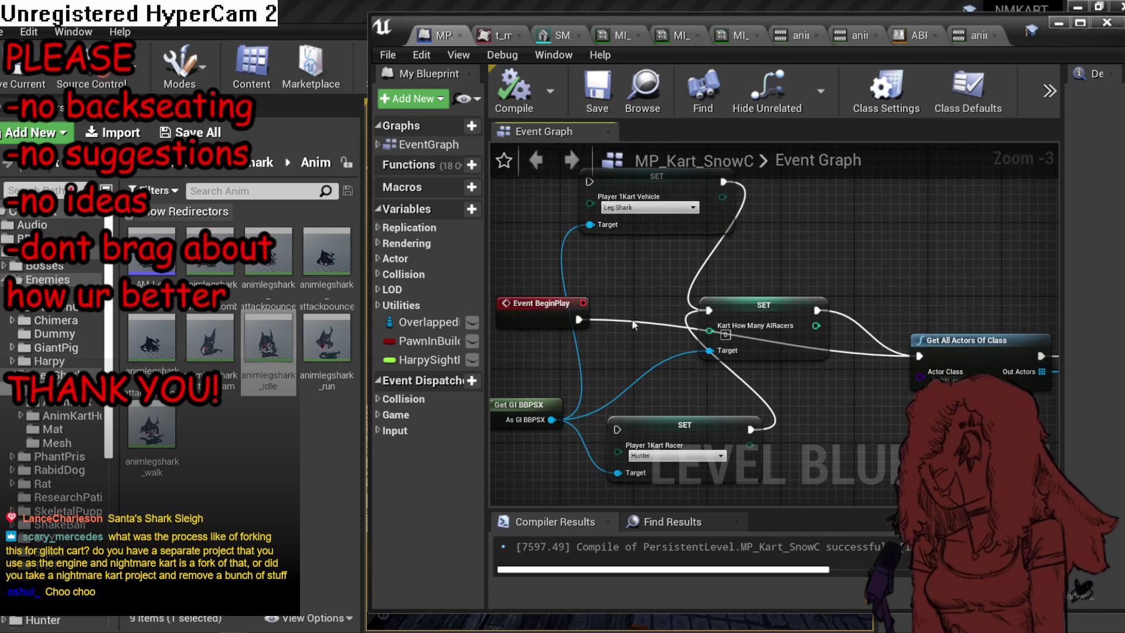
click(1061, 19)
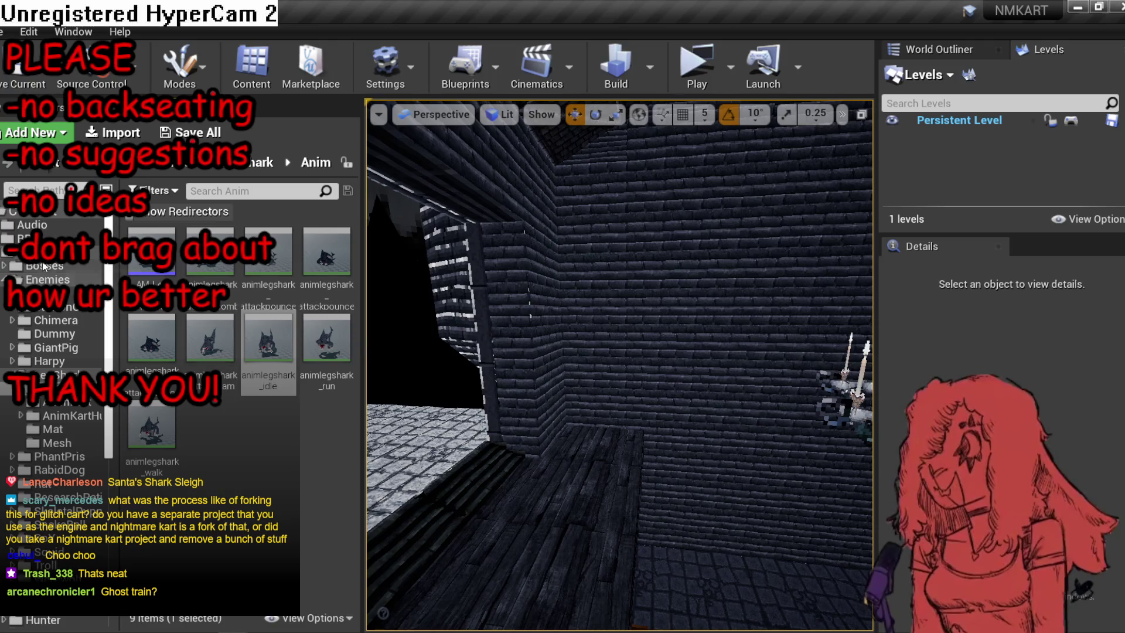
Search the Content Browser for the train target and open the animtraintarget_idle animation.
click(34, 213)
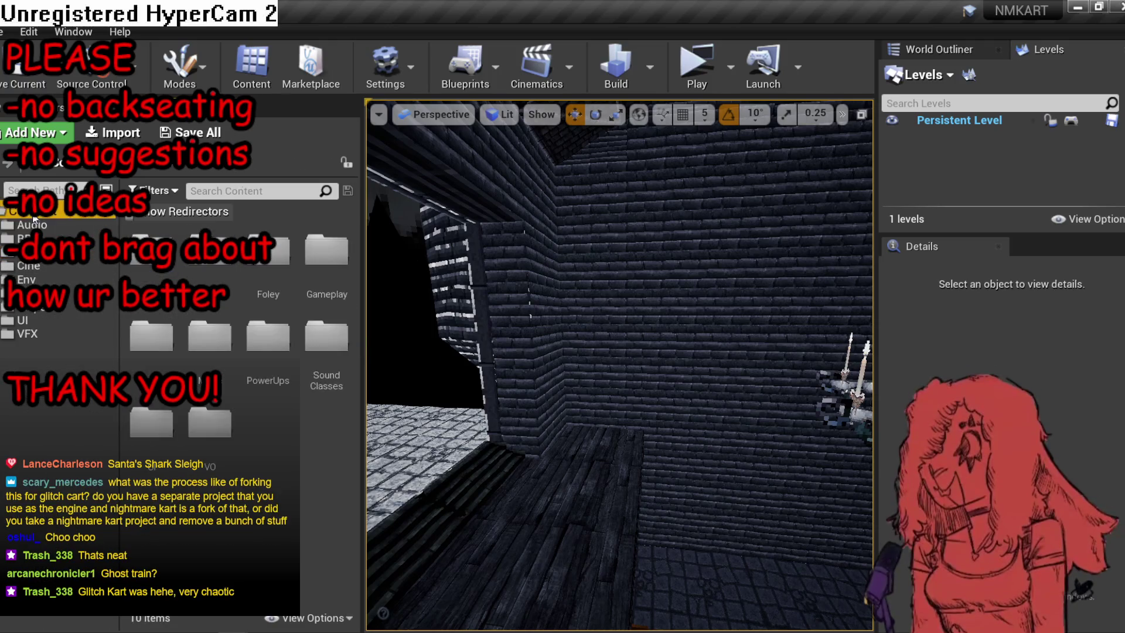
text(tarin)
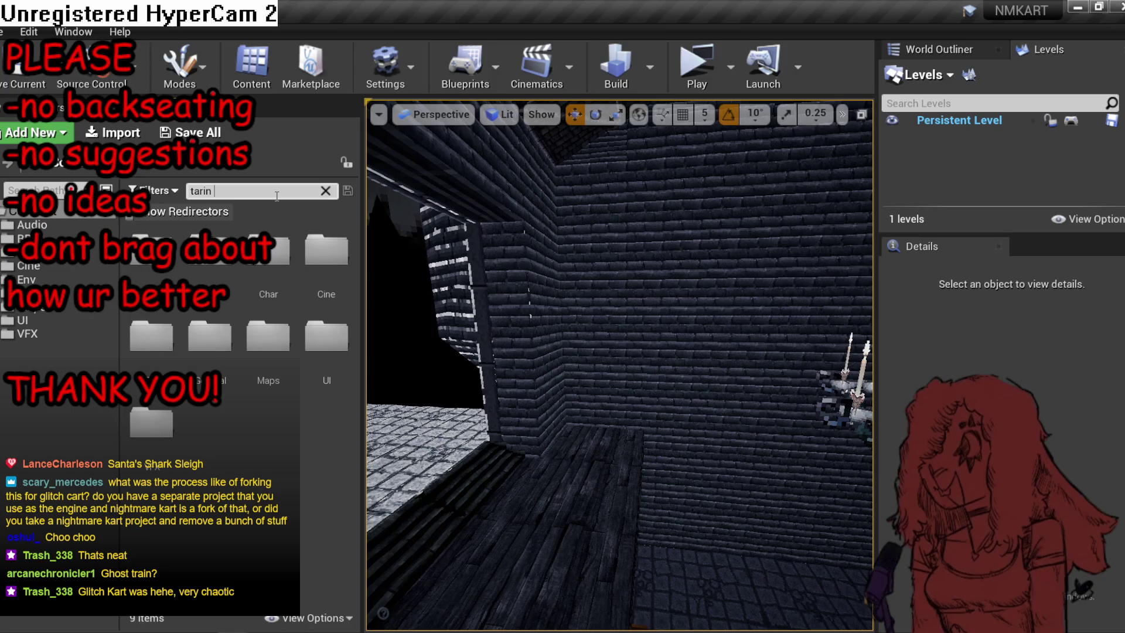
key(BackSpace)
key(BackSpace)
key(BackSpace)
text(rain)
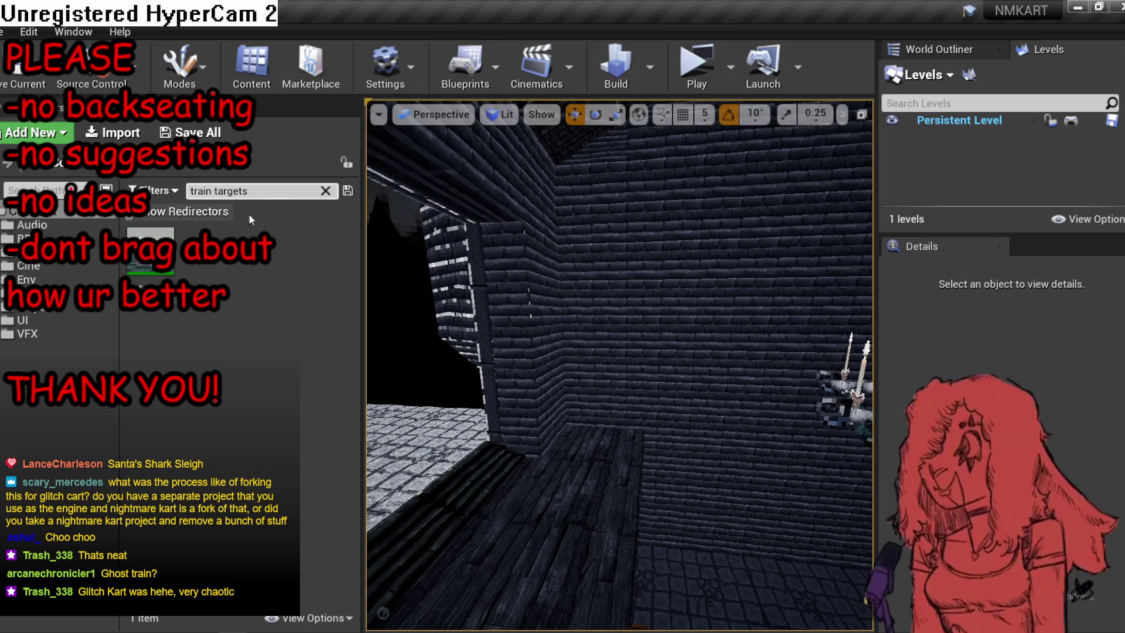
click(153, 267)
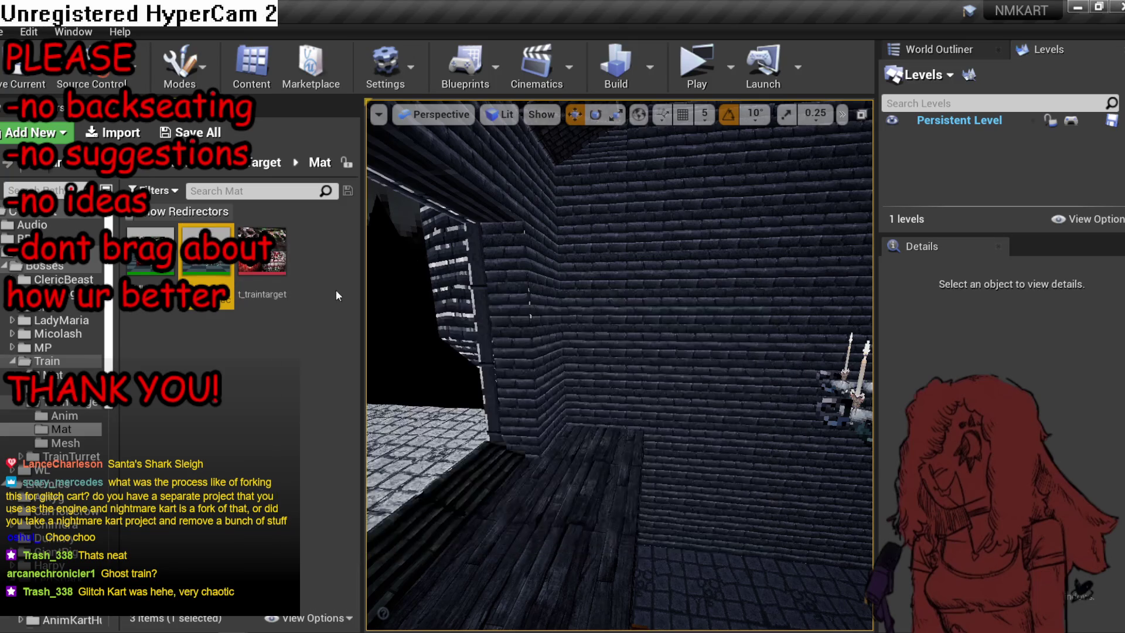
click(151, 250)
click(35, 416)
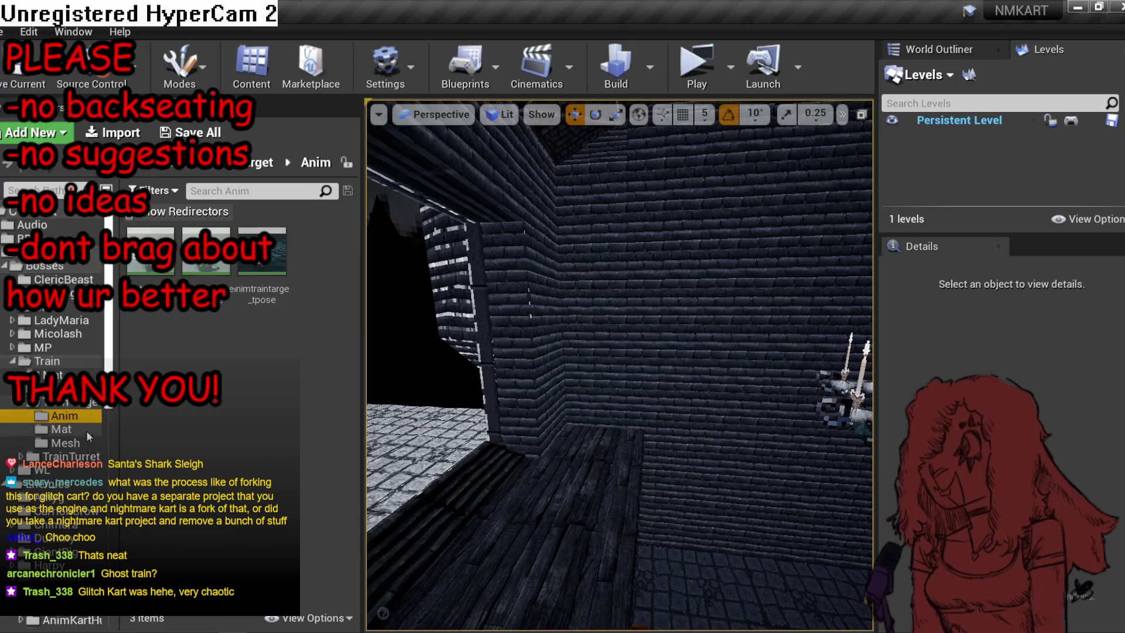
double_click(150, 250)
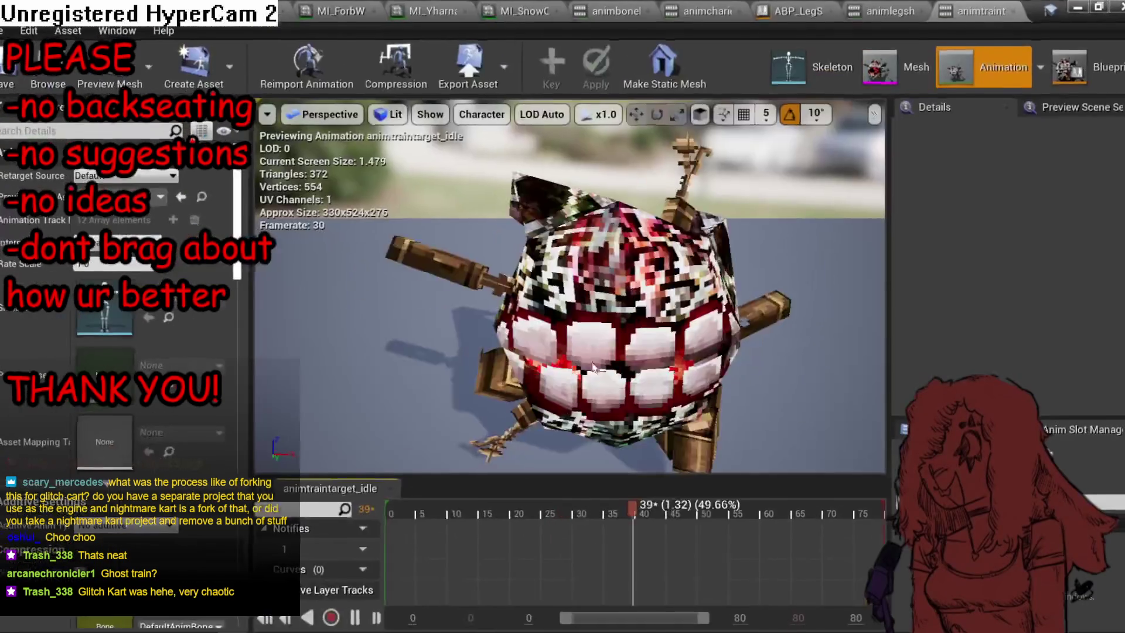
Orbit the train target preview and resize the ABP_TrainTarget panels and window.
drag(671, 373, 773, 369)
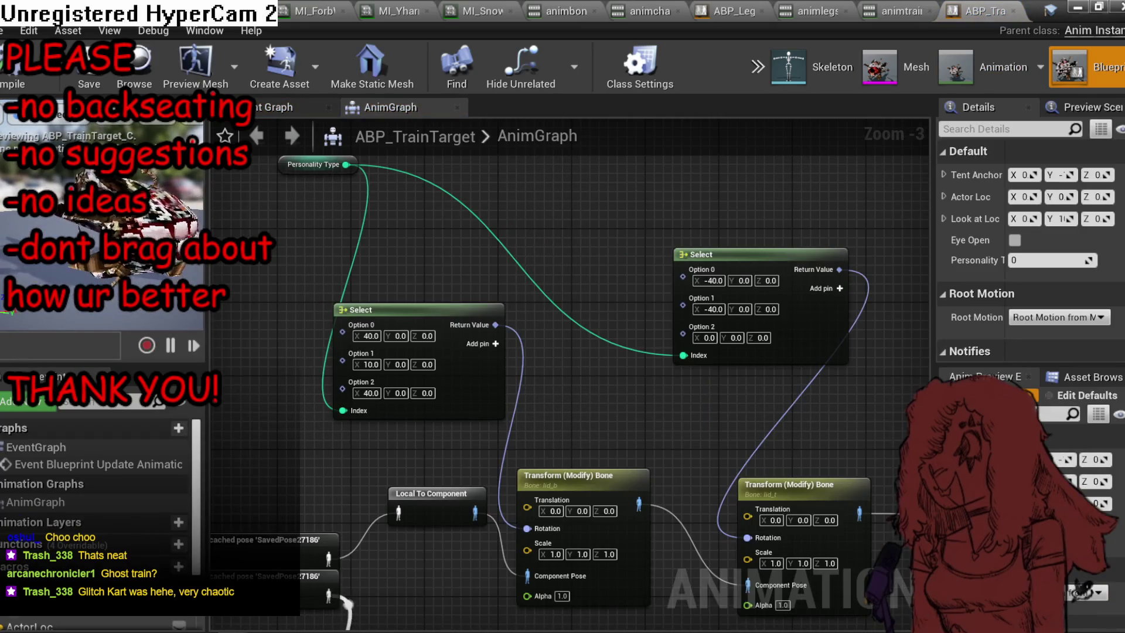
drag(208, 352, 314, 351)
scroll(996, 352, down, 2)
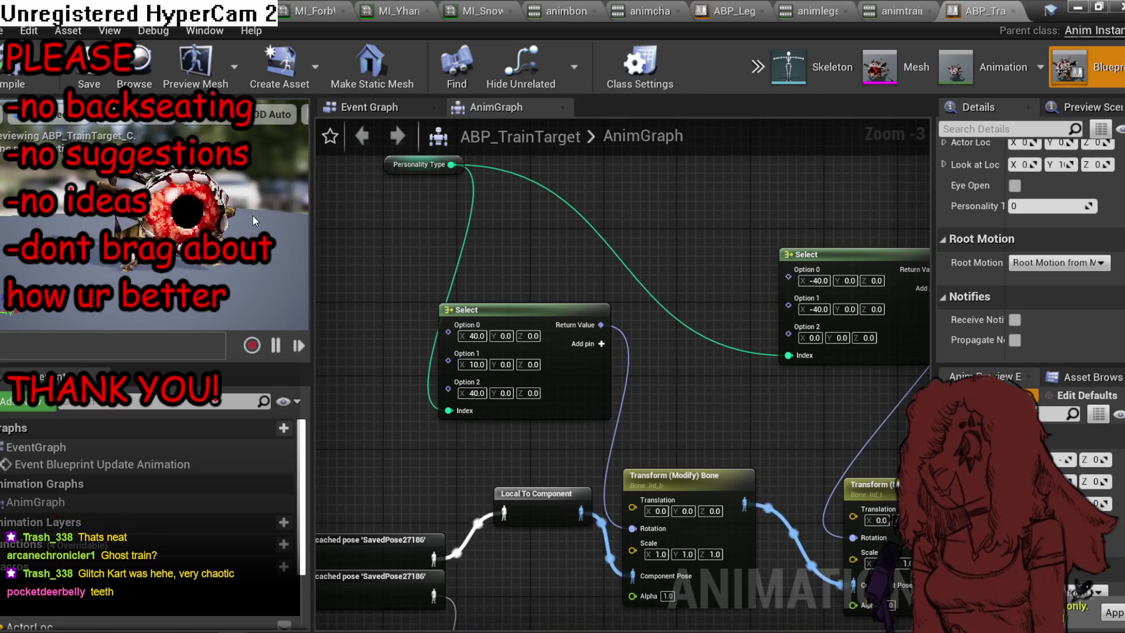
mouse_move(1055, 8)
mouse_down()
mouse_move(1105, 75)
mouse_move(1124, 75)
mouse_up()
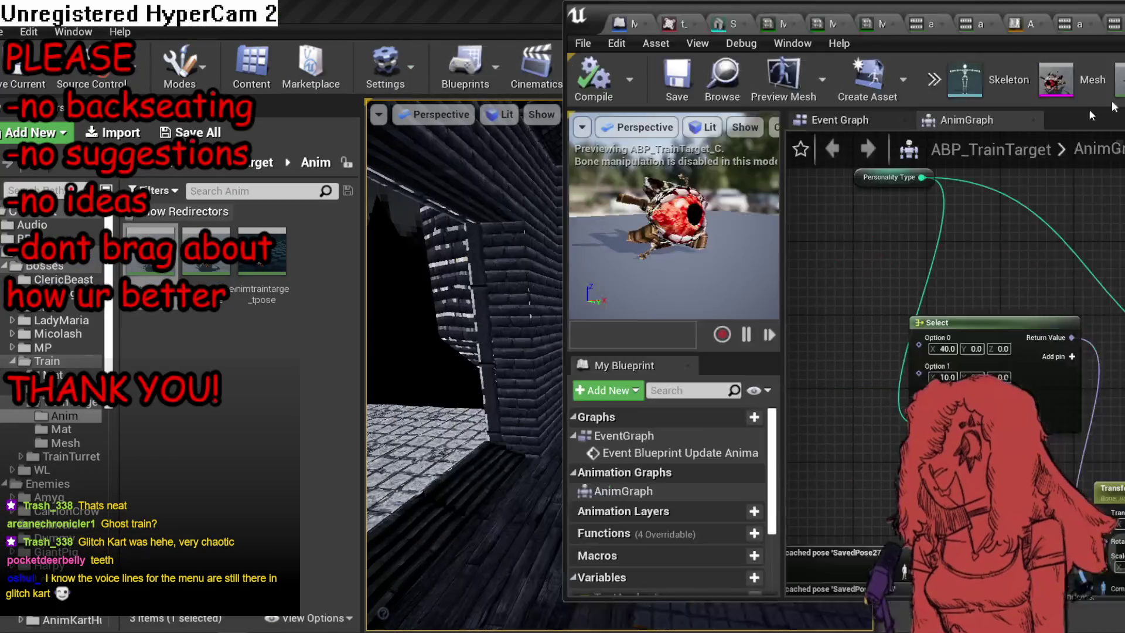
Dock and widen the ABP_TrainTarget window, enlarge its preview viewport, then minimize it.
click(568, 292)
drag(568, 292, 220, 275)
drag(482, 280, 683, 281)
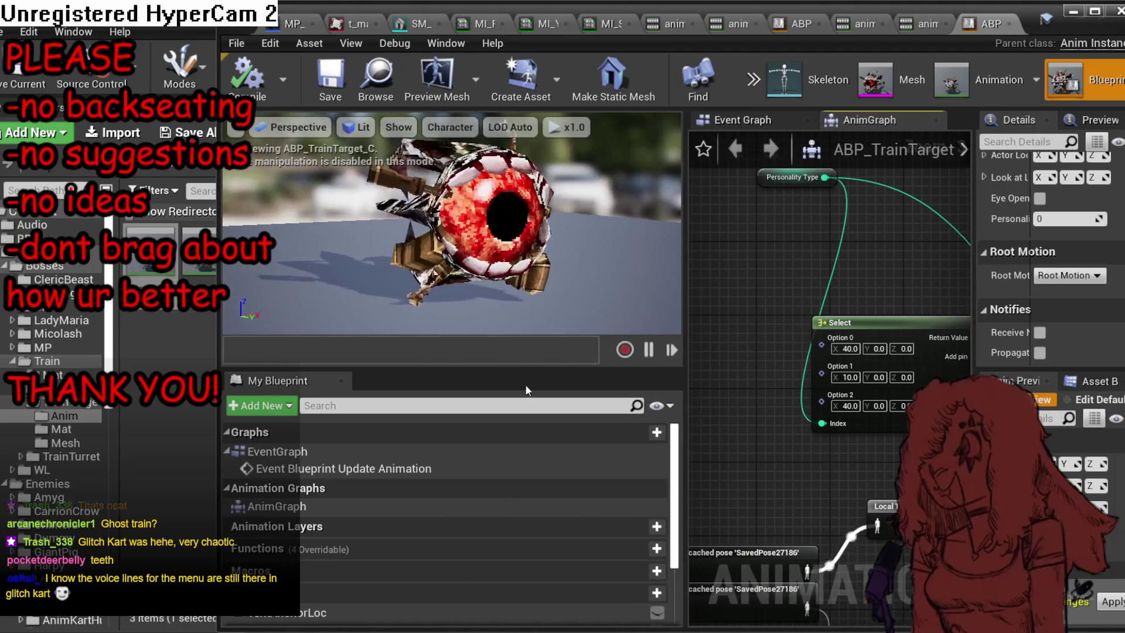
drag(509, 367, 509, 526)
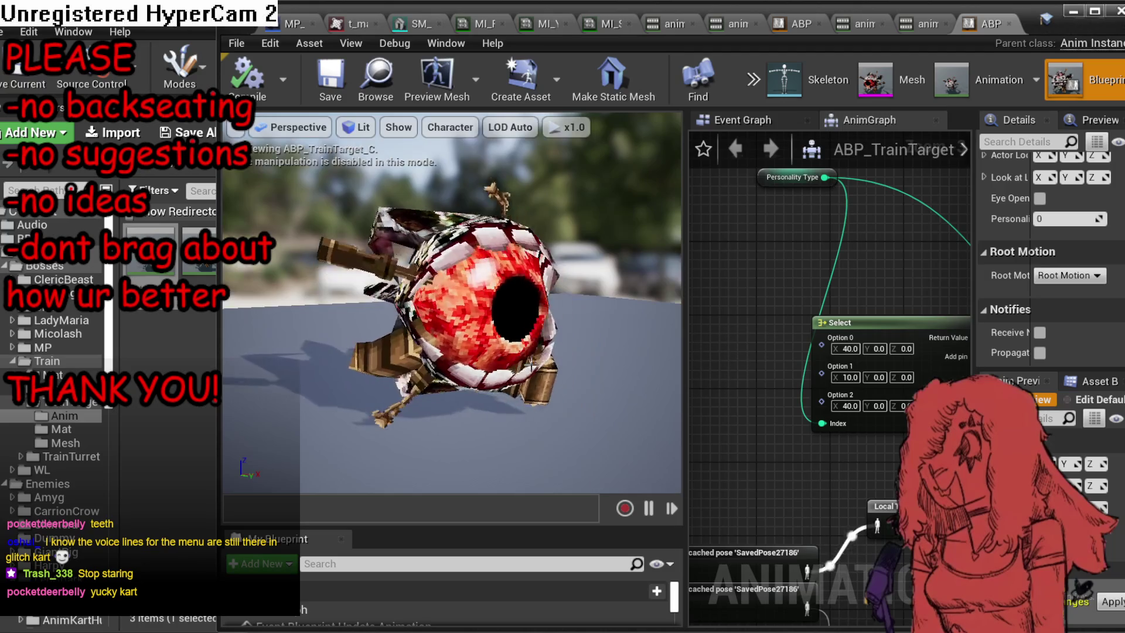
drag(221, 348, 303, 343)
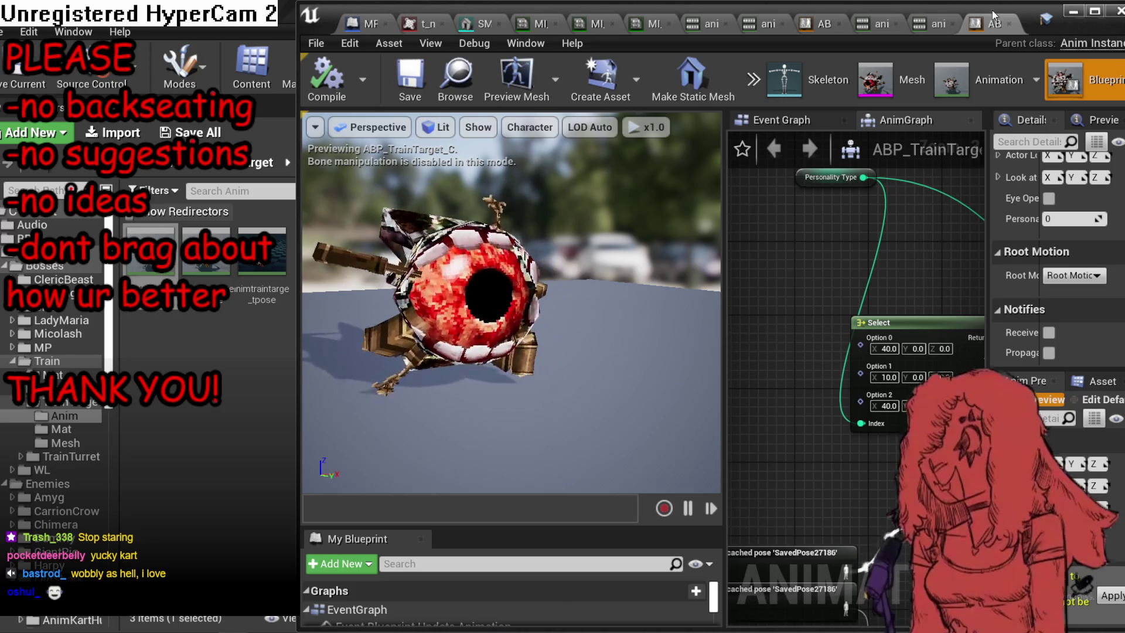
click(1073, 11)
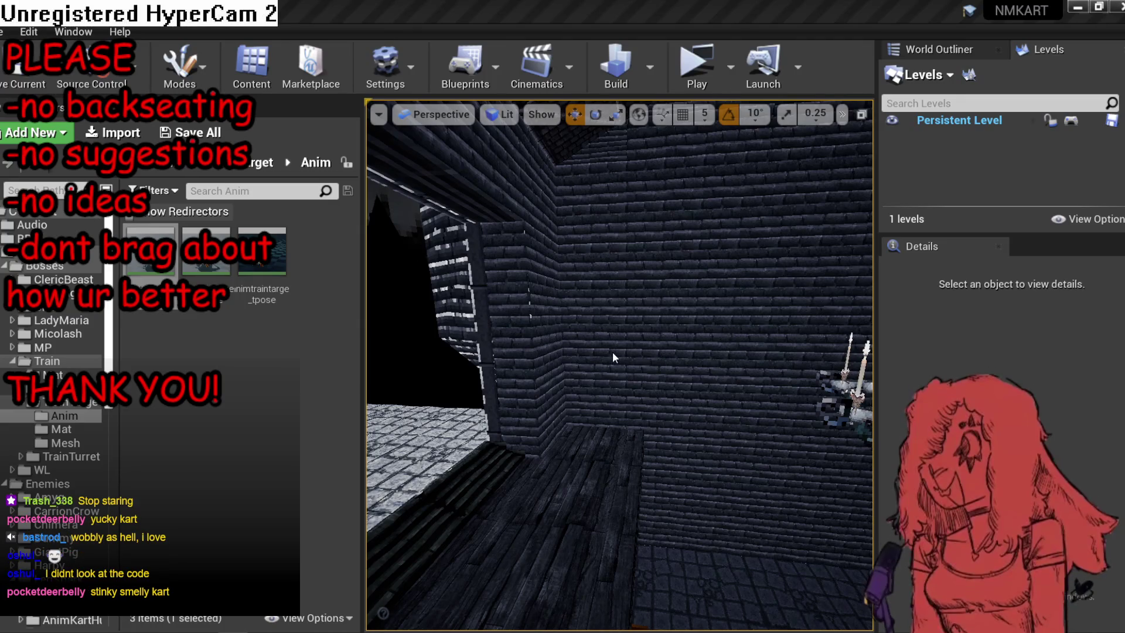
Select the wall planes behind the chandelier and fly the view into the red-carpeted hall.
right_click(613, 376)
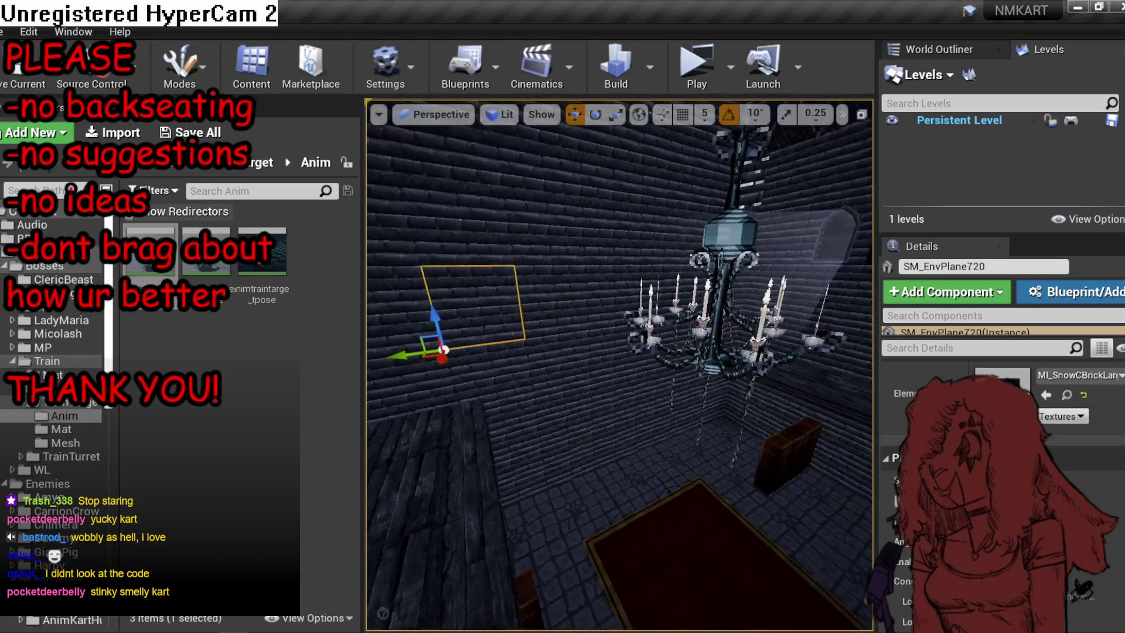
click(659, 253)
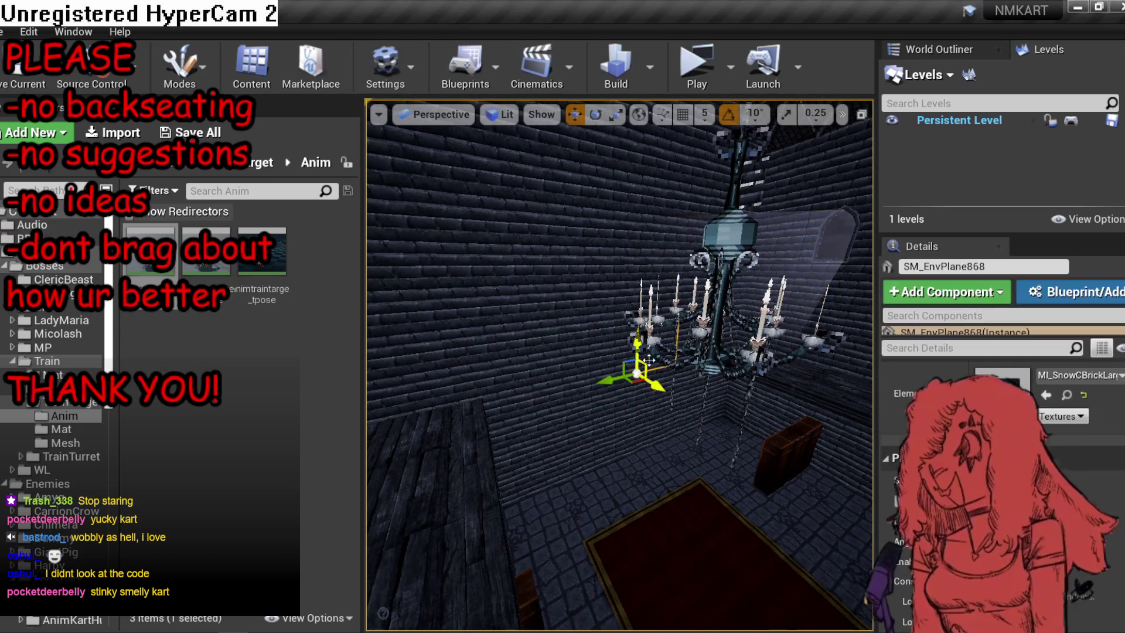
key(Escape)
click(626, 251)
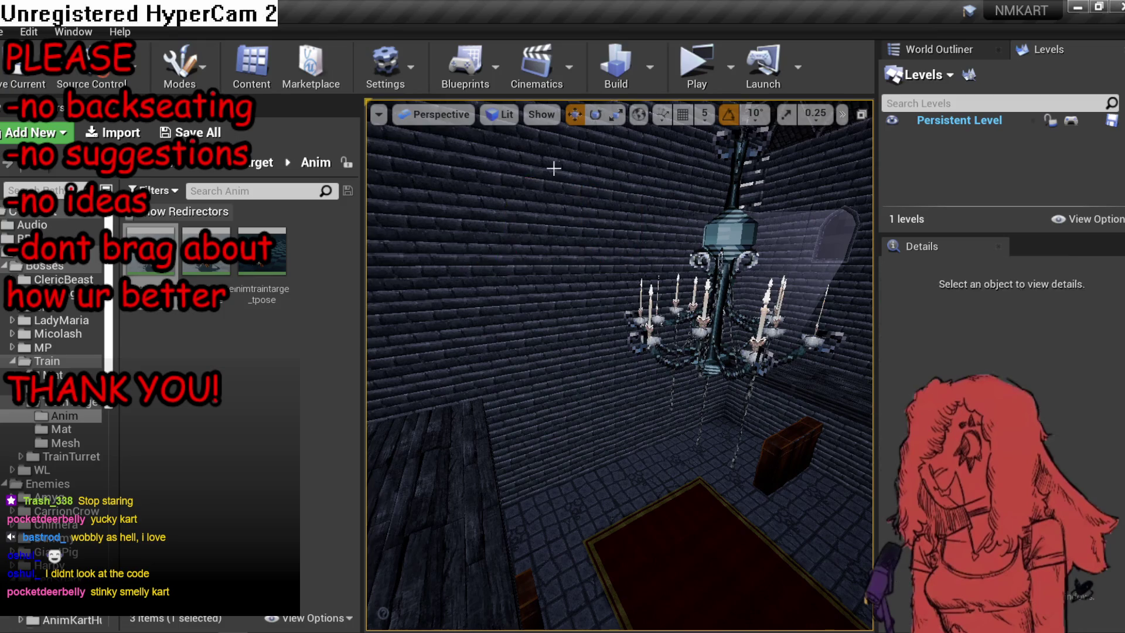
mouse_move(615, 363)
mouse_down()
mouse_move(580, 334)
mouse_move(545, 328)
mouse_move(615, 328)
mouse_move(568, 328)
mouse_up()
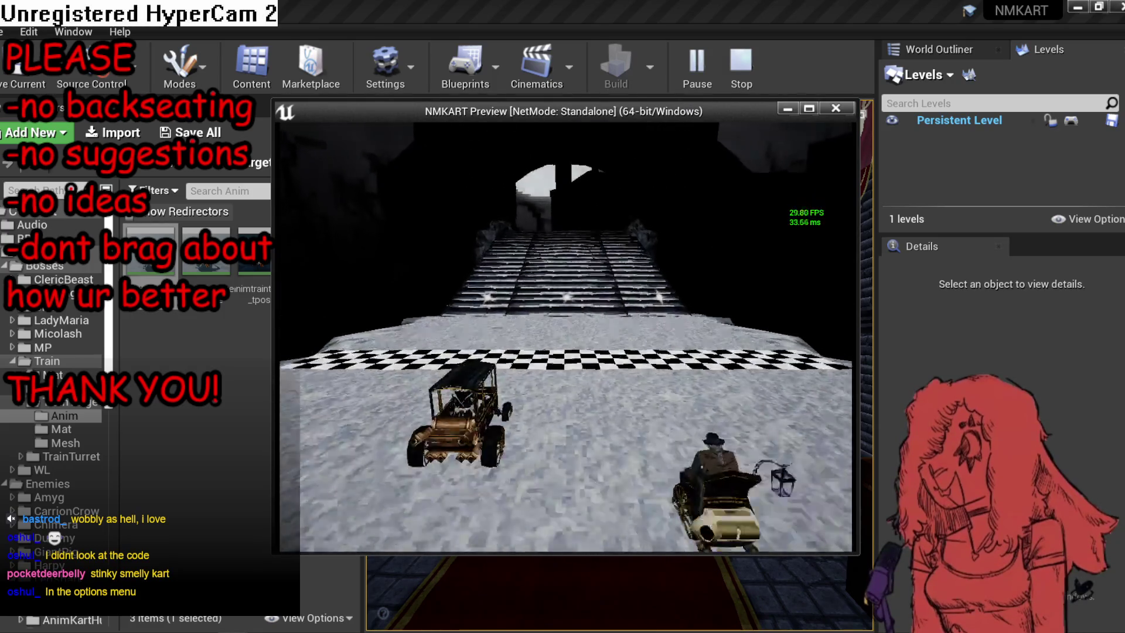
Close the play preview and connect BeginPlay directly to the Kart How Many AIRacers SET node.
key(Escape)
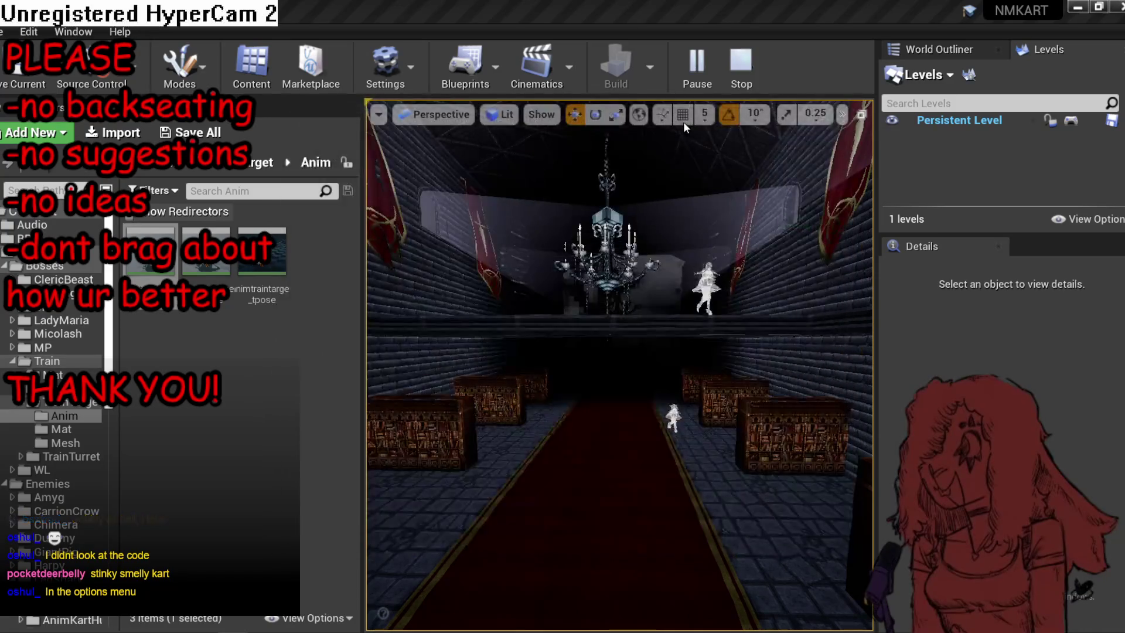
double_click(1083, 119)
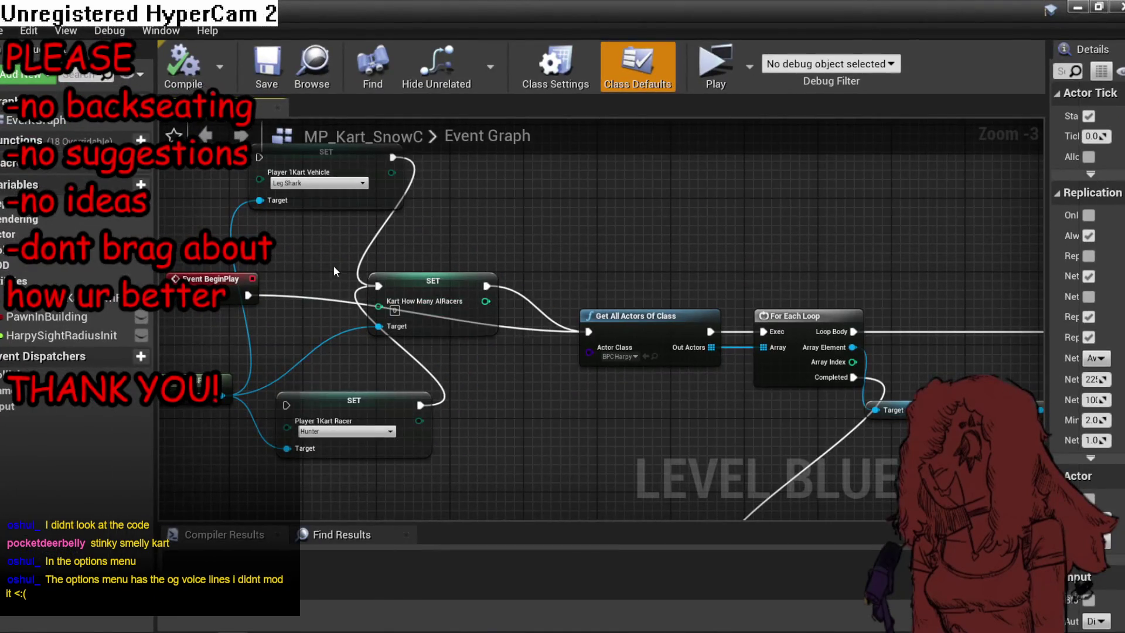
mouse_move(403, 195)
mouse_down()
mouse_move(426, 436)
mouse_move(437, 402)
mouse_up()
drag(524, 323, 523, 324)
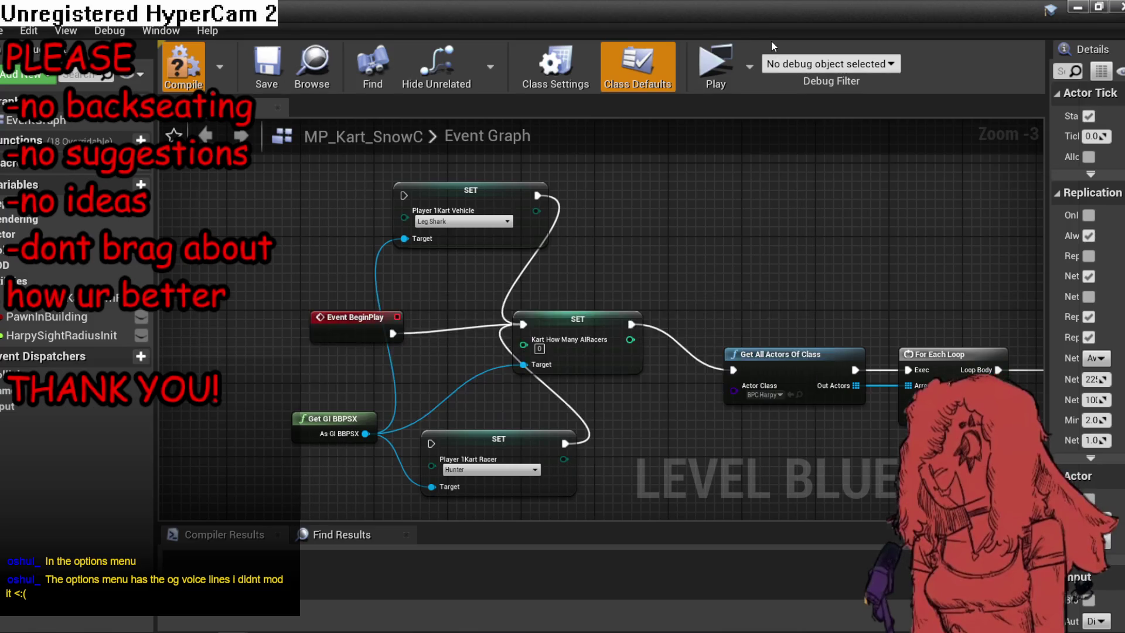
click(642, 5)
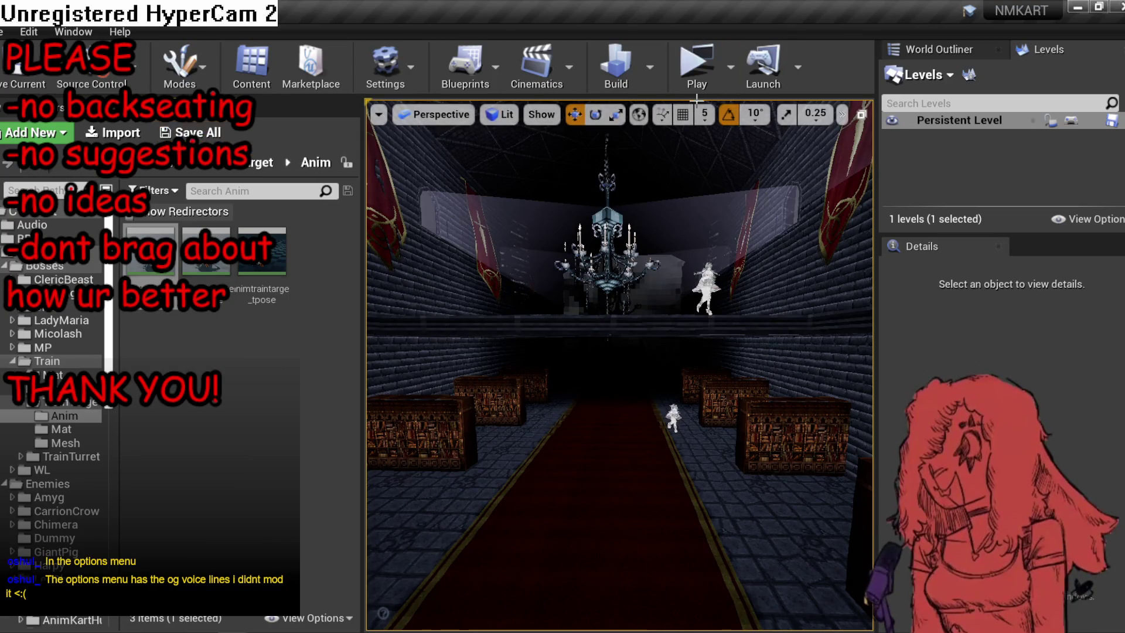
mouse_move(644, 293)
mouse_down()
mouse_move(621, 328)
mouse_move(656, 310)
mouse_move(615, 281)
mouse_move(615, 300)
mouse_move(648, 285)
mouse_up()
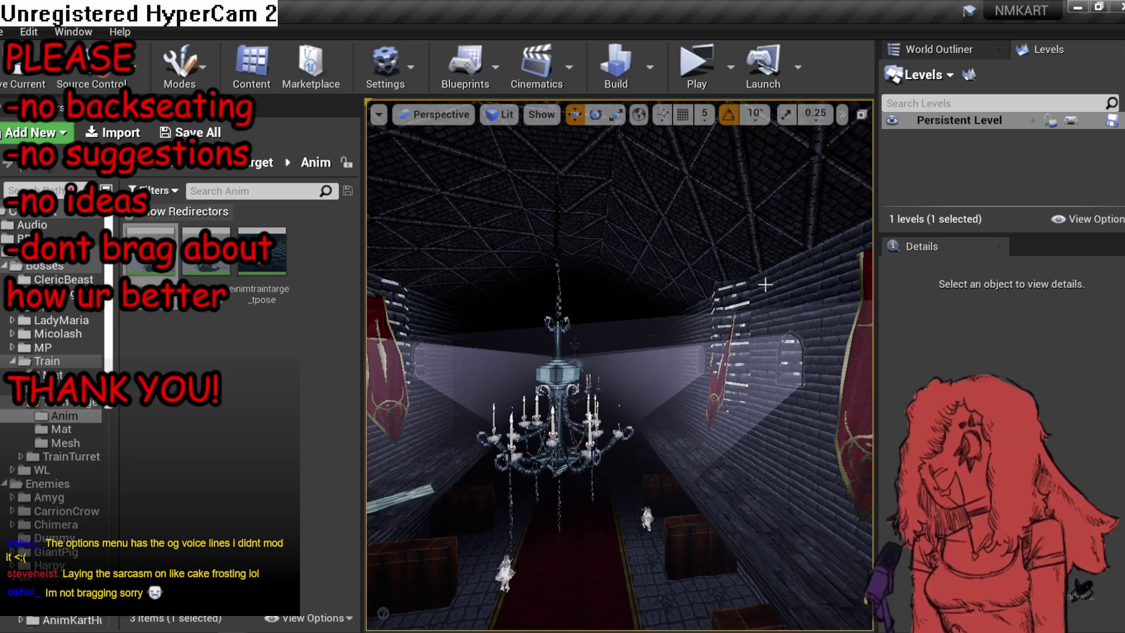
drag(621, 293, 586, 293)
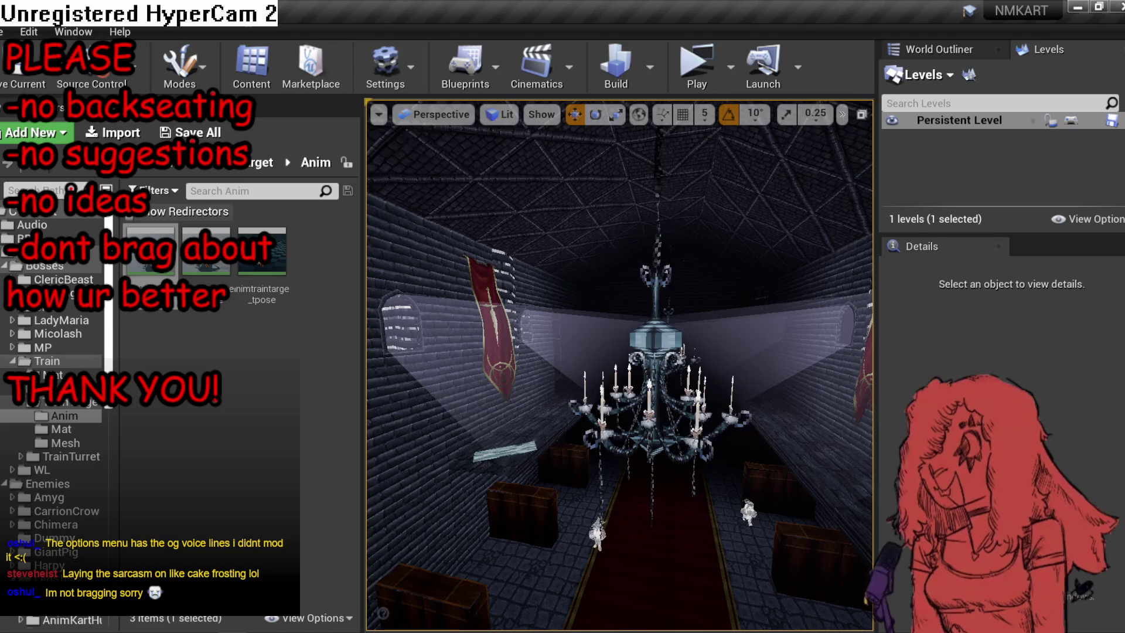
drag(621, 293, 615, 281)
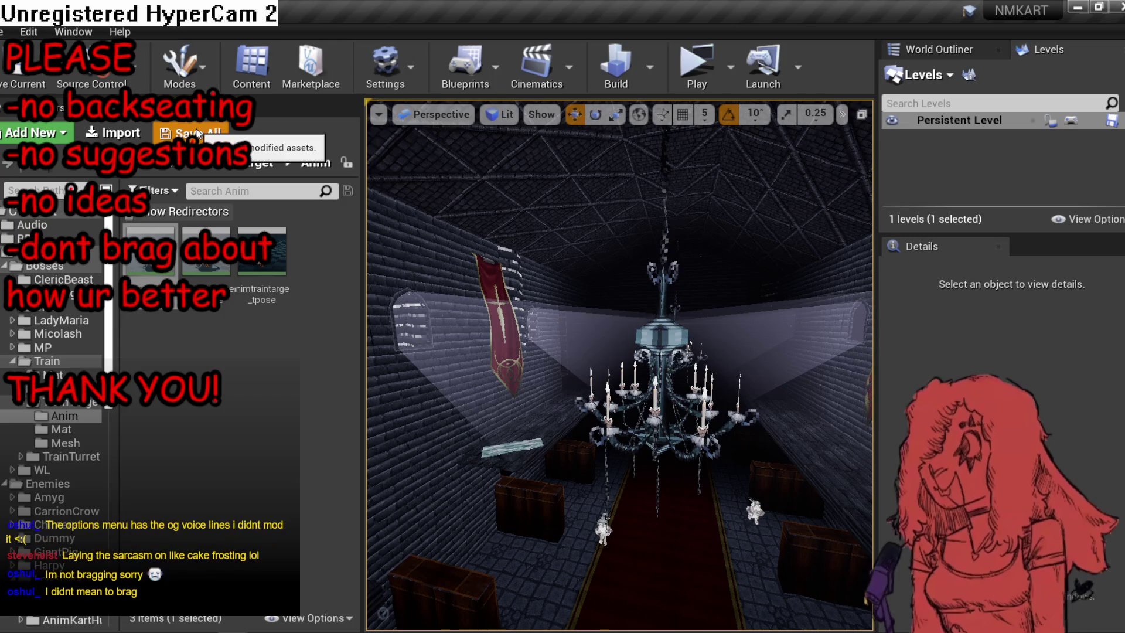
mouse_move(619, 364)
mouse_down()
mouse_move(598, 352)
mouse_move(627, 375)
mouse_move(609, 358)
mouse_move(641, 366)
mouse_move(609, 360)
mouse_move(619, 316)
mouse_move(668, 340)
mouse_move(721, 317)
mouse_up()
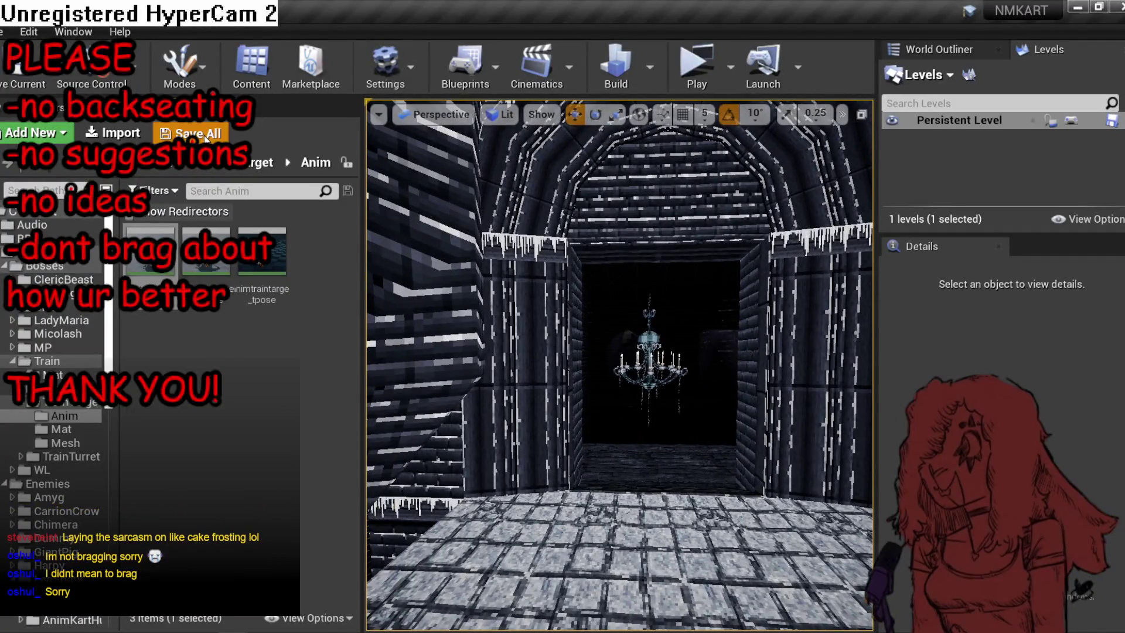
click(693, 67)
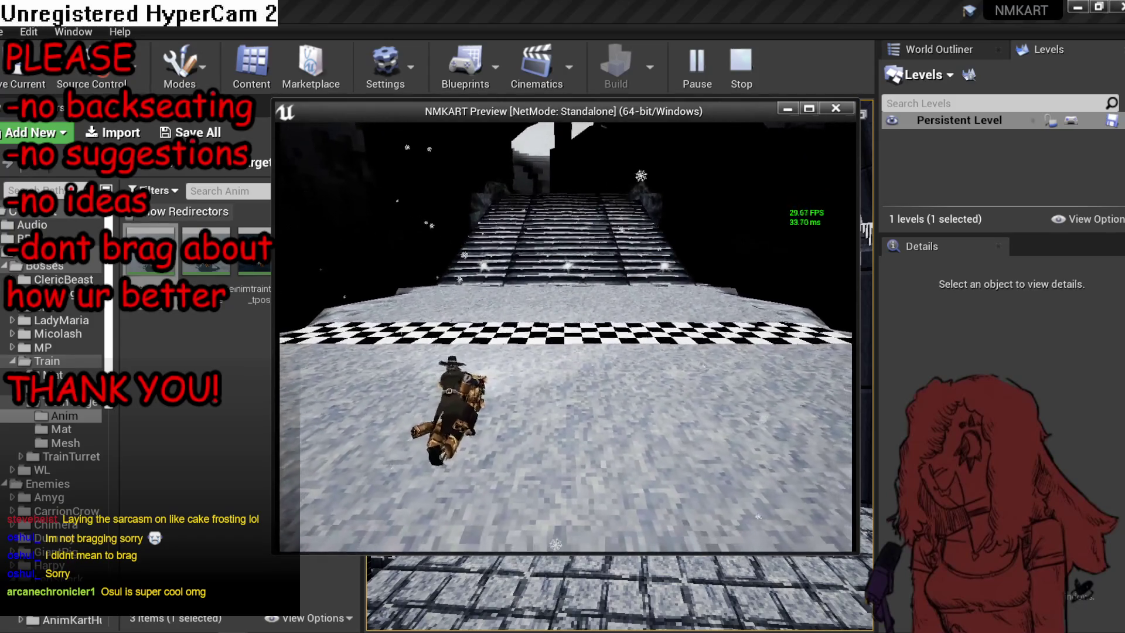
key(Escape)
mouse_move(691, 161)
mouse_down()
mouse_move(656, 176)
mouse_move(650, 130)
mouse_up()
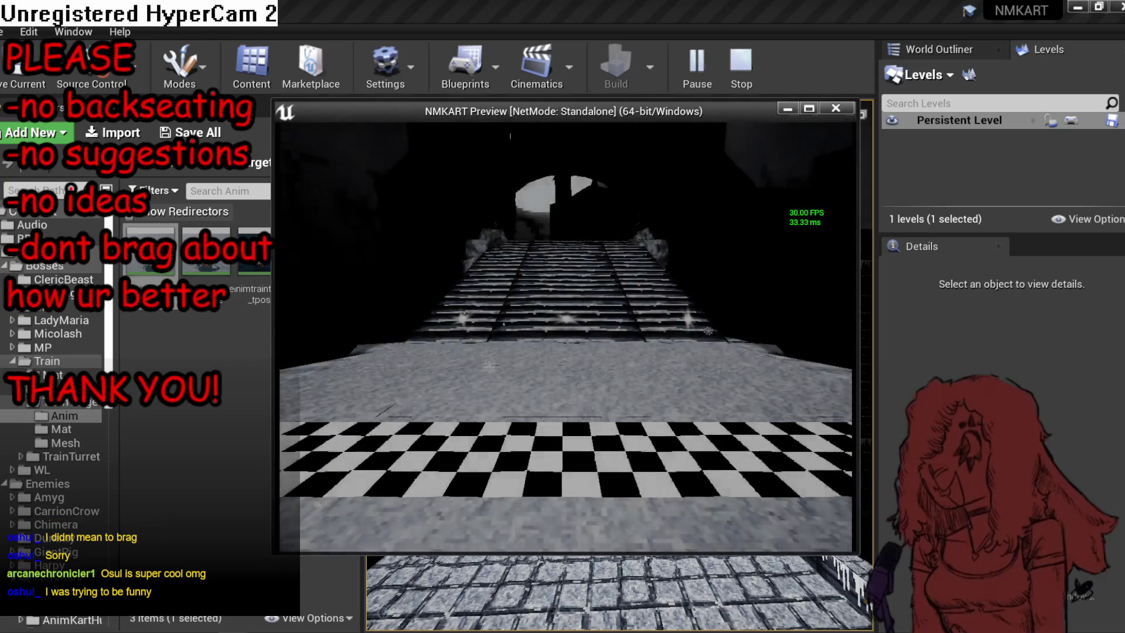
key(Escape)
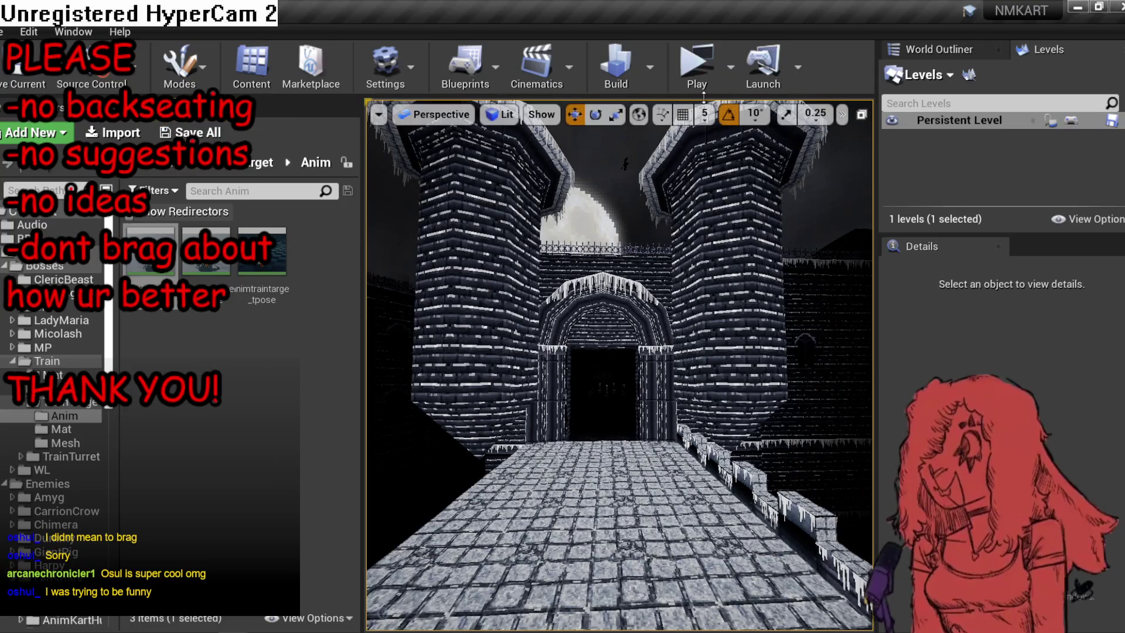
click(688, 63)
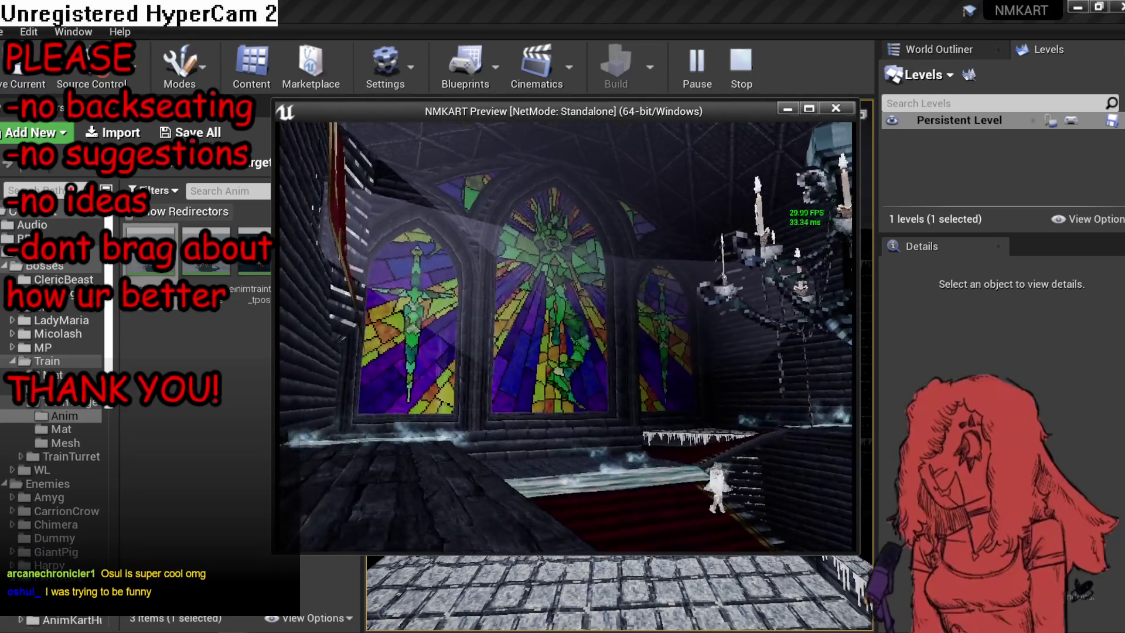
key(alt+Tab)
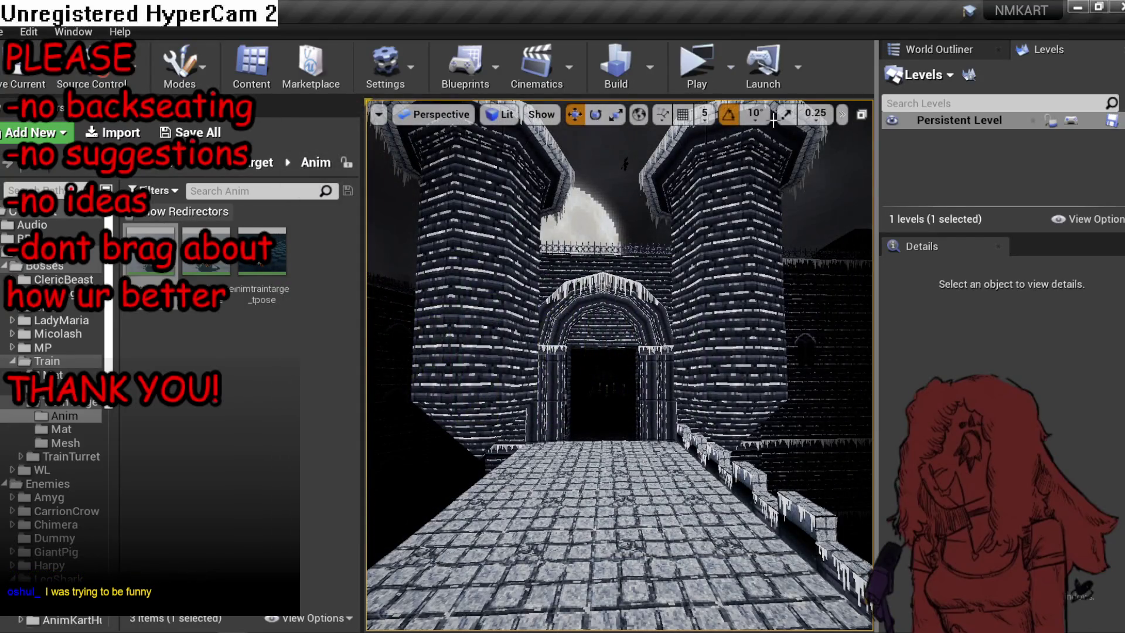
click(703, 72)
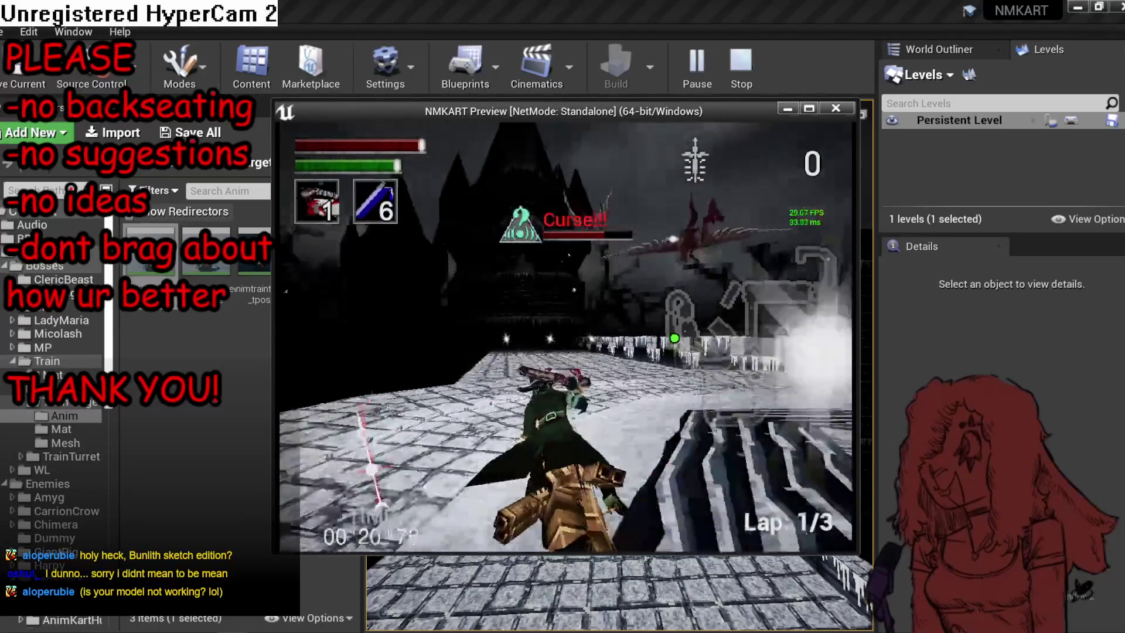
key(Escape)
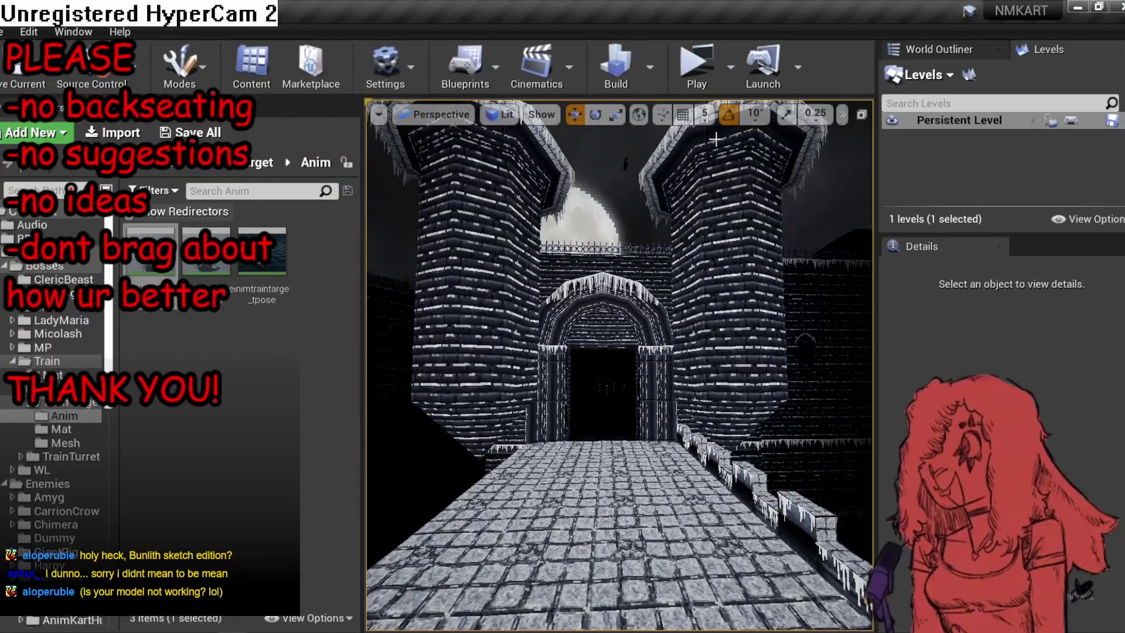
Raise walkway plank SM_EnvPlane2910 slightly and Alt-drag a duplicate into place.
mouse_move(689, 138)
mouse_down()
mouse_move(674, 205)
mouse_move(668, 138)
mouse_up()
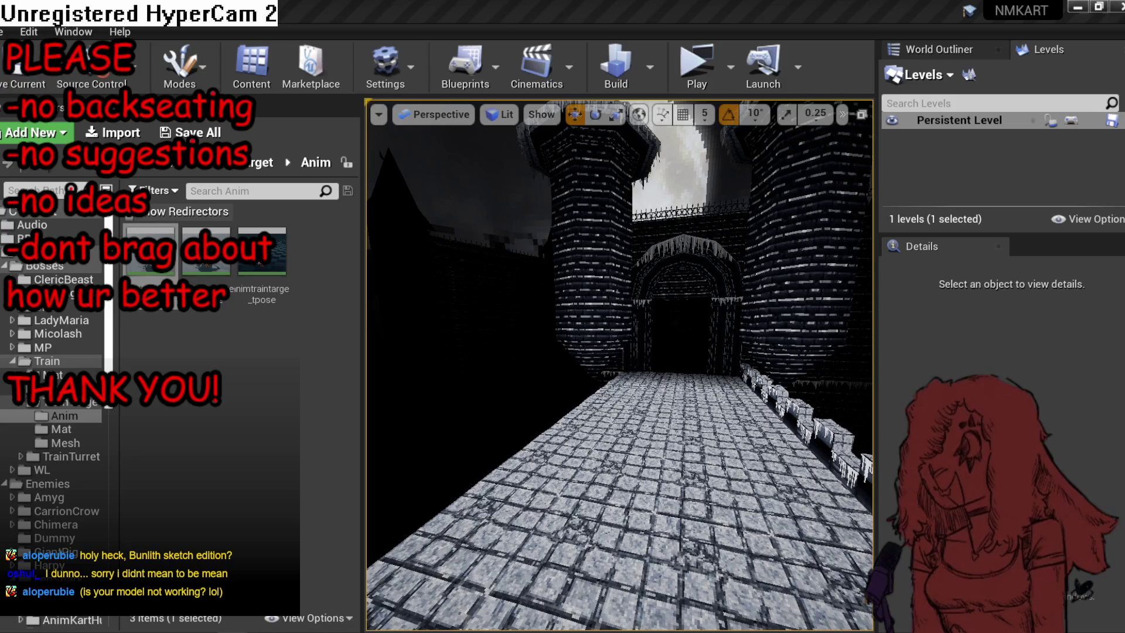
mouse_move(612, 548)
mouse_down()
mouse_move(574, 527)
mouse_move(612, 548)
mouse_up()
click(613, 548)
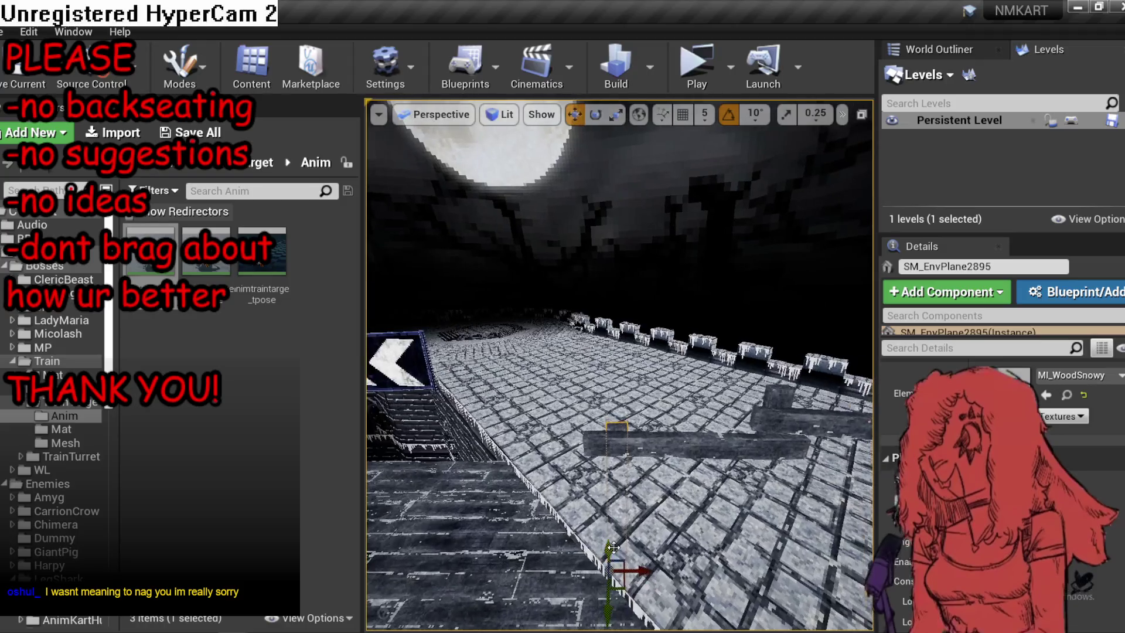
click(785, 448)
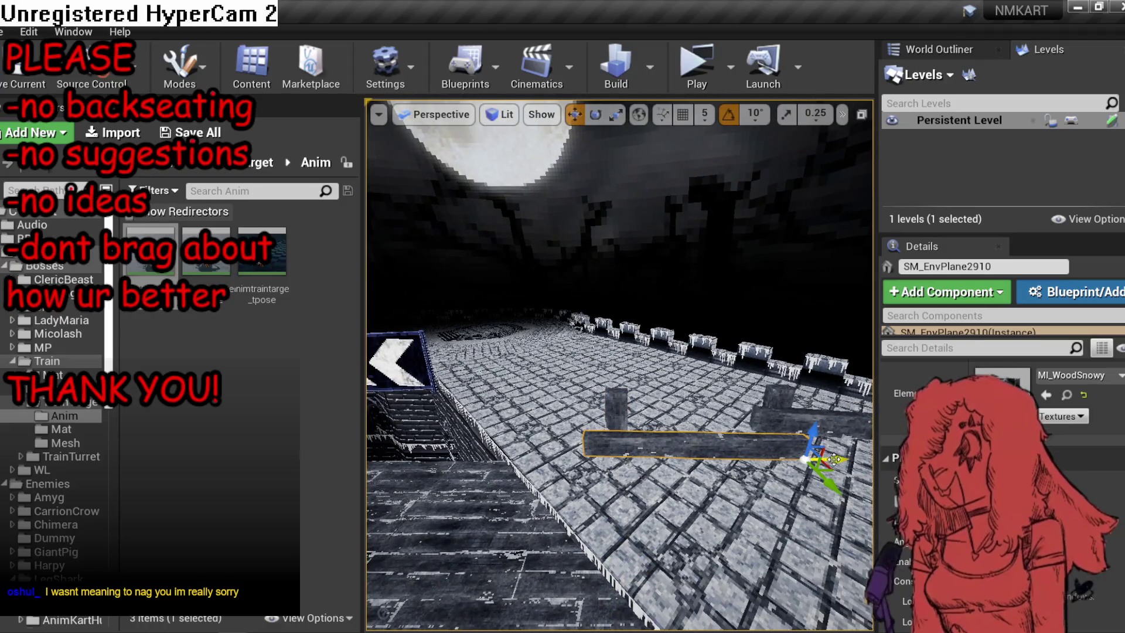
drag(631, 455, 635, 421)
mouse_move(622, 539)
mouse_down()
mouse_move(460, 529)
mouse_move(642, 614)
mouse_up()
mouse_move(601, 565)
mouse_down()
mouse_move(673, 530)
mouse_move(627, 413)
mouse_move(583, 394)
mouse_up()
Lower plank SM_EnvPlane4272 and, with rotation snap off, tilt it down about 6 degrees.
click(631, 415)
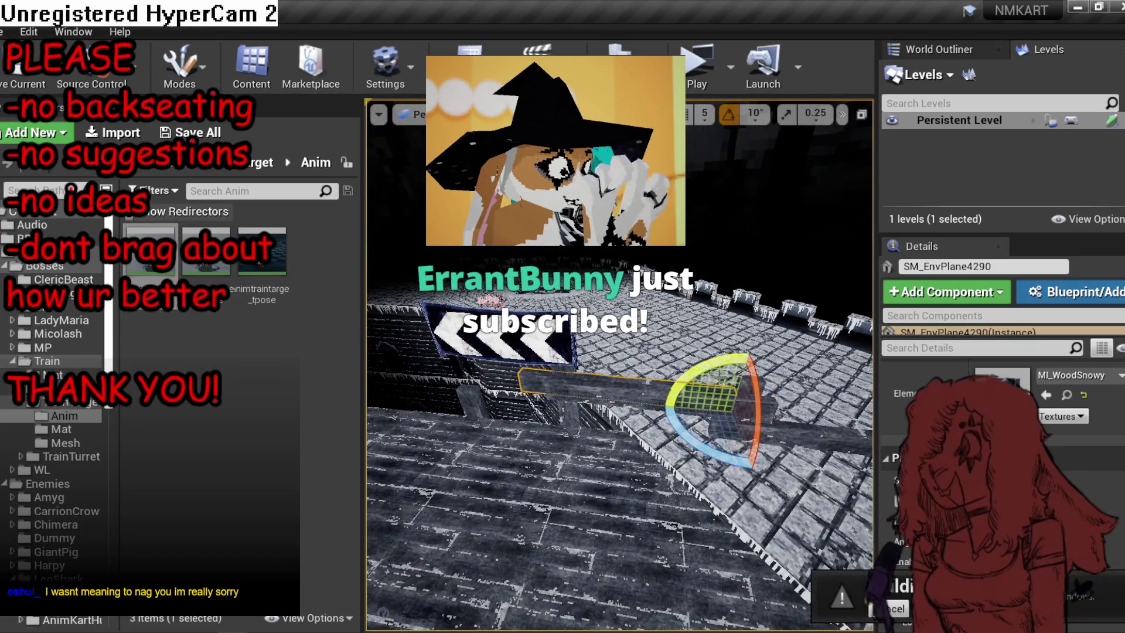
drag(742, 390, 741, 414)
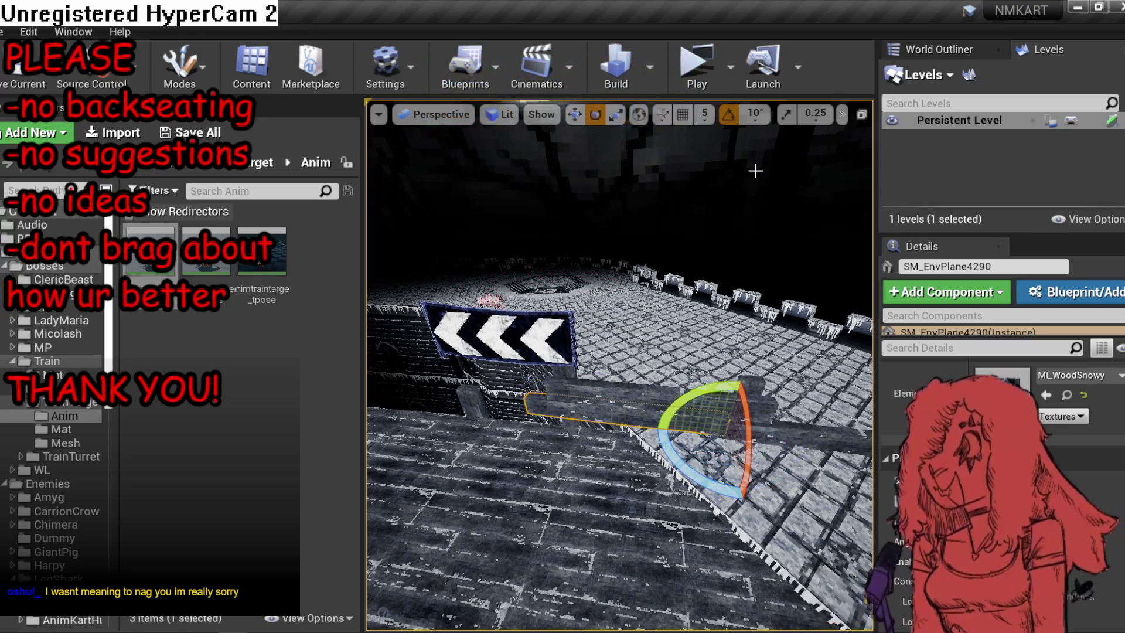
click(728, 114)
drag(615, 469, 615, 446)
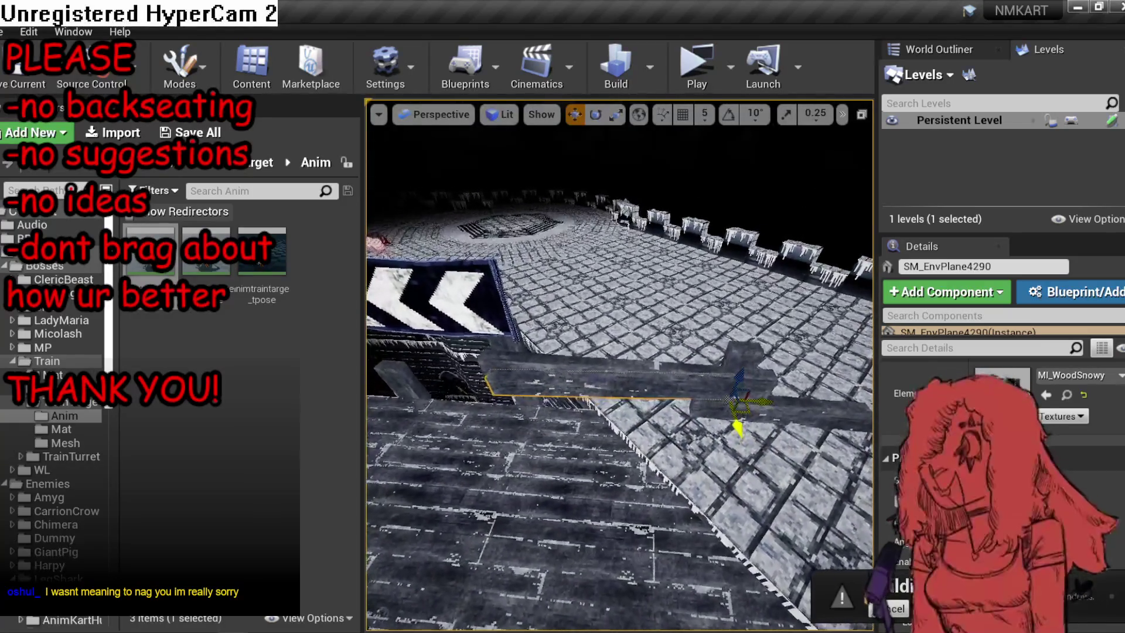
key(e)
drag(802, 403, 798, 400)
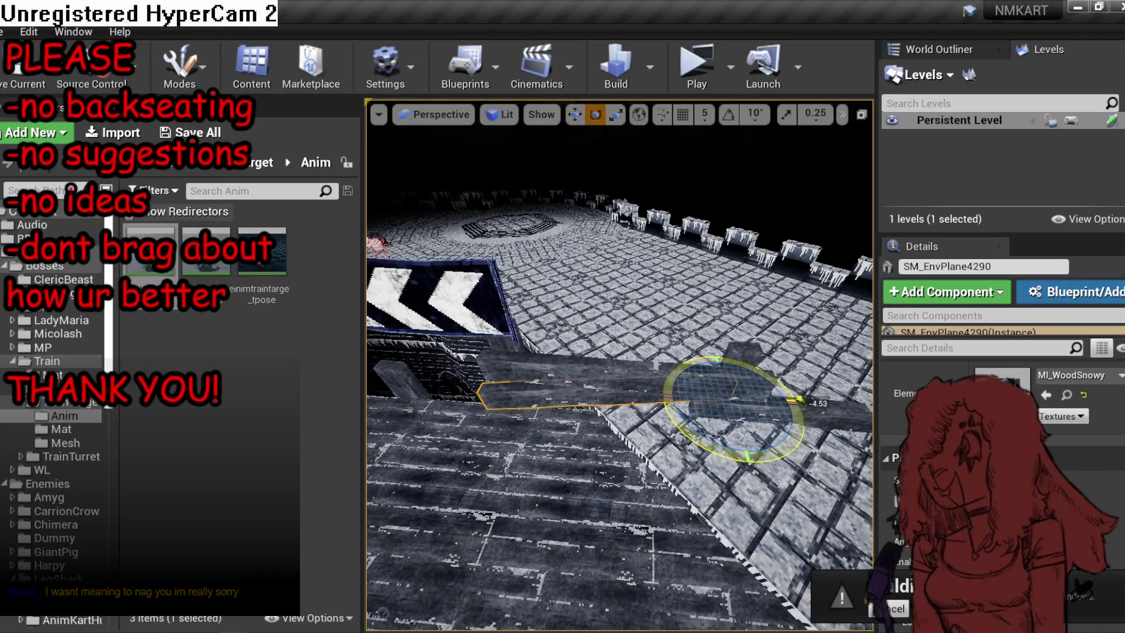
key(Escape)
mouse_move(620, 363)
mouse_down()
mouse_move(566, 366)
mouse_move(539, 352)
mouse_move(577, 354)
mouse_up()
Select plank SM_EnvPlane2531, set grid snapping to 50, and save MP_Kart_SnowC.
click(577, 357)
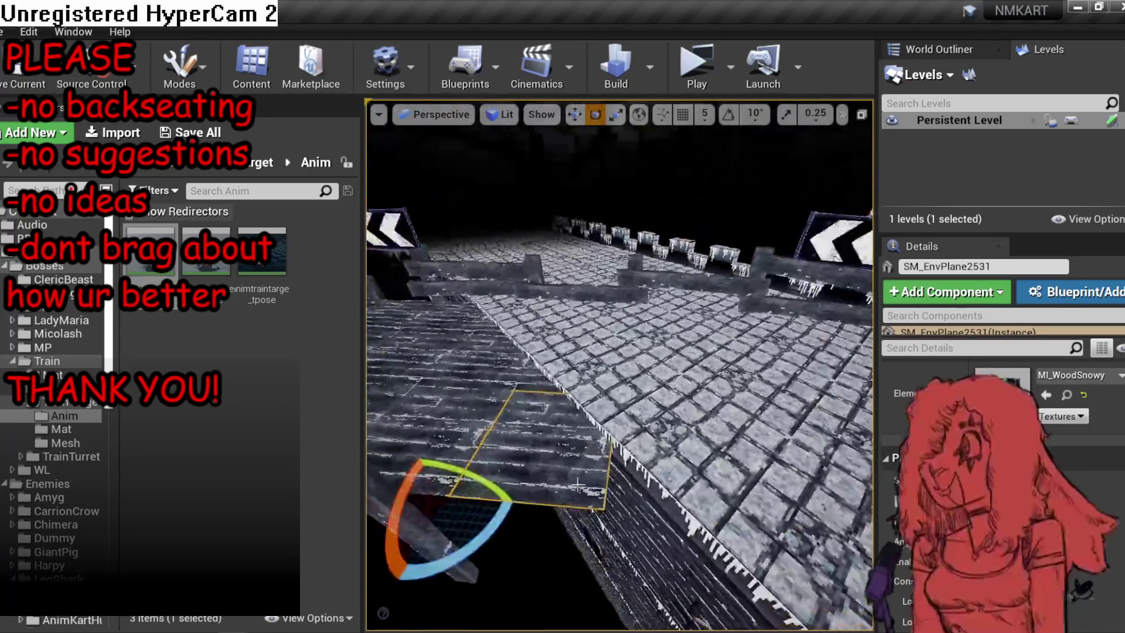
click(705, 114)
click(720, 214)
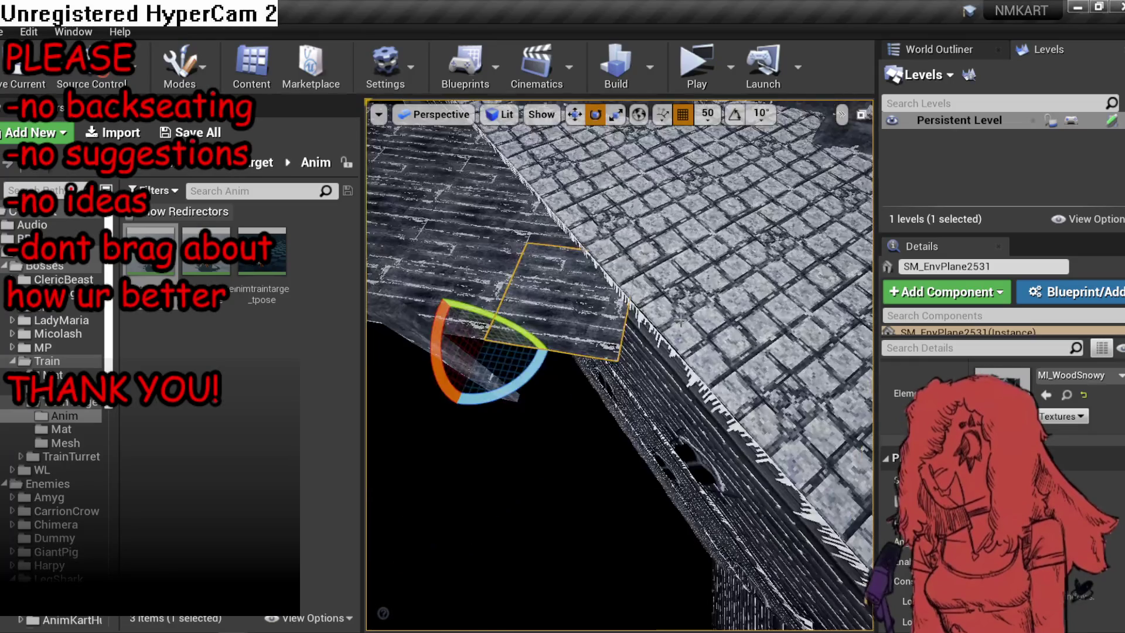
key(r)
drag(683, 264, 680, 321)
key(w)
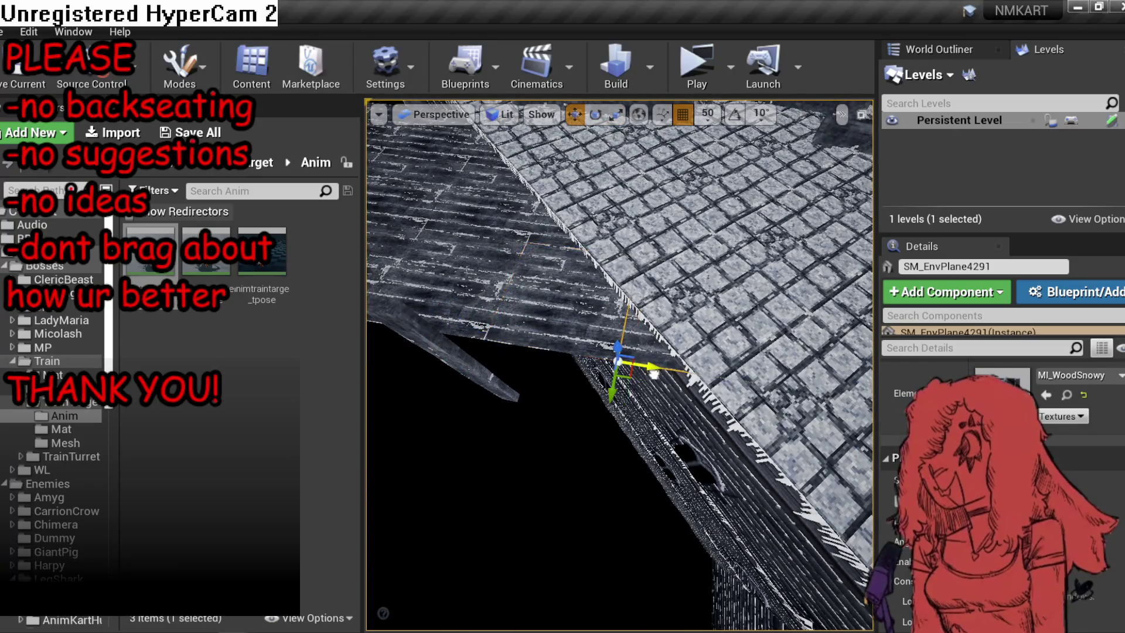
drag(654, 373, 740, 373)
key(ctrl+s)
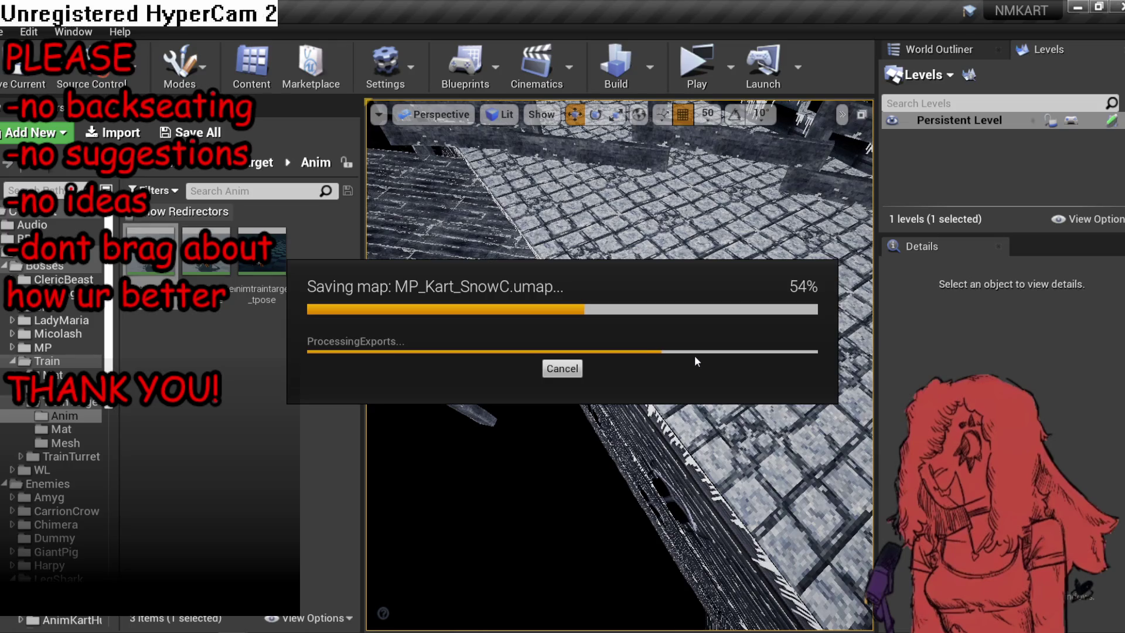
key(d)
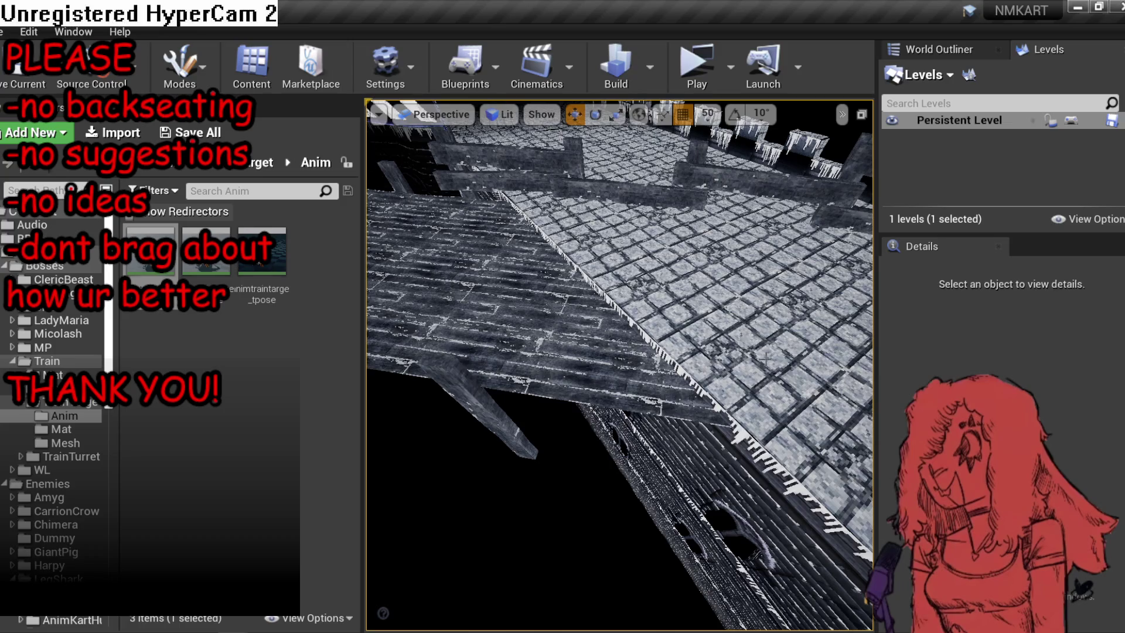
Select and frame the bridge floor planes to be replaced.
click(701, 375)
click(655, 388)
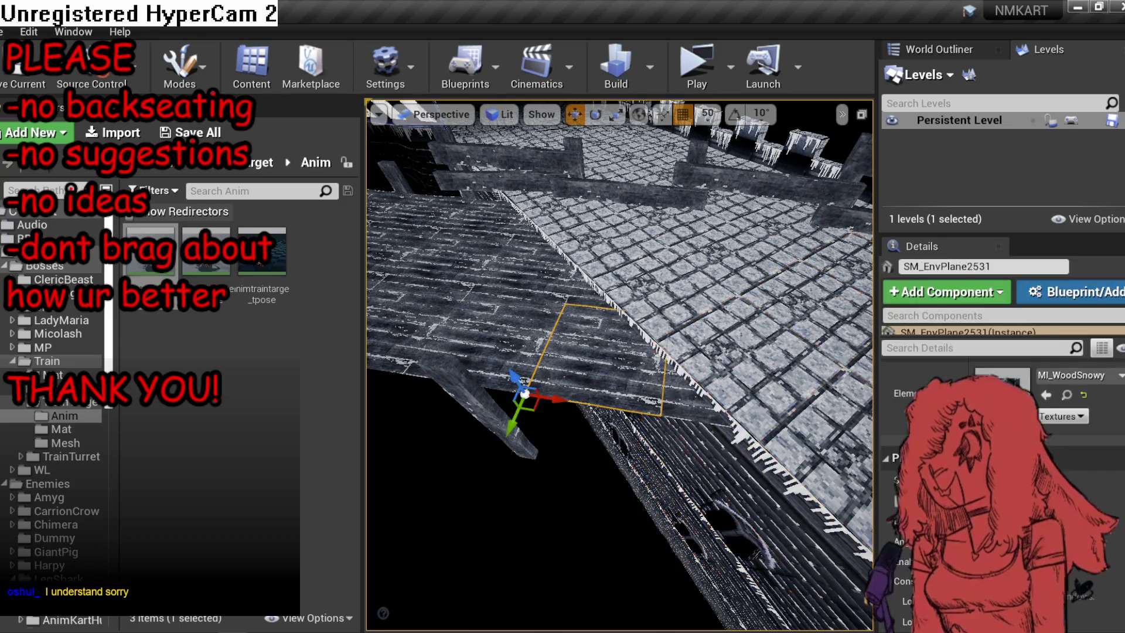
key(f)
ctrl+click(431, 217)
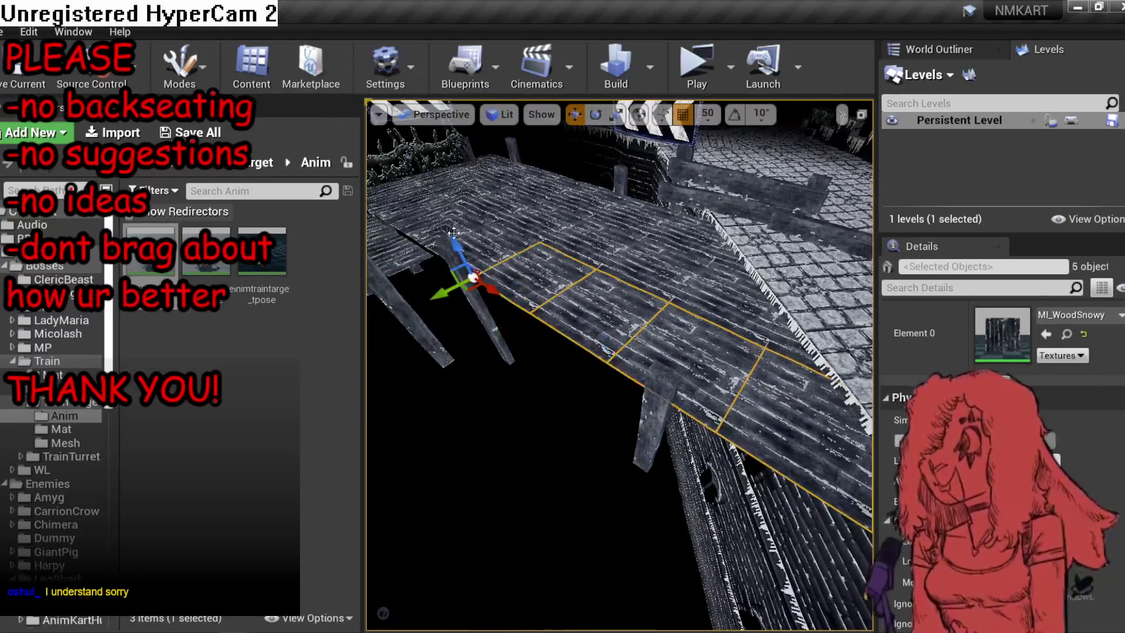
click(471, 245)
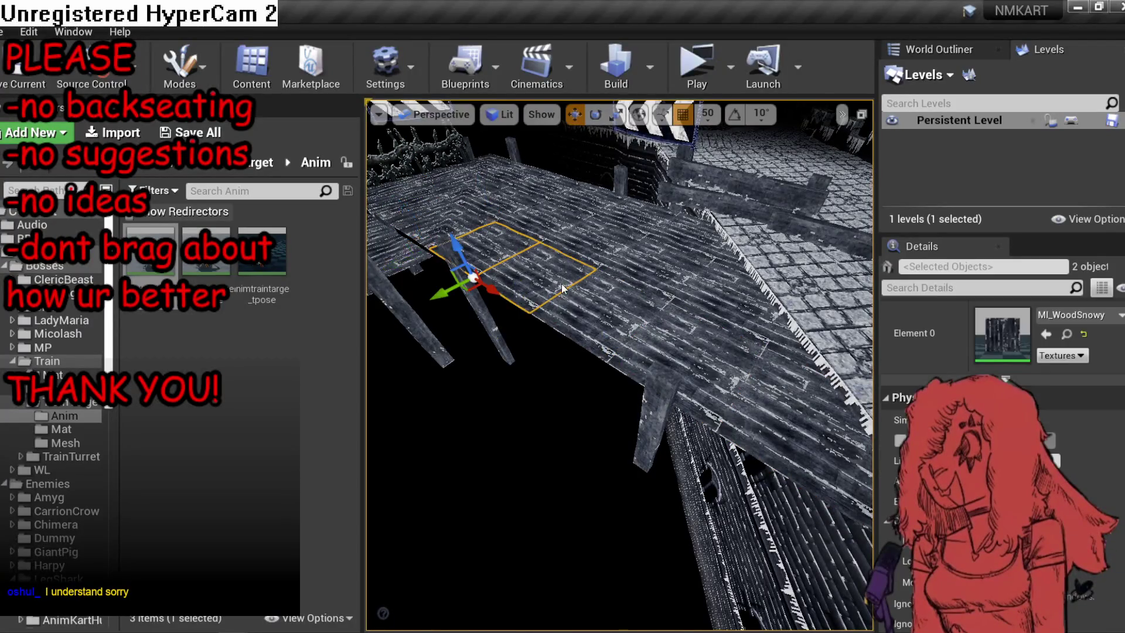
key(f)
key(f)
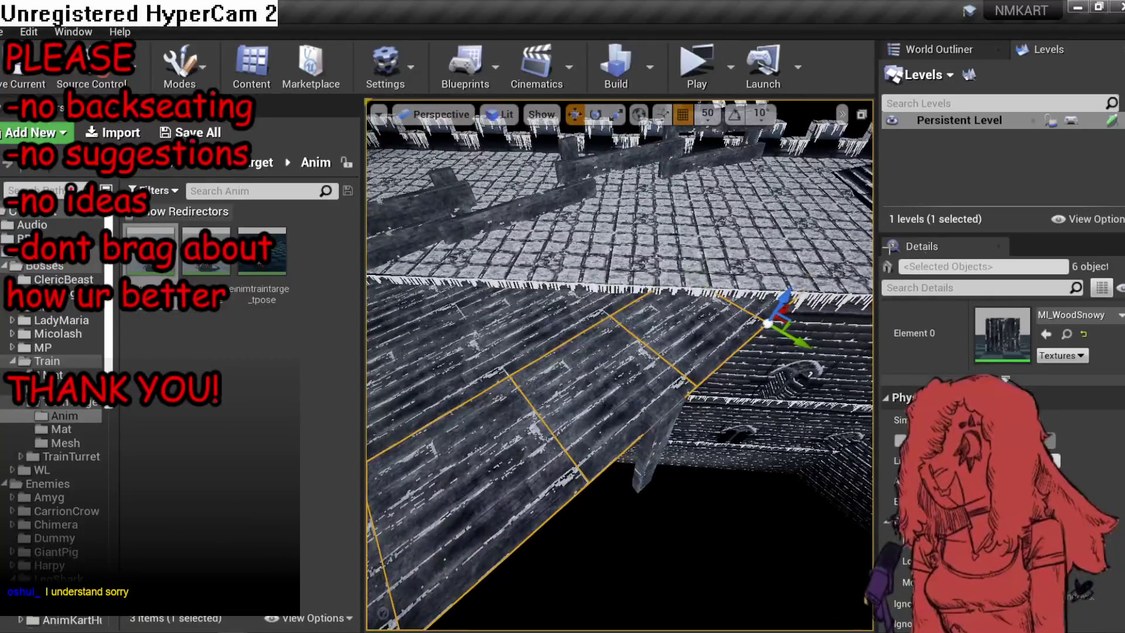
scroll(1064, 446, up, 5)
Swap the planes' static mesh to SM_EnvPlaneHalfVert and rotate them 30 degrees.
click(1079, 466)
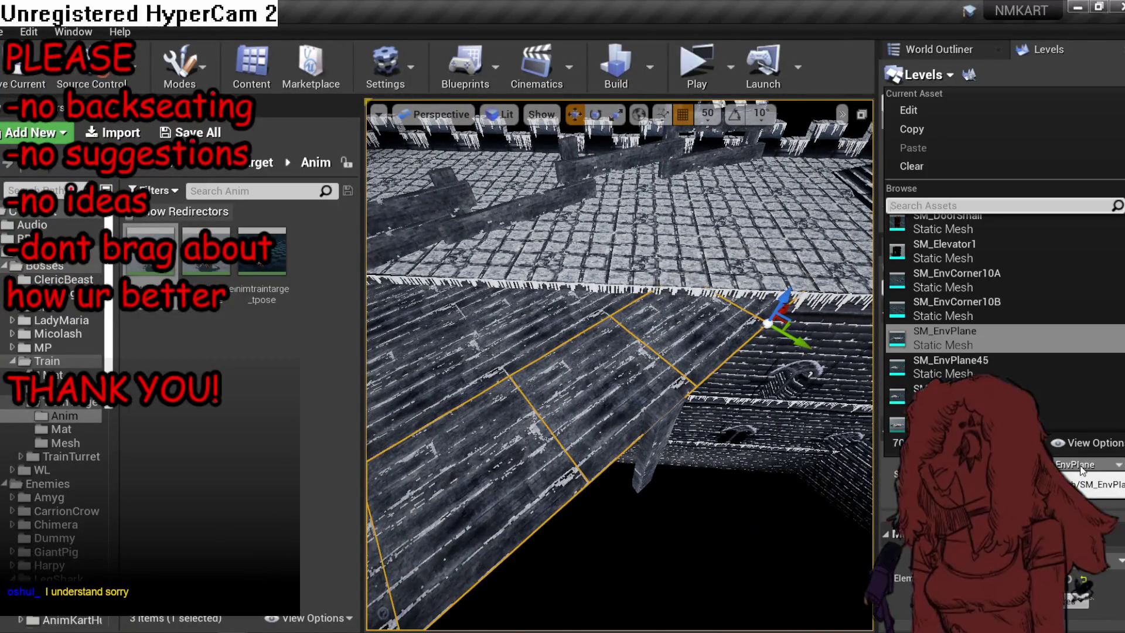
text(holf)
click(961, 258)
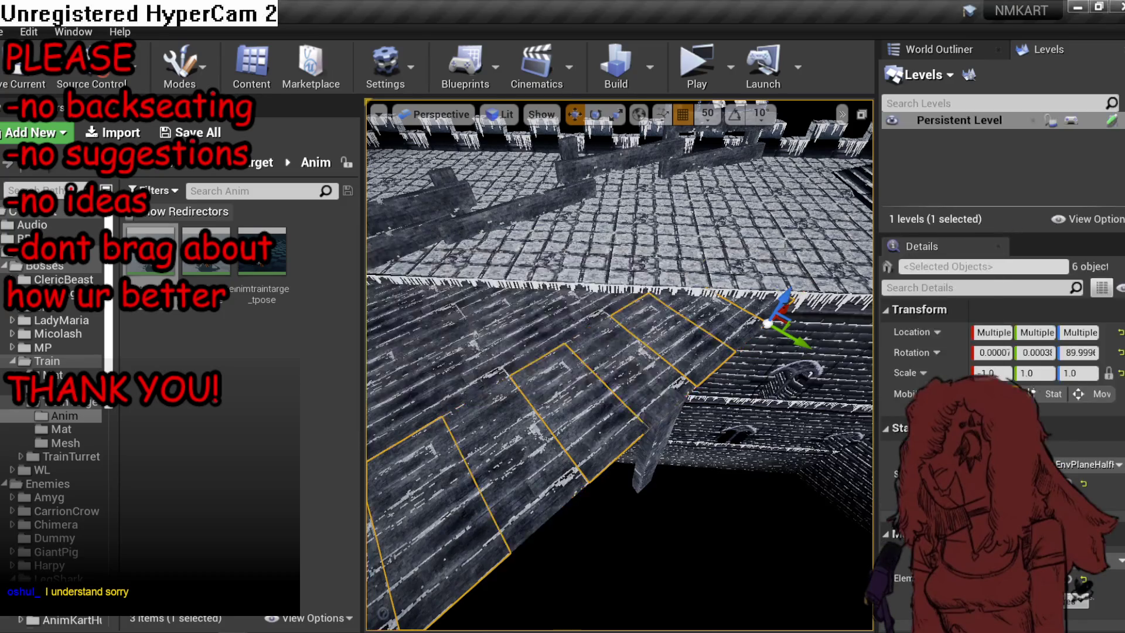
click(1077, 465)
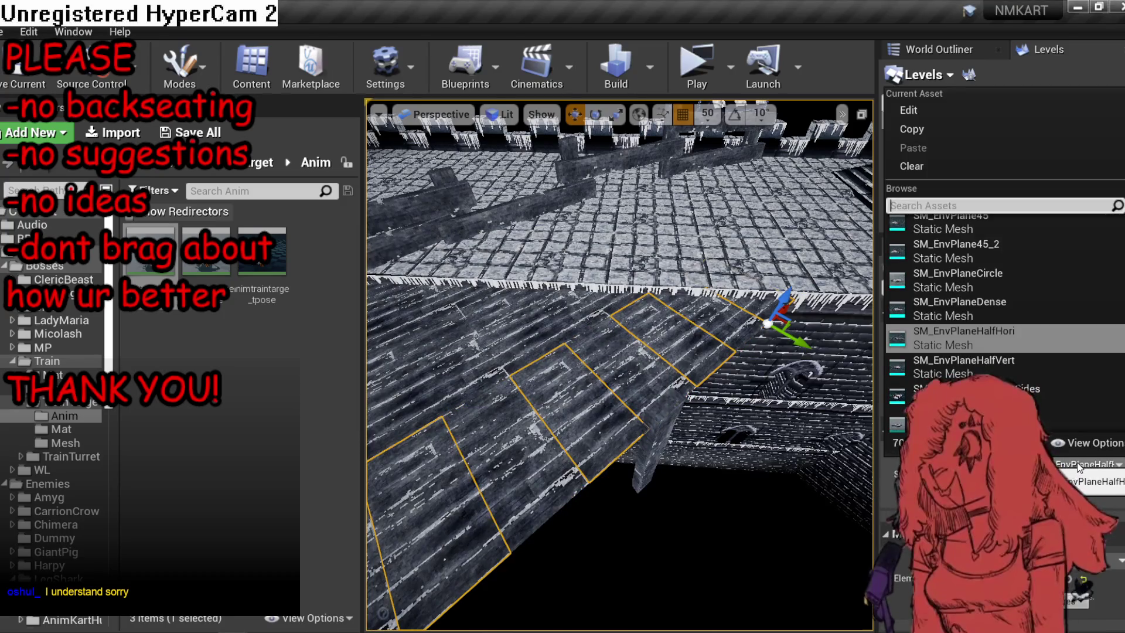
click(1031, 373)
key(e)
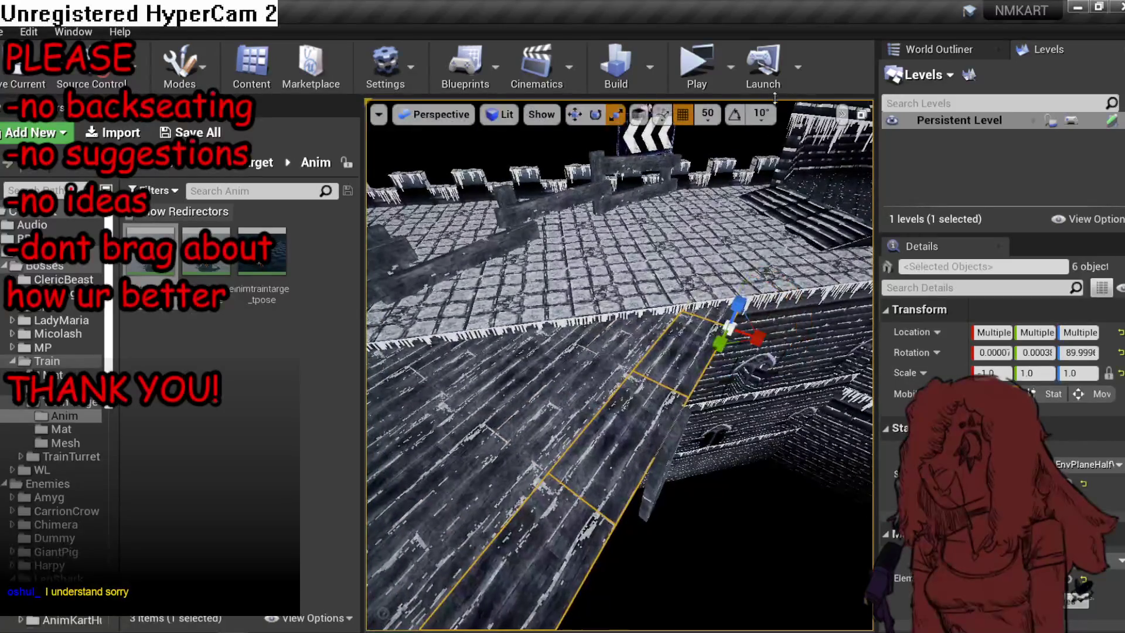
mouse_move(785, 305)
mouse_down()
mouse_move(779, 275)
mouse_move(800, 281)
mouse_move(773, 351)
mouse_up()
Rotate the planes upright with angle snap on and set scale X 0.5 and Y -1.0.
key(ctrl+z)
click(734, 114)
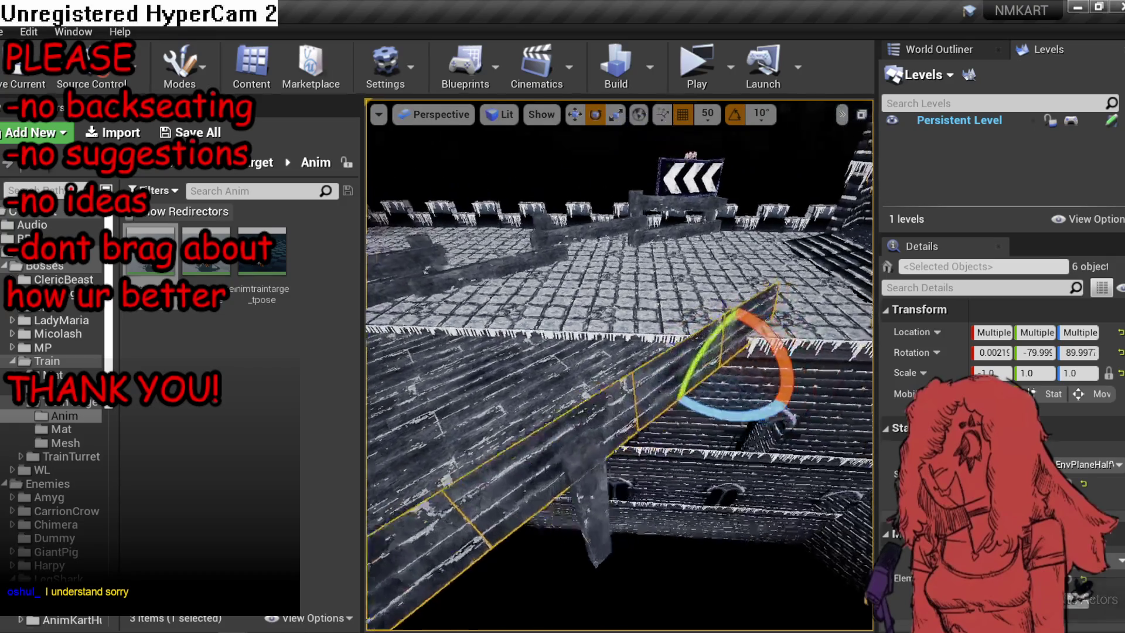
drag(664, 248, 680, 246)
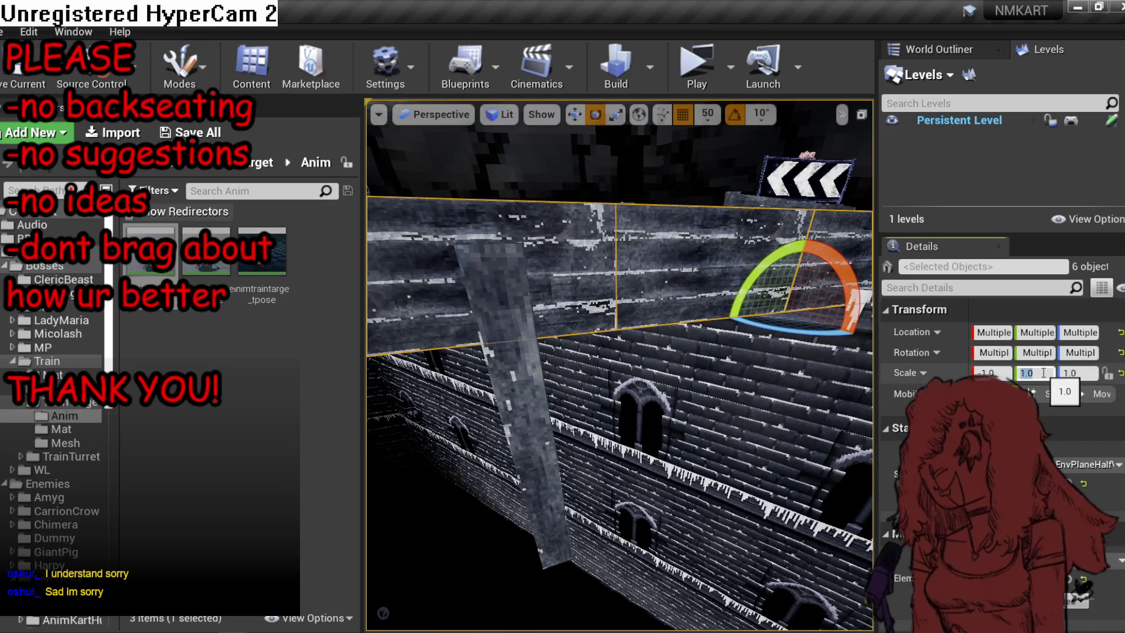
text(-0.2)
key(Return)
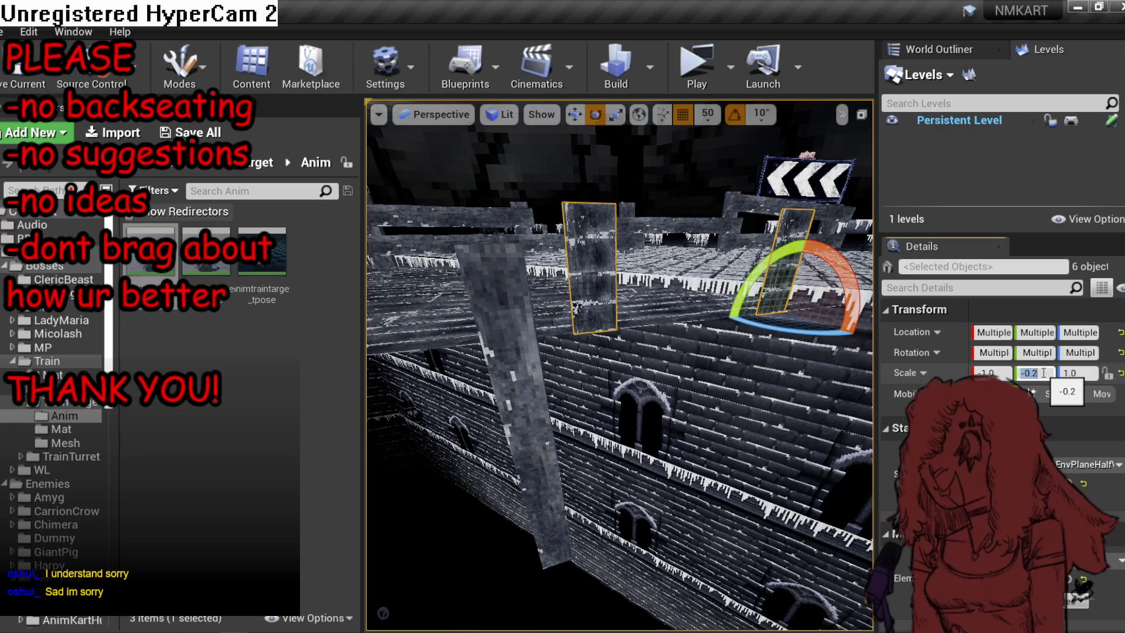
text(1)
key(Return)
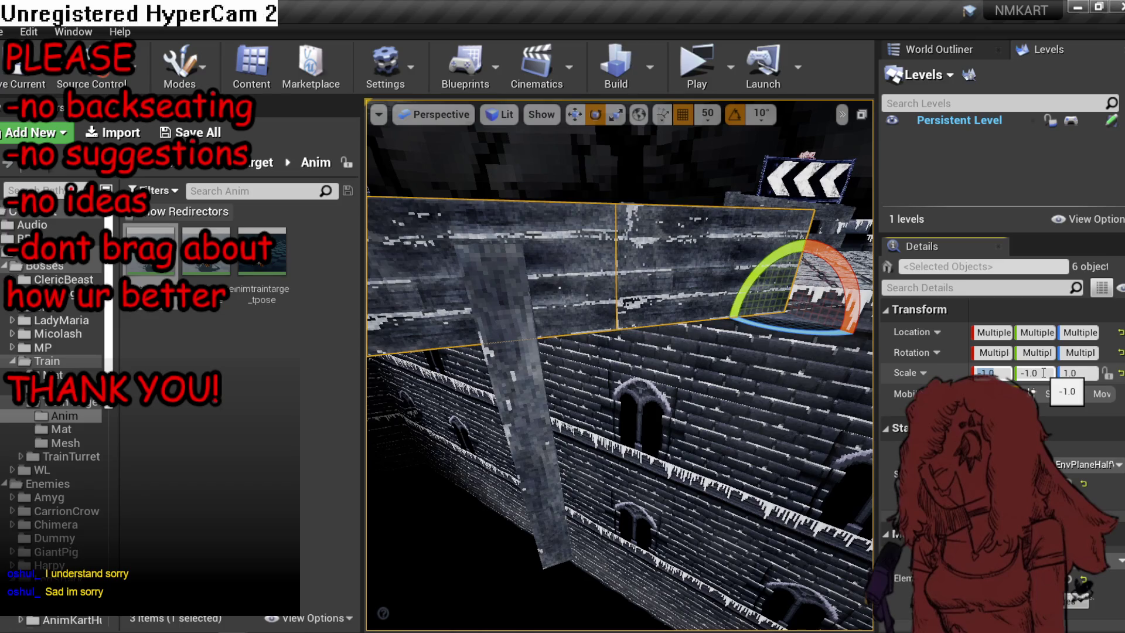
text(-2)
key(Return)
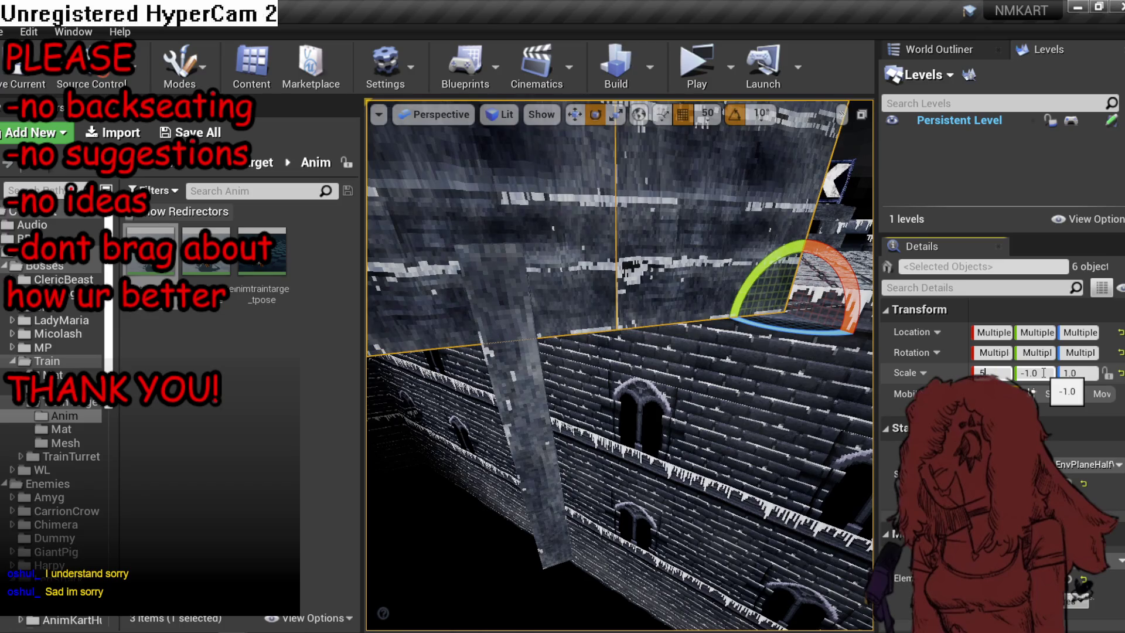
key(Return)
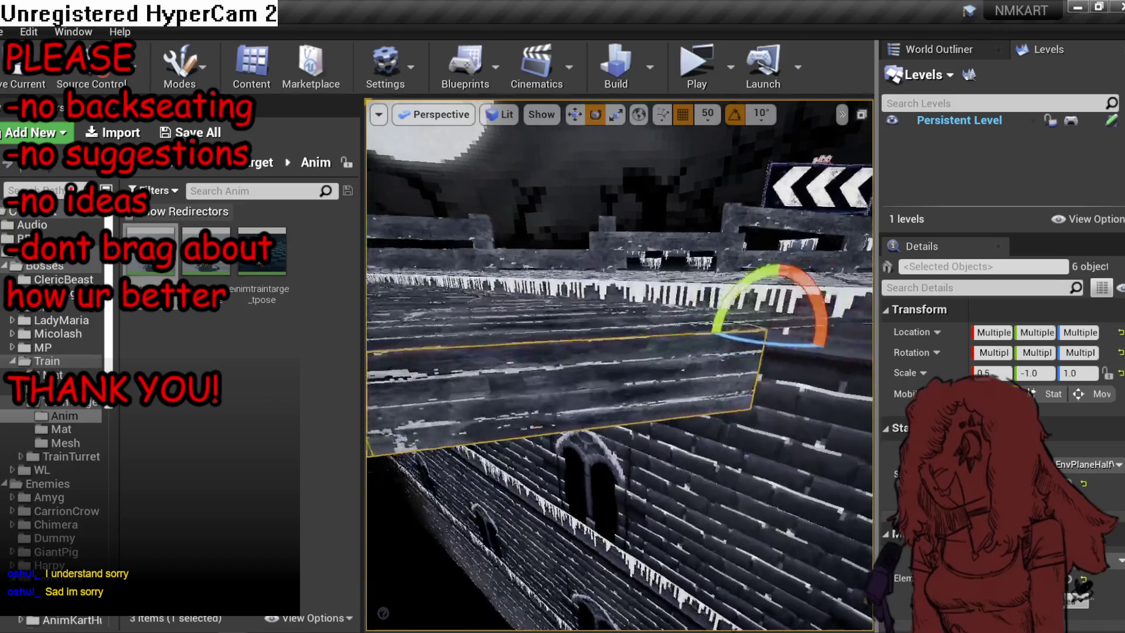
Duplicate a single bridge board with Ctrl+W and check it in the Player Collision view.
click(644, 359)
key(ctrl+w)
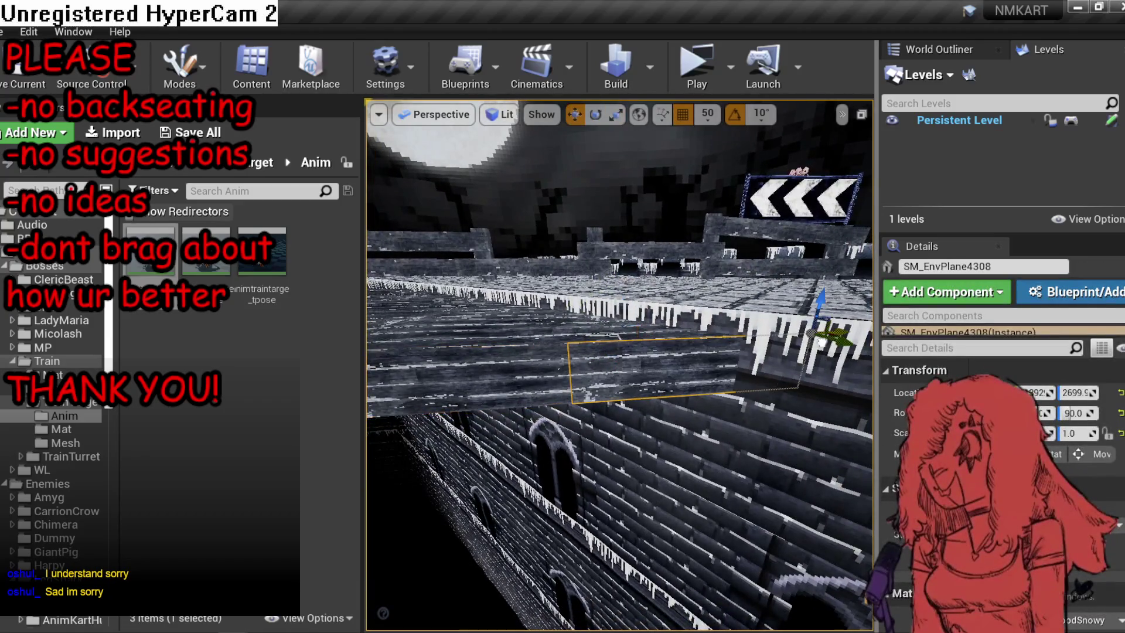
click(495, 118)
click(550, 261)
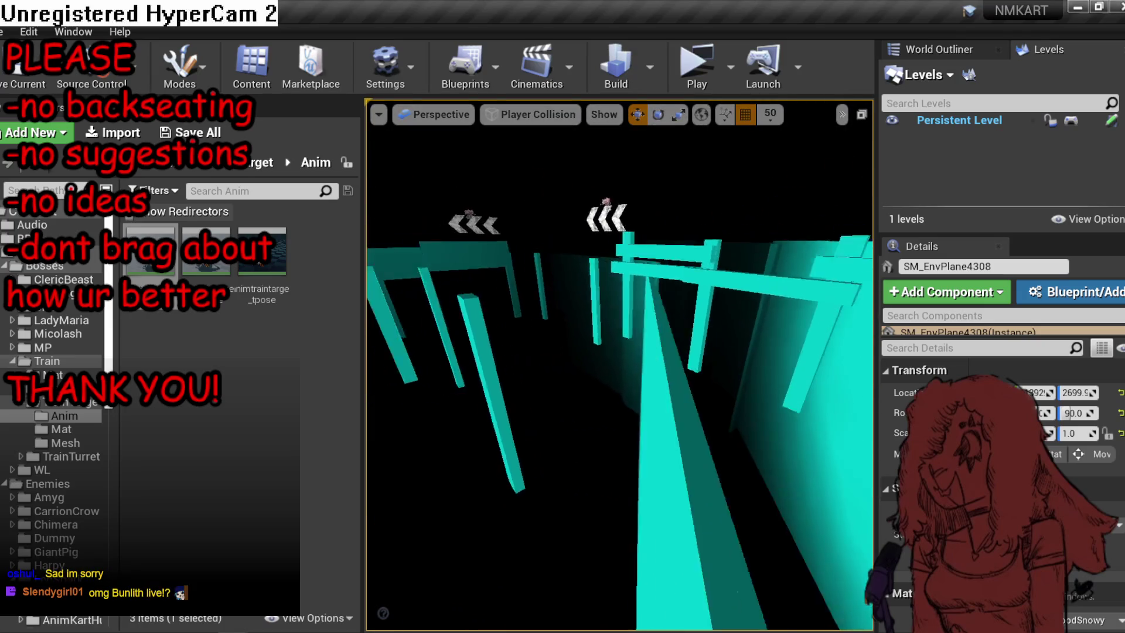
key(alt+4)
key(s)
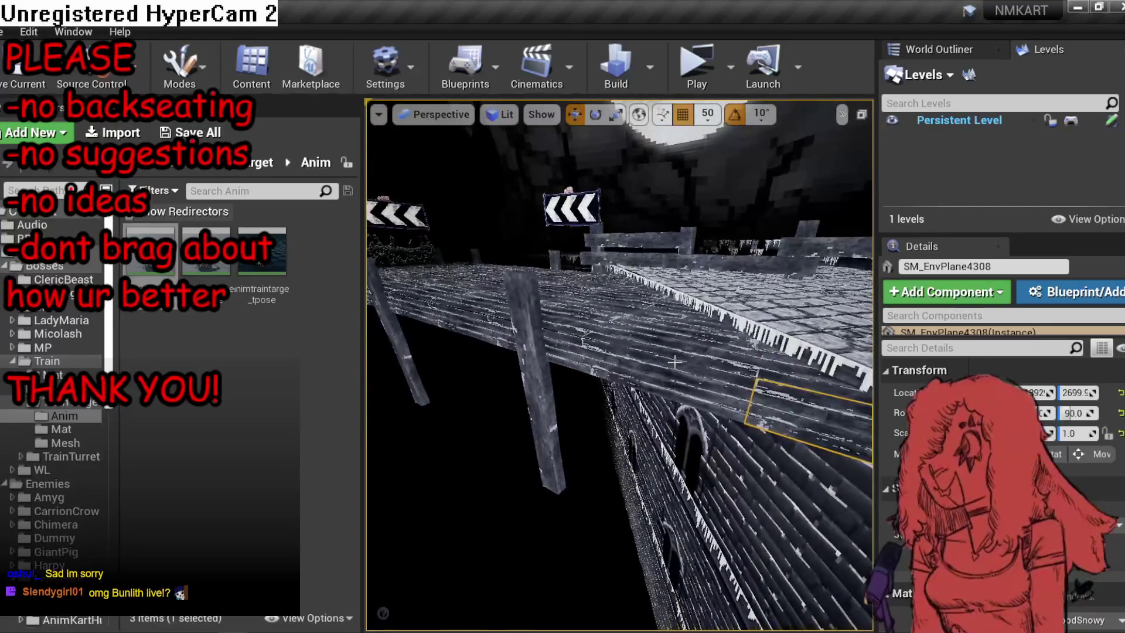
Select pairs of bridge floor planes while moving toward the chevron sign.
click(782, 372)
ctrl+click(673, 340)
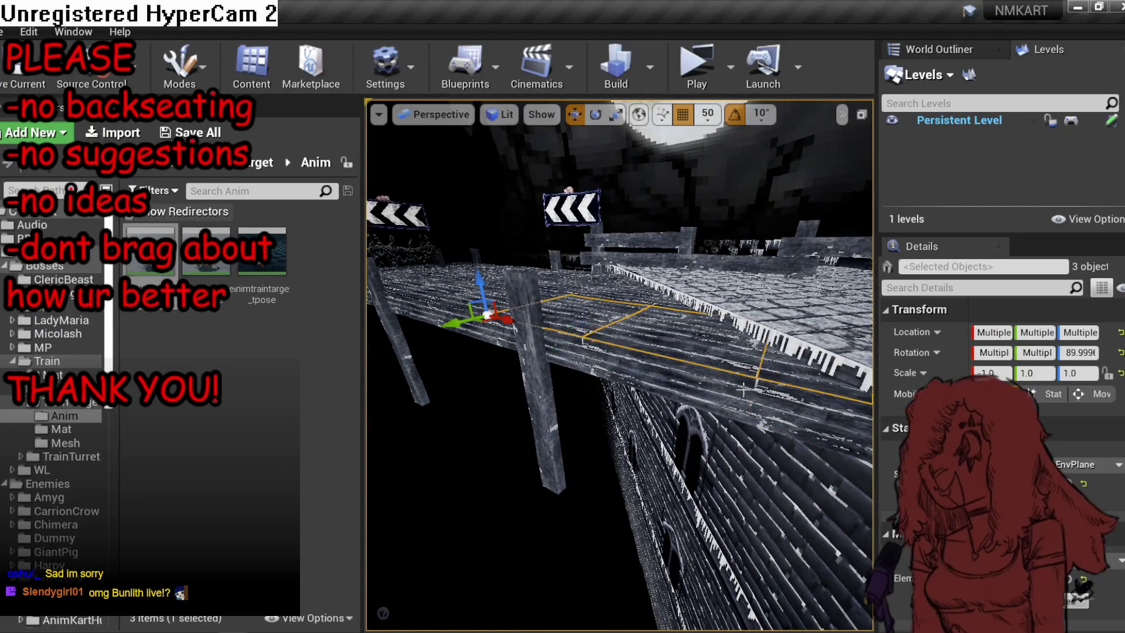
key(Escape)
click(674, 351)
ctrl+click(624, 302)
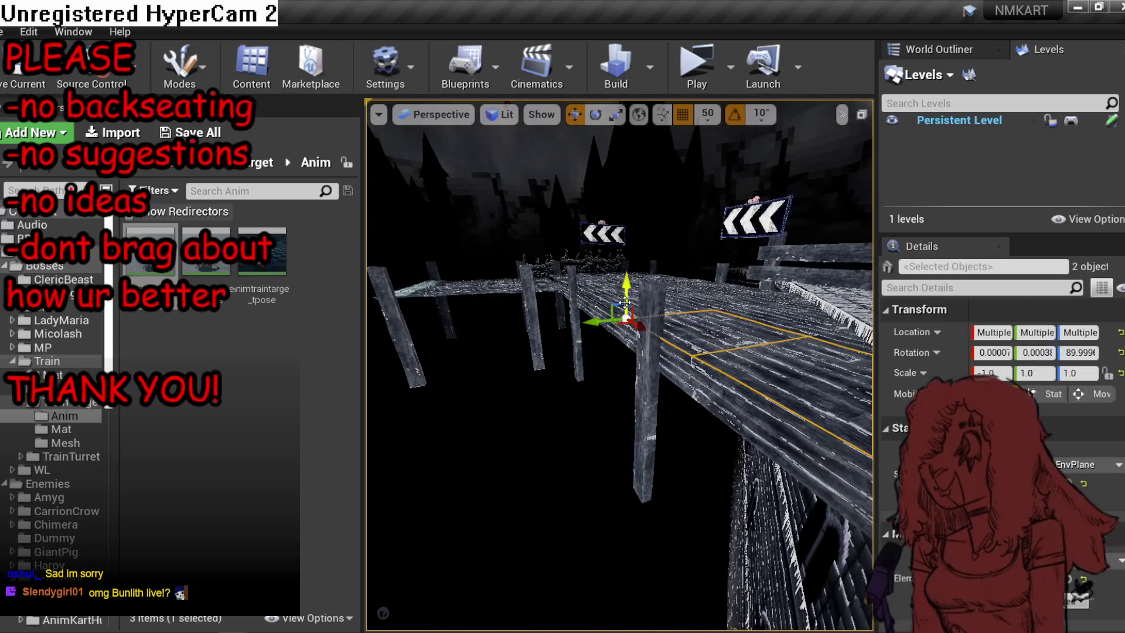
key(w)
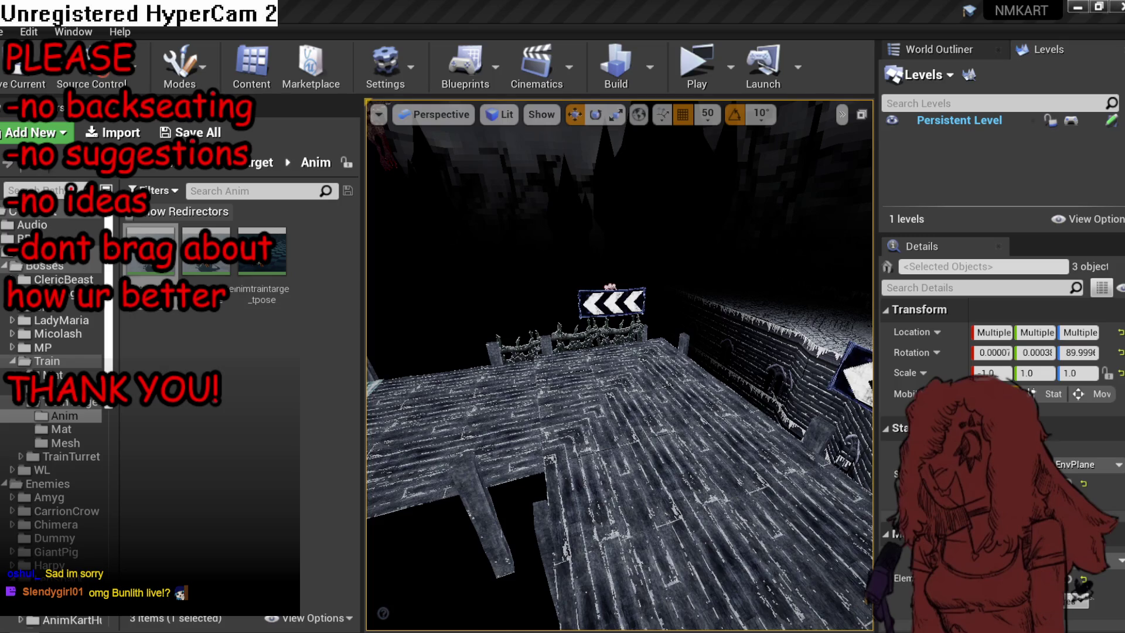
Ctrl-select the nine side planks along the bridge deck.
mouse_move(814, 321)
mouse_down()
mouse_move(846, 311)
mouse_move(864, 340)
mouse_up()
click(678, 337)
key(ctrl+z)
mouse_move(578, 350)
mouse_down()
mouse_move(725, 383)
mouse_move(527, 359)
mouse_up()
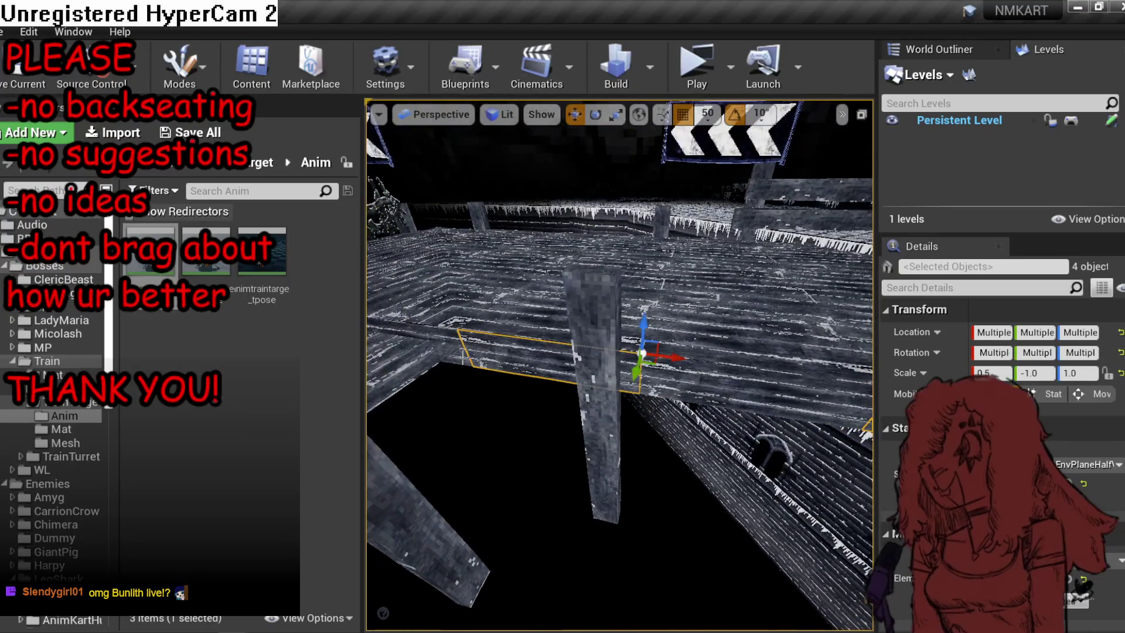
ctrl+click(717, 373)
drag(717, 373, 644, 364)
click(762, 378)
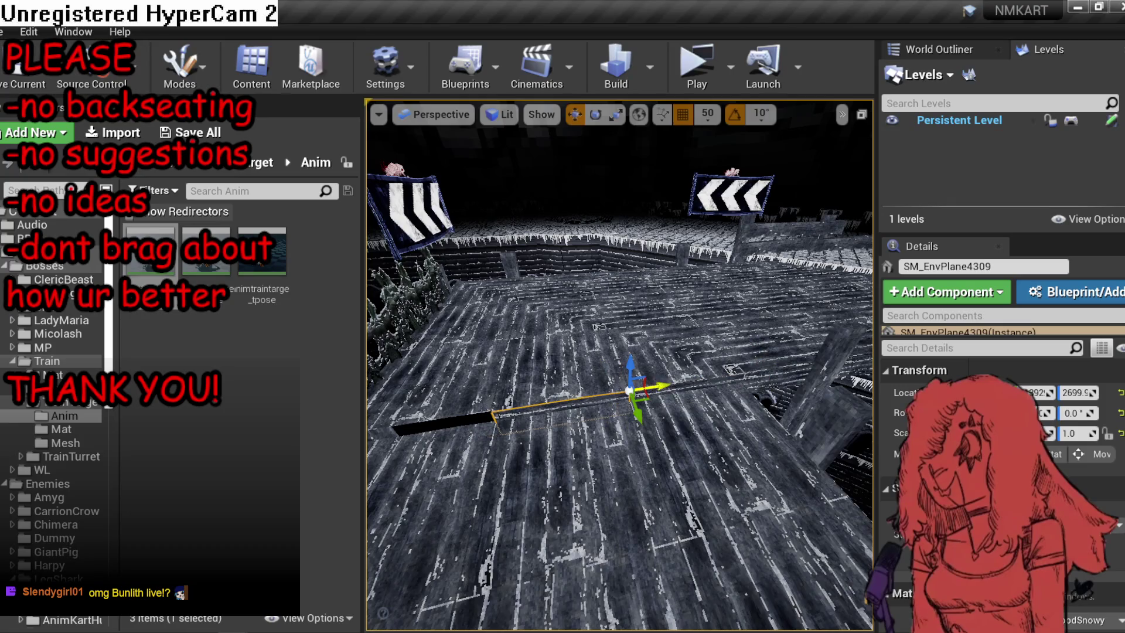
ctrl+click(629, 390)
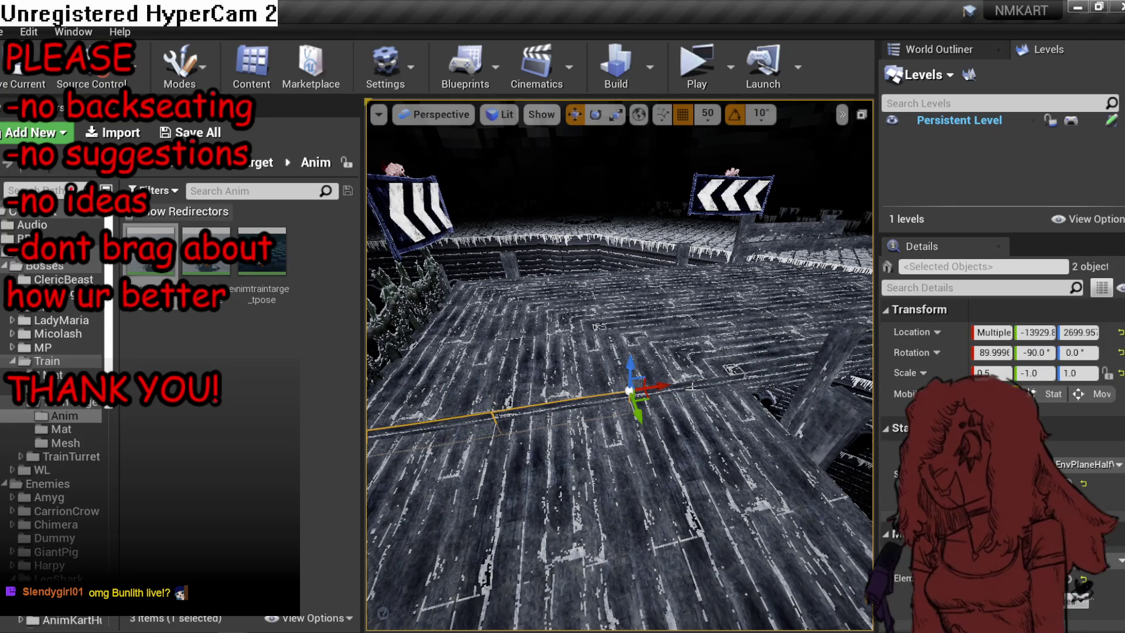
ctrl+click(692, 388)
ctrl+click(734, 378)
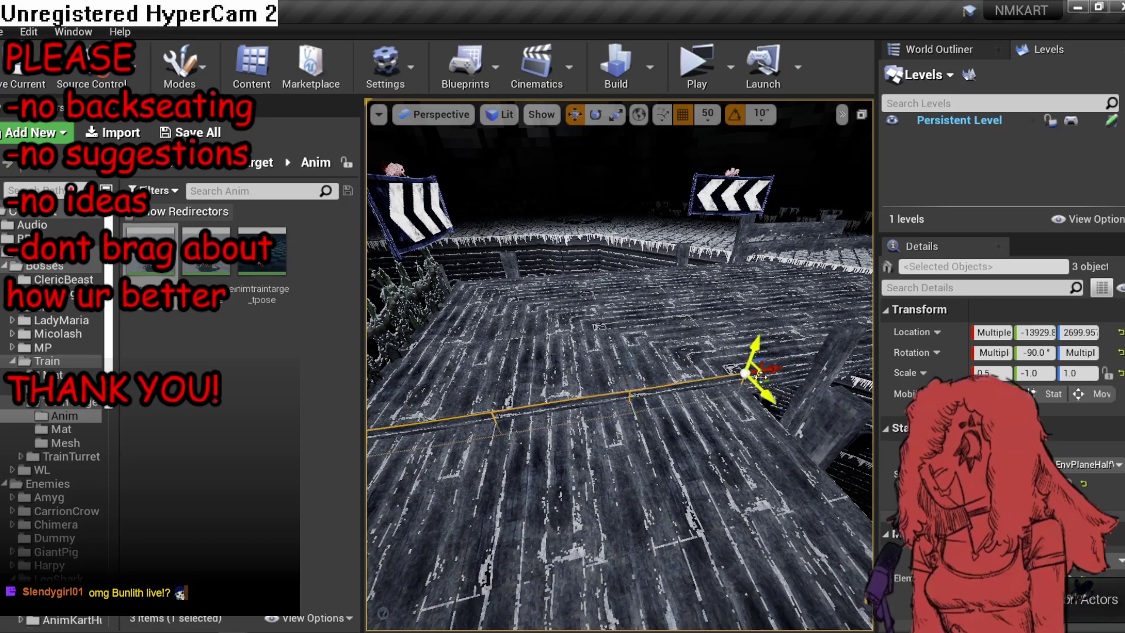
ctrl+click(544, 378)
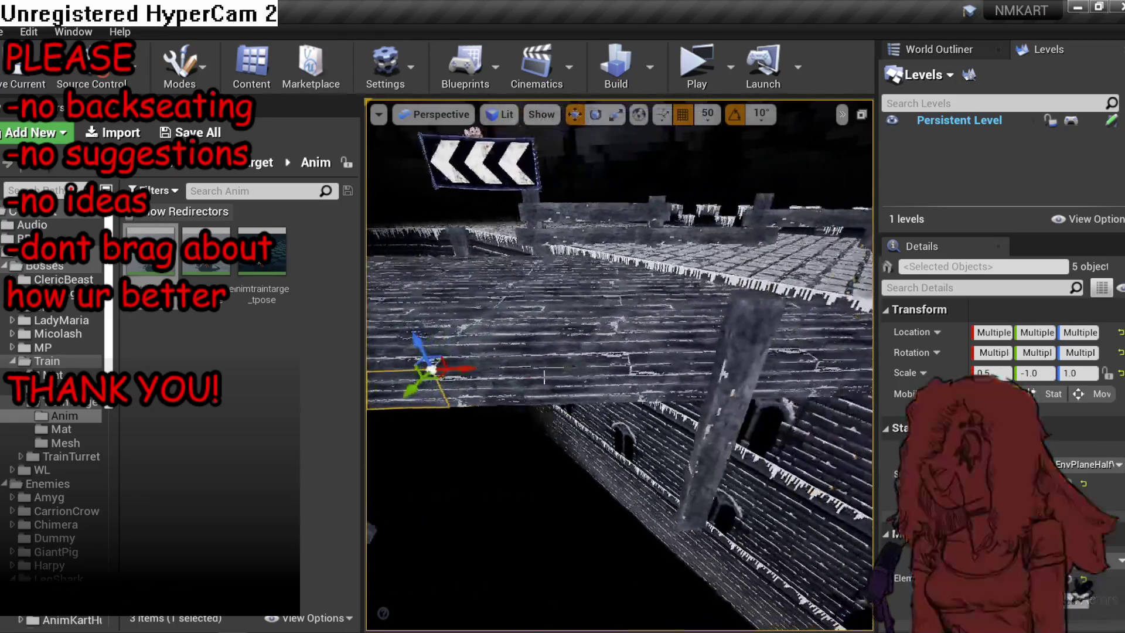
ctrl+click(544, 377)
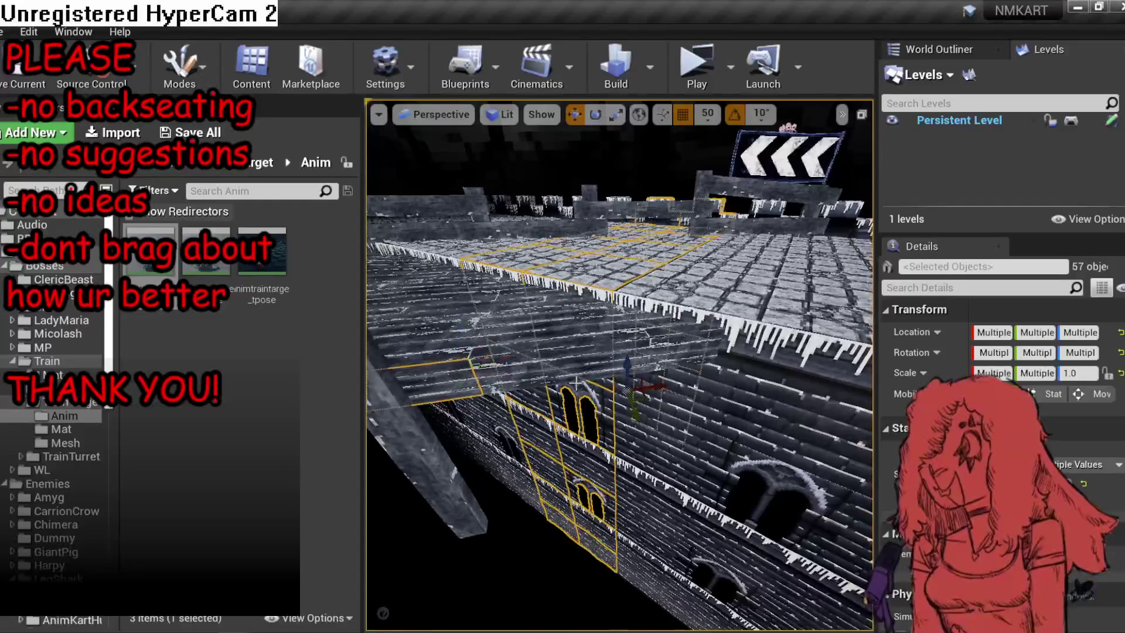
ctrl+click(577, 381)
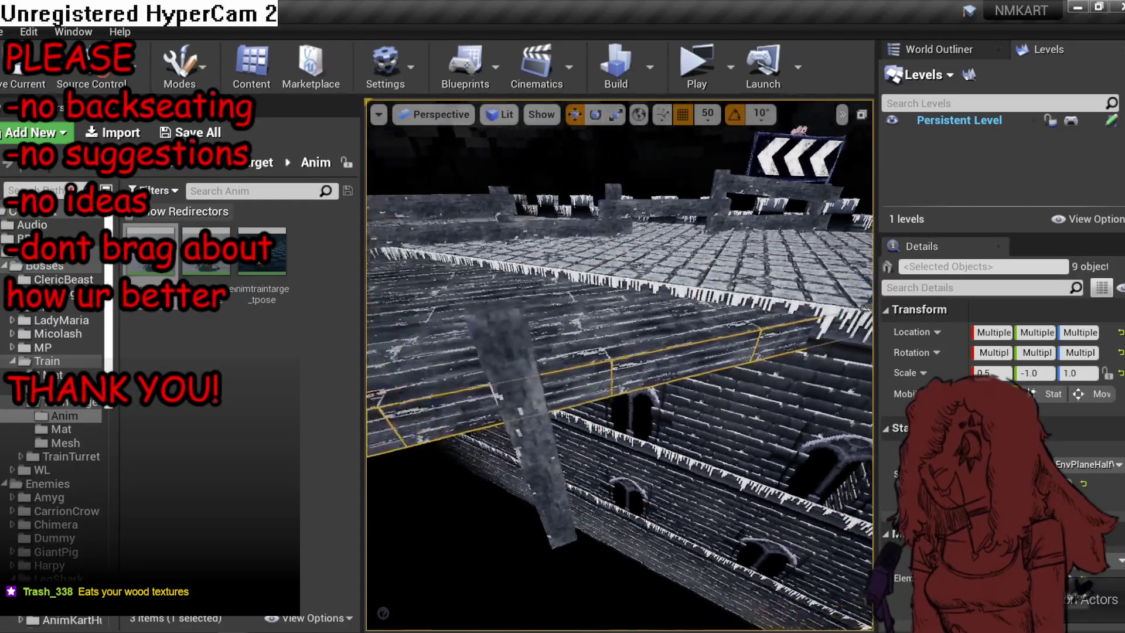
Set the selected planks' Rotation Y to -90 and Scale Z to -1.0.
click(1036, 352)
text(-90)
key(Return)
click(1078, 373)
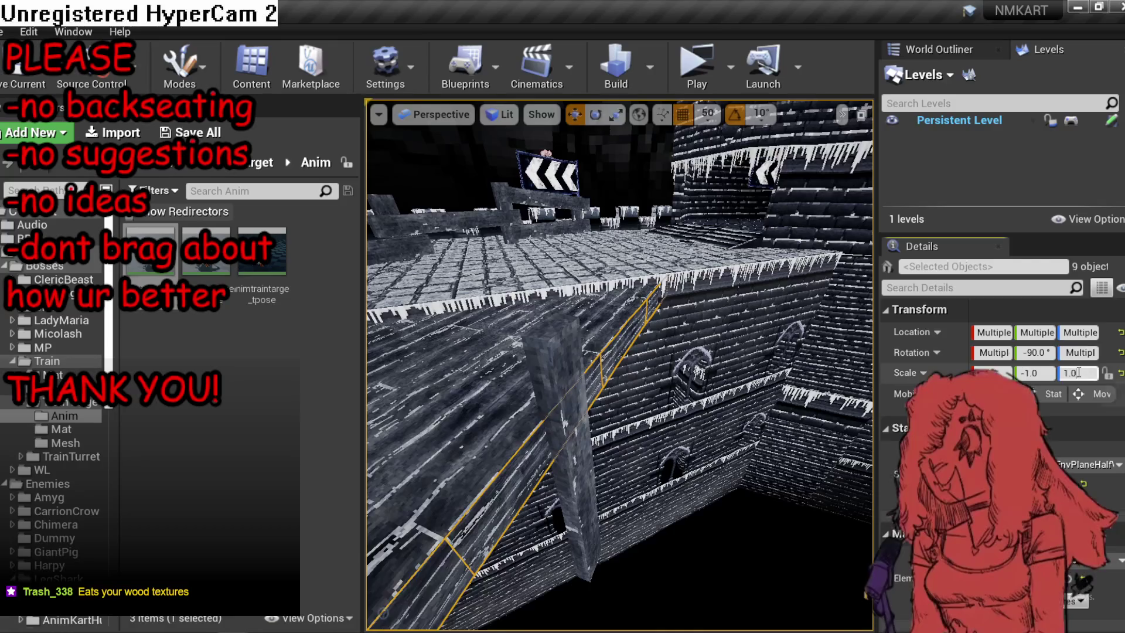
text(-2)
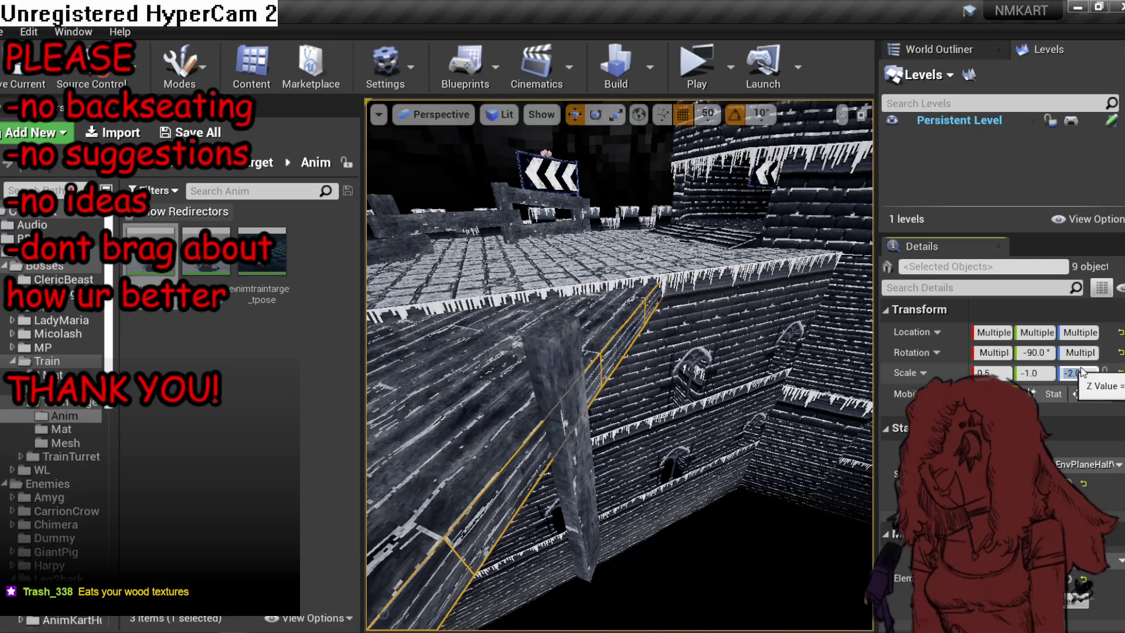
text(-1)
key(Return)
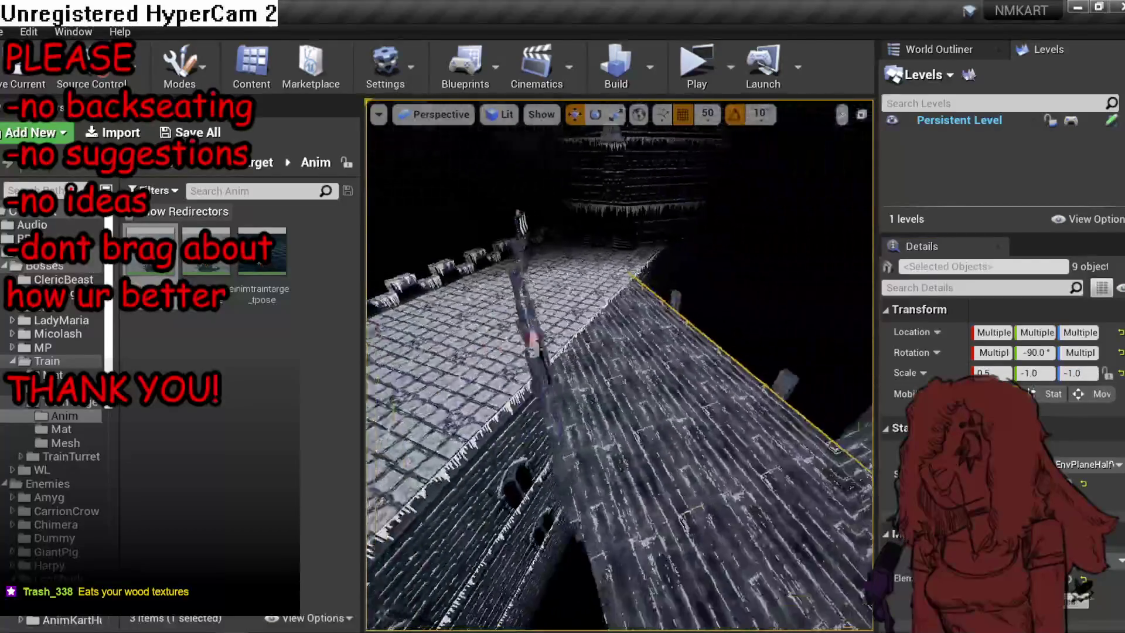
Duplicate a bridge plank plane along the bridge and rotate the copy around.
key(f)
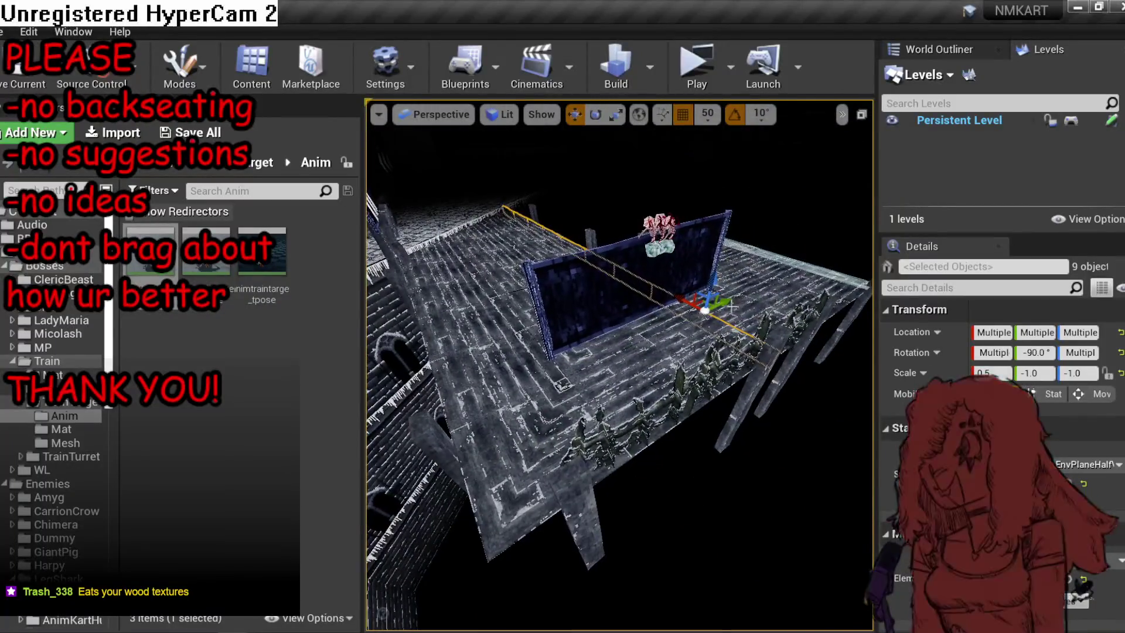
mouse_move(732, 305)
mouse_down()
mouse_move(669, 447)
mouse_move(669, 410)
mouse_up()
click(669, 447)
drag(529, 440, 704, 486)
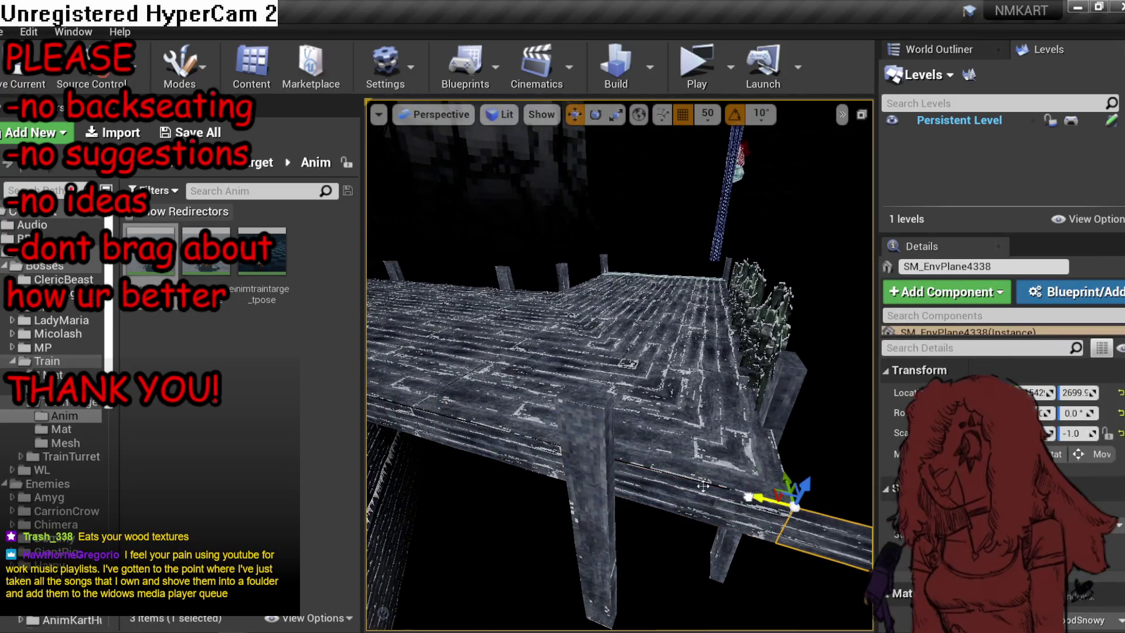
key(e)
mouse_move(527, 469)
mouse_down()
mouse_move(562, 463)
mouse_move(511, 528)
mouse_up()
key(w)
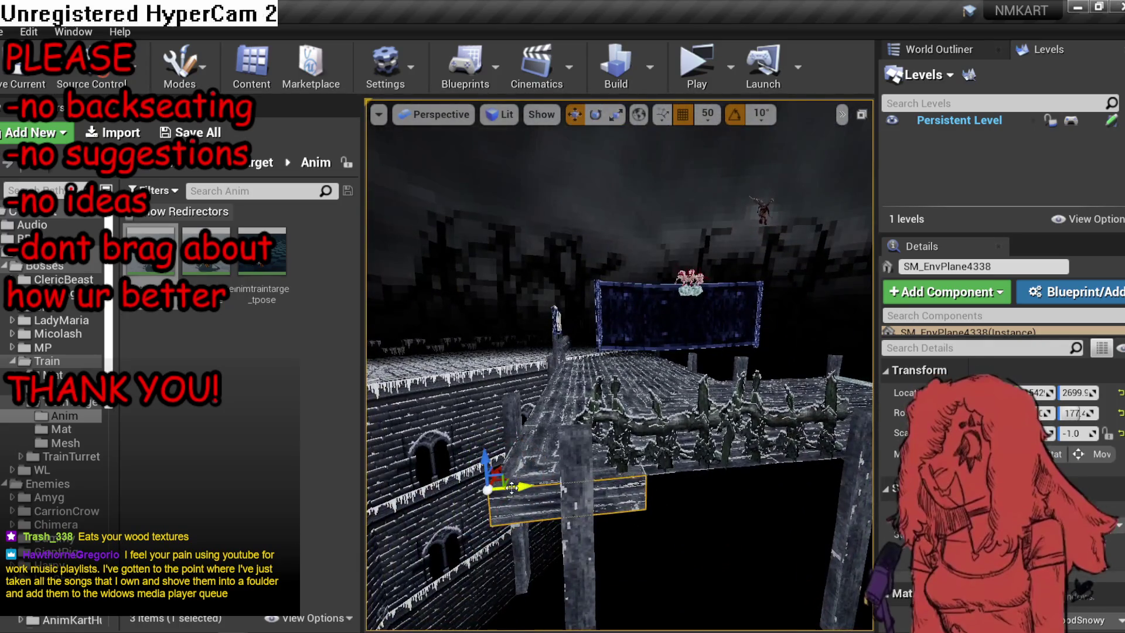
right_click(486, 484)
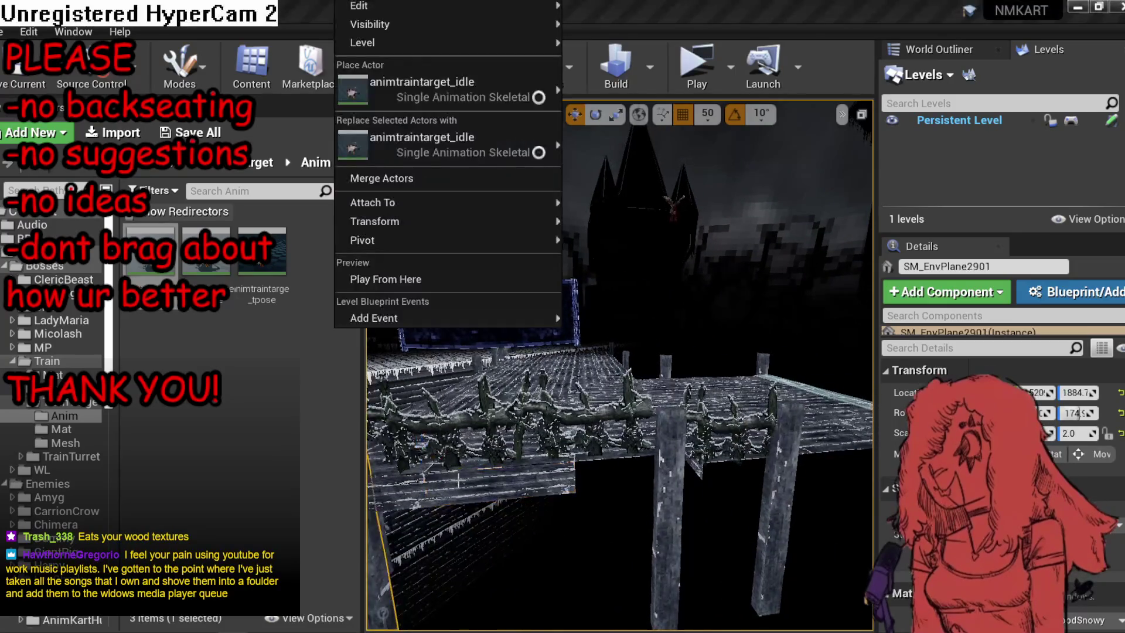
click(486, 484)
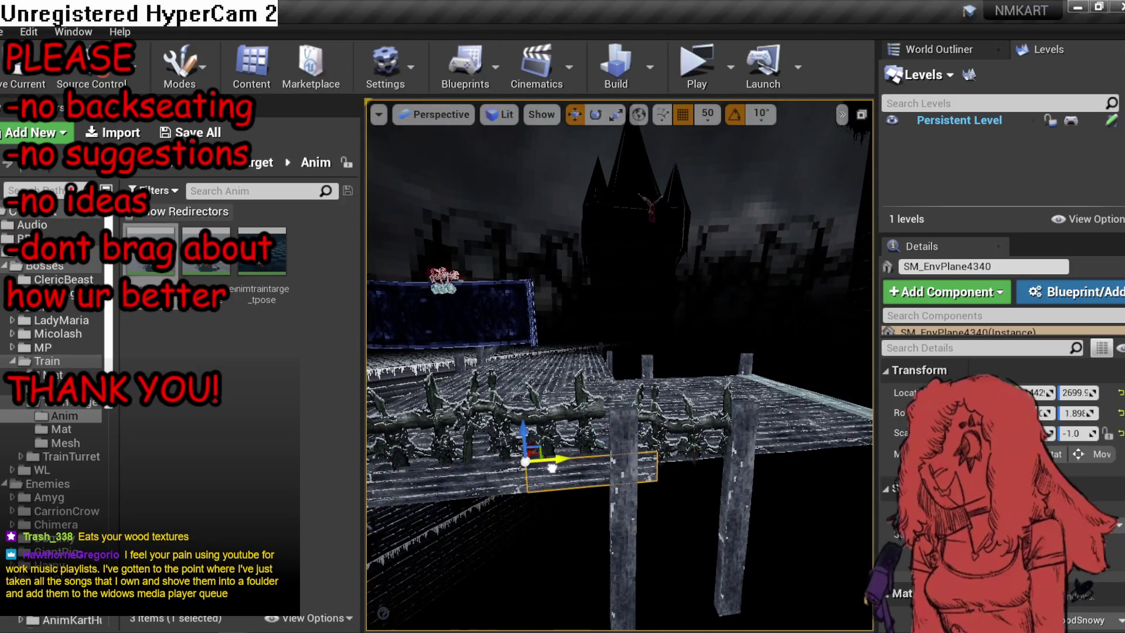
key(Escape)
Raise another plank plane slightly and duplicate it along the bridge.
drag(552, 467, 526, 465)
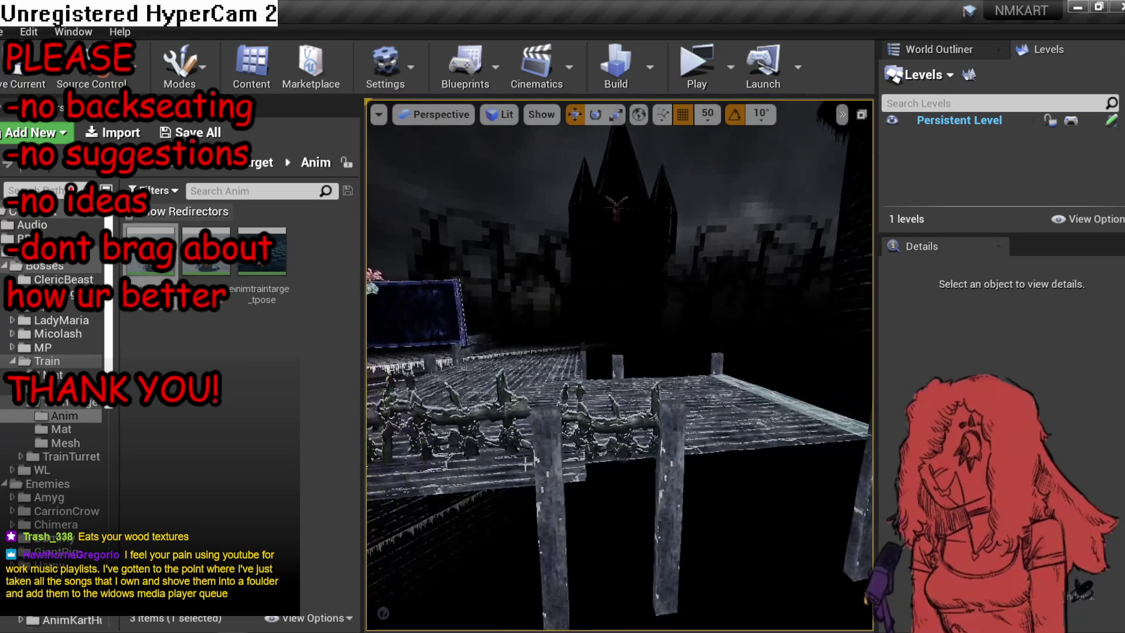
click(613, 458)
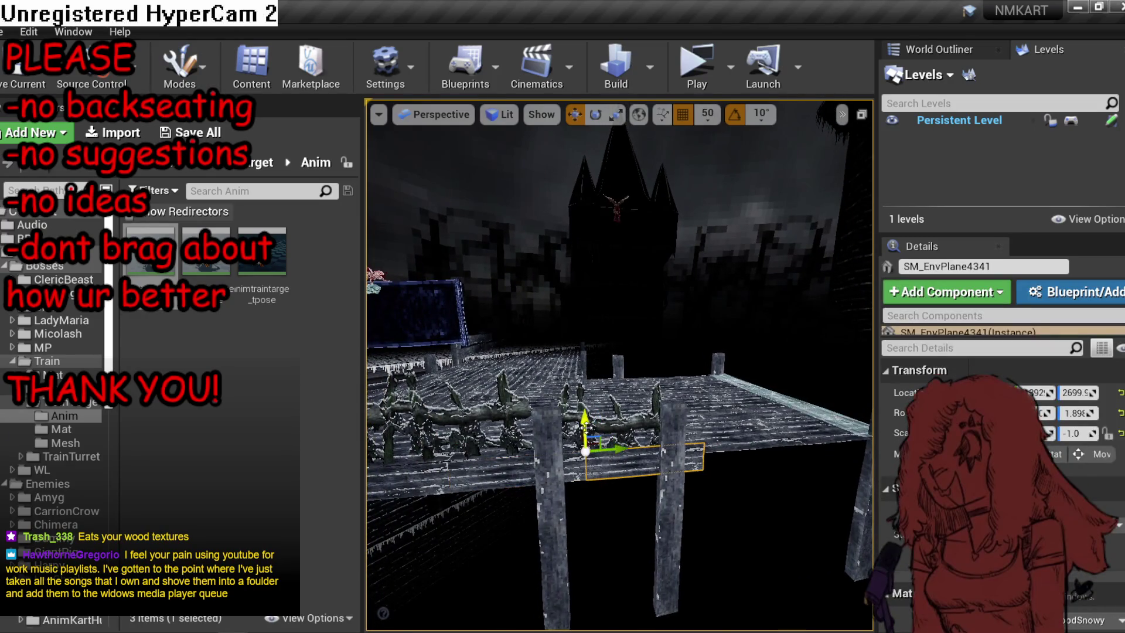
drag(585, 448, 586, 436)
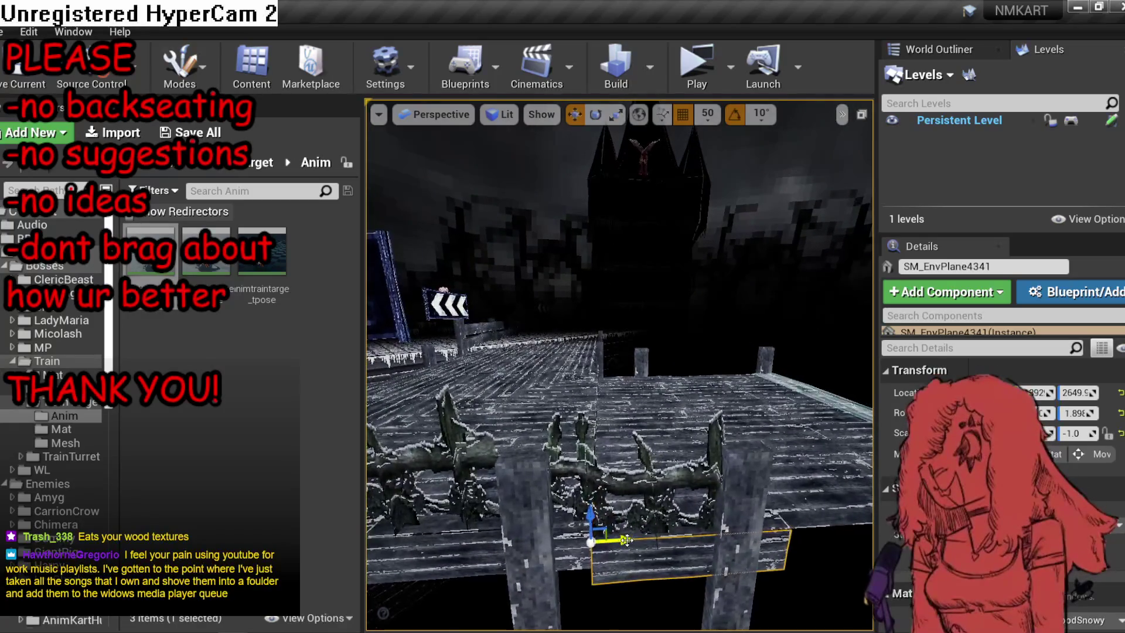
drag(612, 542, 585, 547)
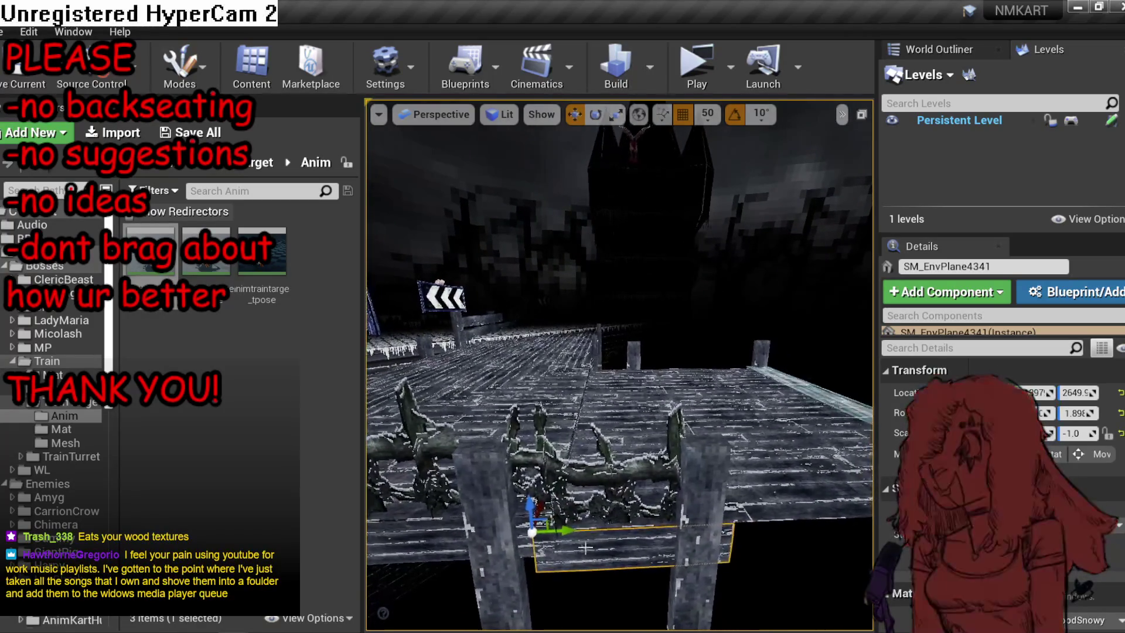
mouse_move(783, 530)
mouse_down()
mouse_move(595, 520)
mouse_move(556, 500)
mouse_move(716, 513)
mouse_up()
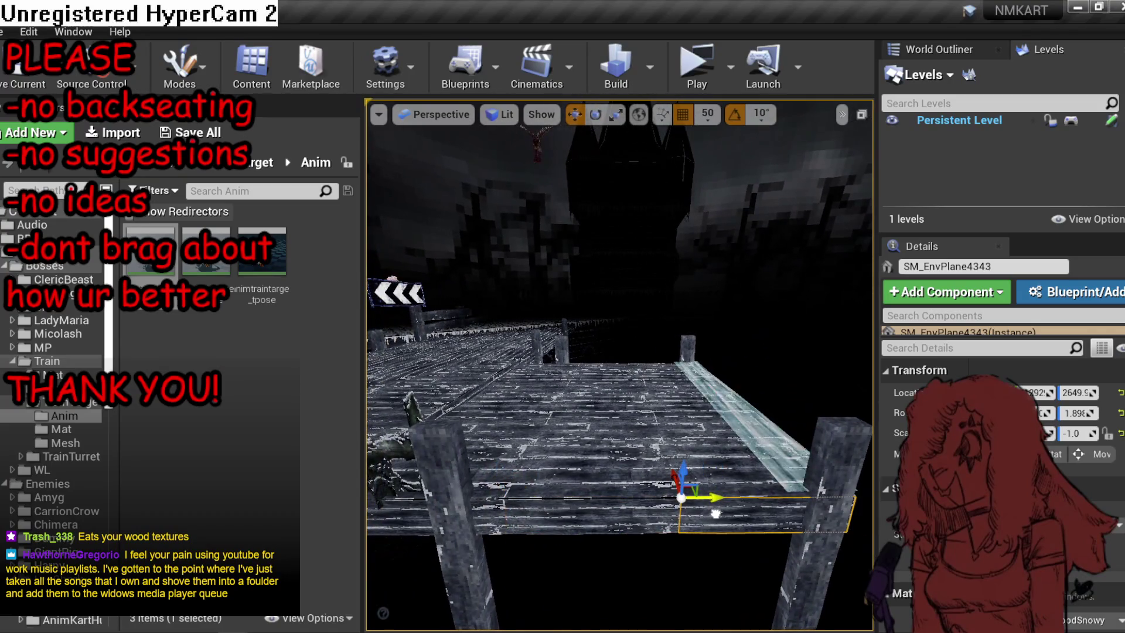
Shift the selected side boards along the bridge to X location 2636.
ctrl+click(568, 518)
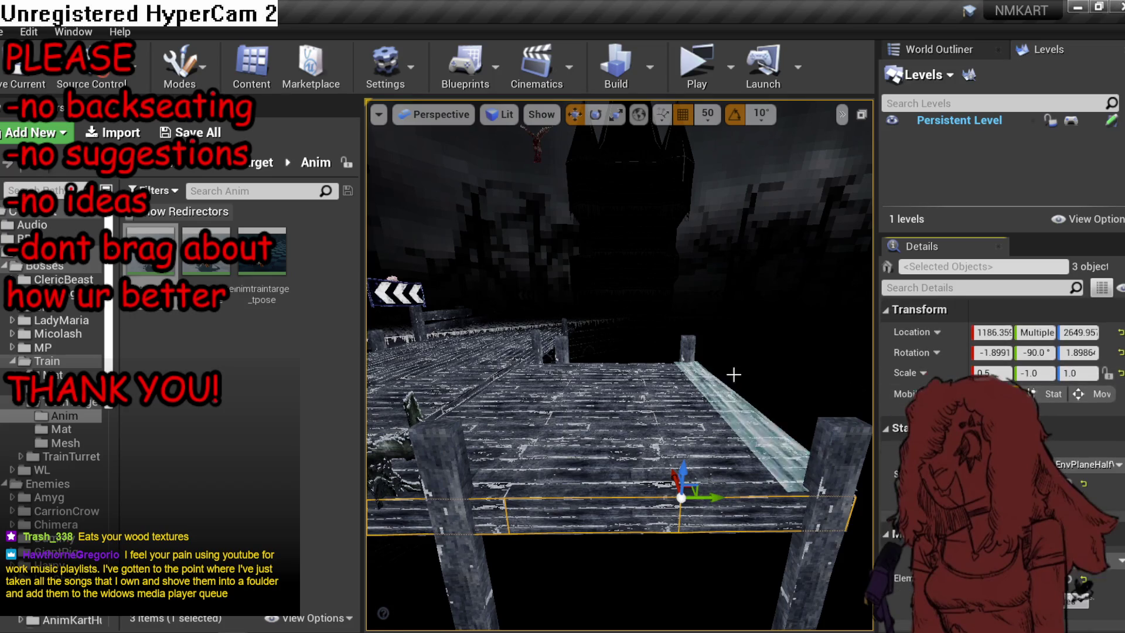
drag(645, 351, 454, 374)
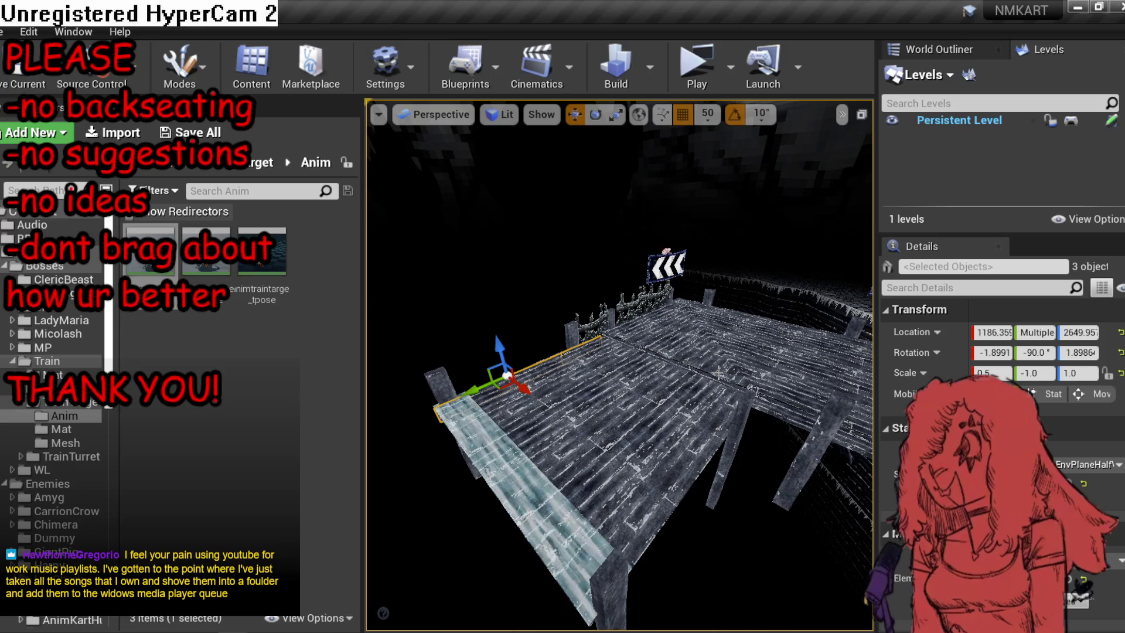
drag(521, 385, 669, 450)
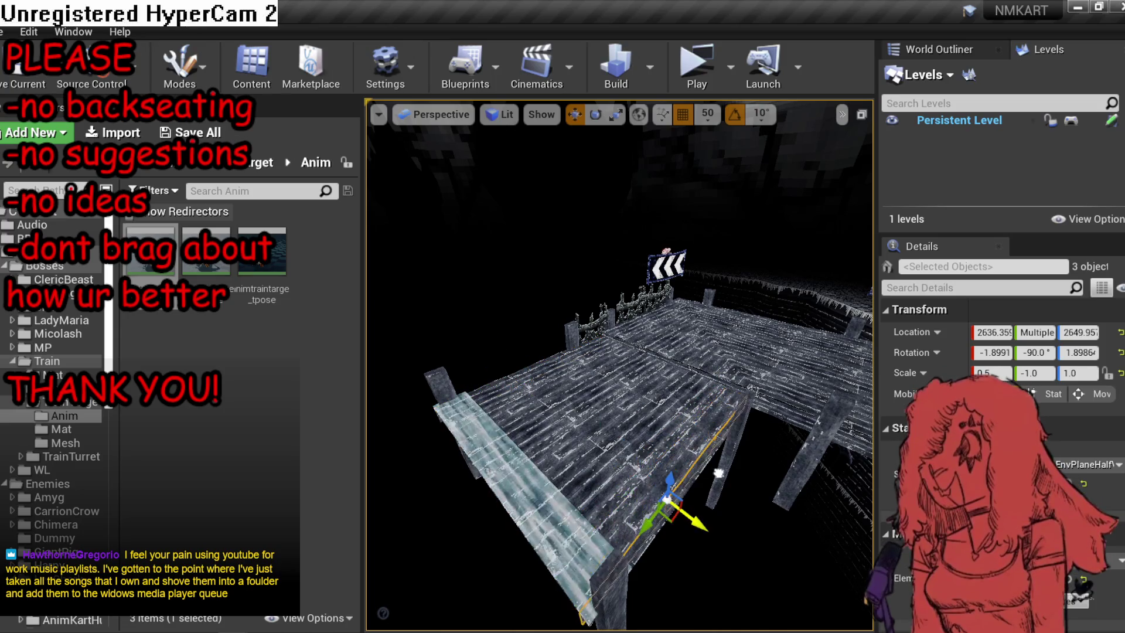
drag(528, 586, 533, 572)
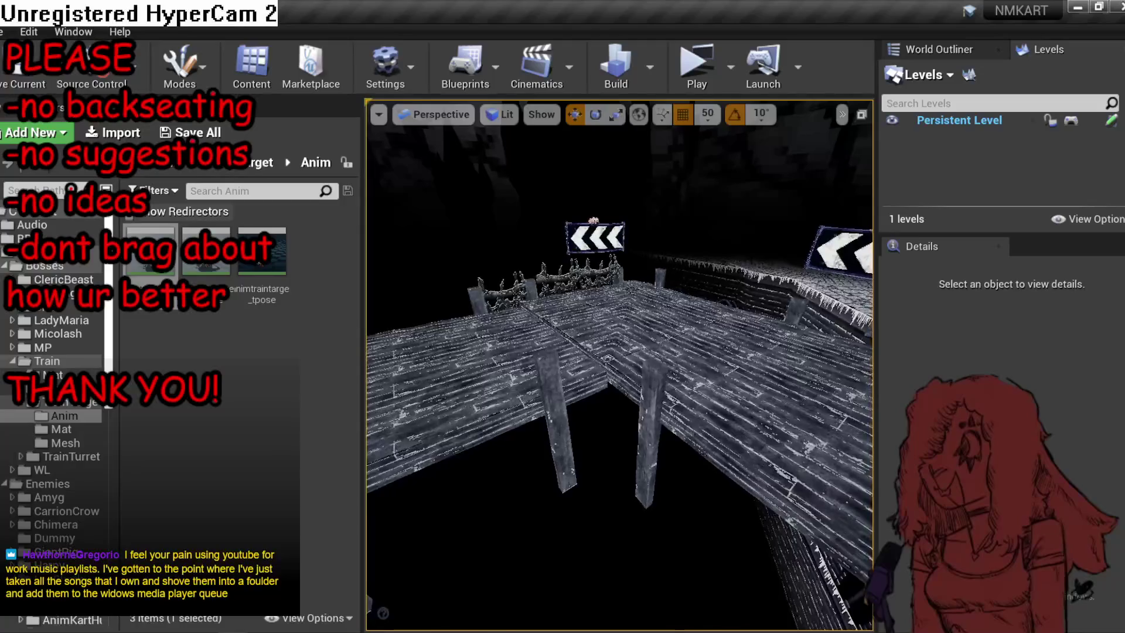
click(615, 352)
mouse_move(615, 351)
mouse_down()
mouse_move(557, 364)
mouse_move(545, 398)
mouse_up()
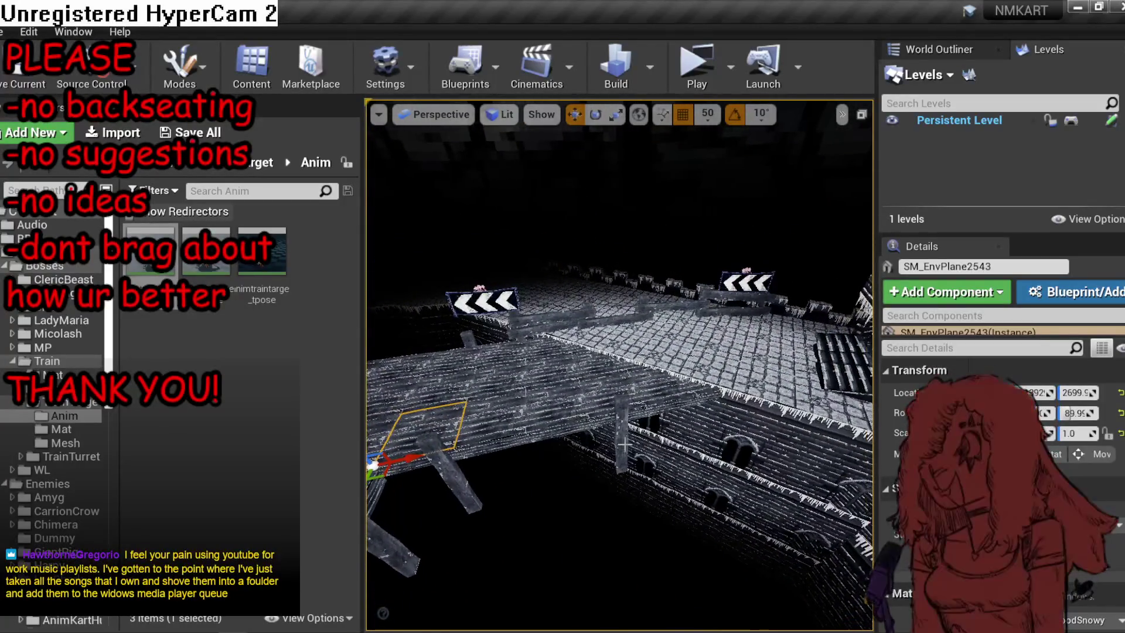
Select the WoodBeam2 support posts and lower them to -1115.24 beneath the pier.
click(598, 414)
ctrl+click(779, 480)
drag(586, 527, 527, 469)
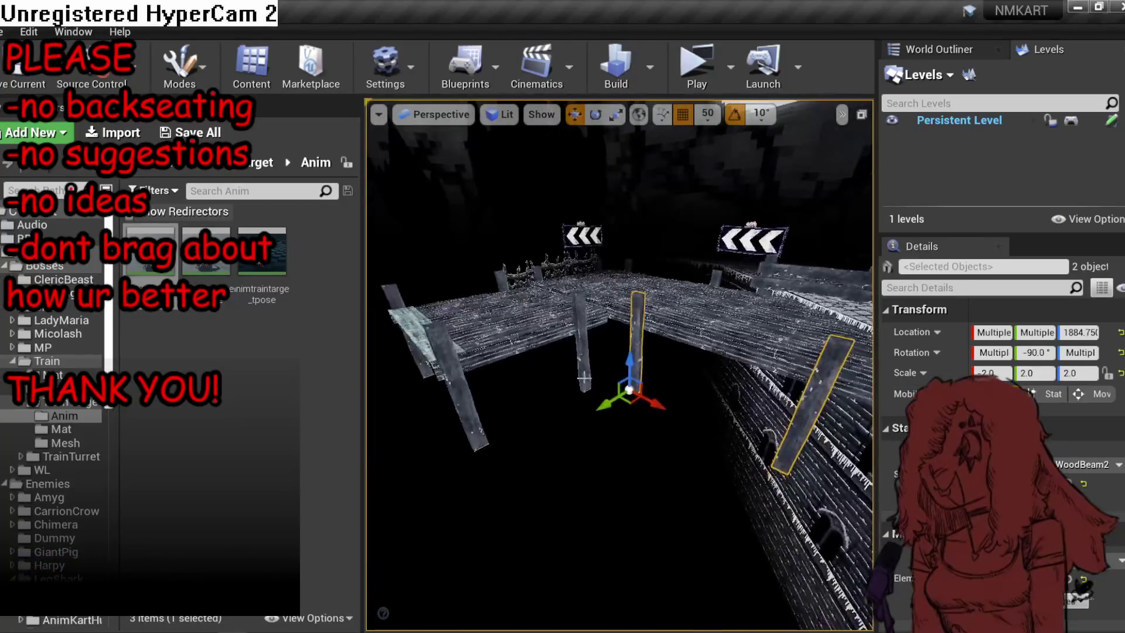
ctrl+click(580, 339)
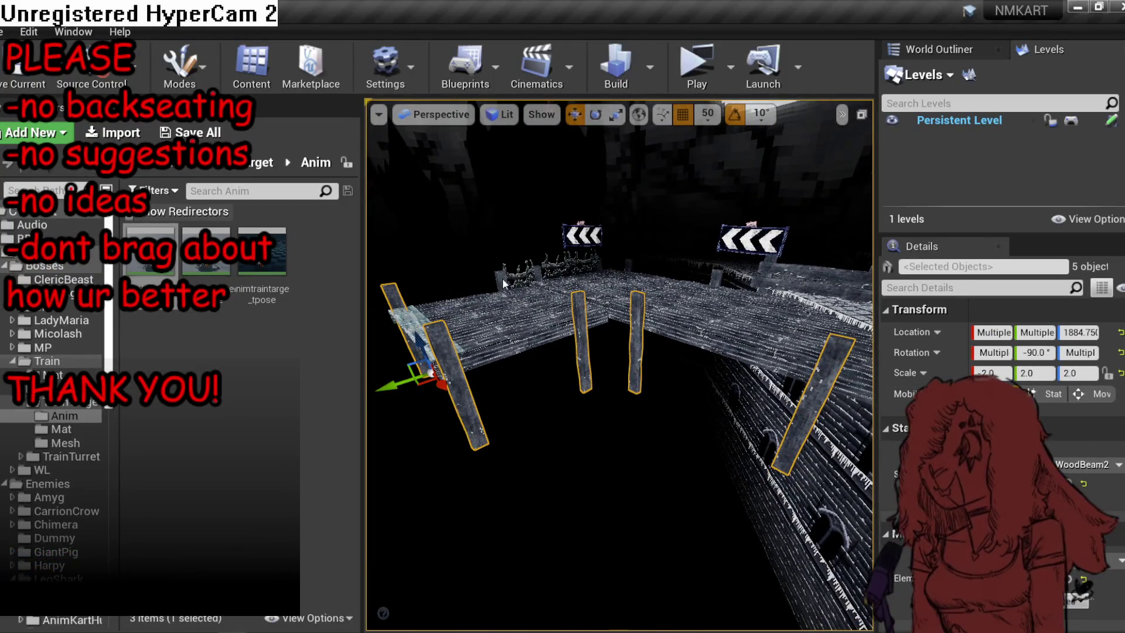
ctrl+click(720, 277)
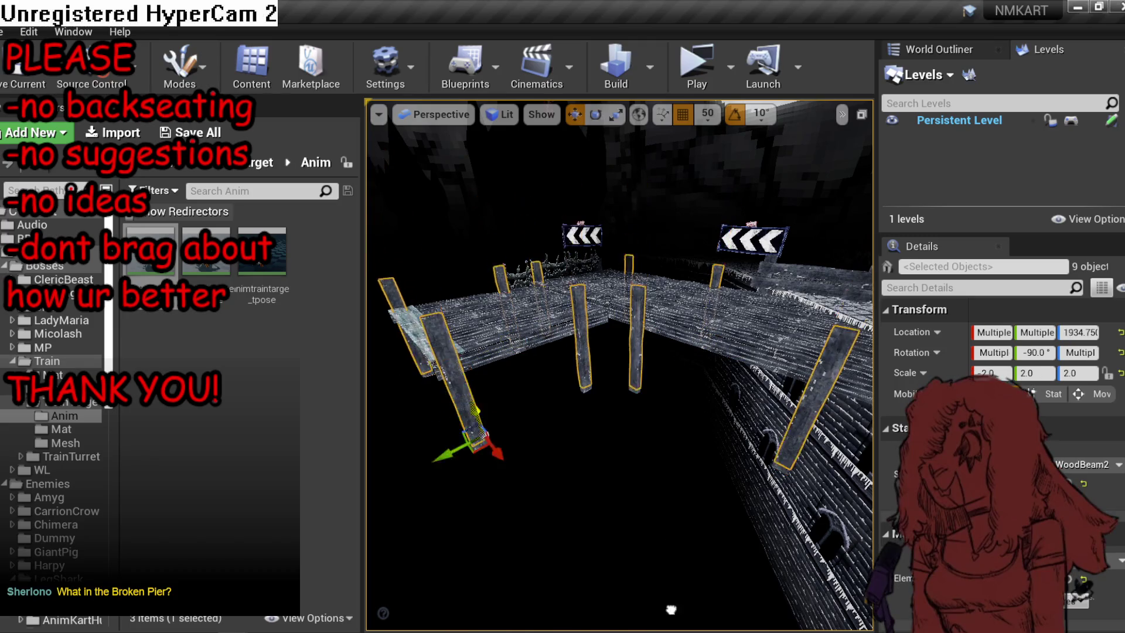
mouse_move(472, 433)
mouse_down()
mouse_move(502, 550)
mouse_move(510, 536)
mouse_move(454, 580)
mouse_up()
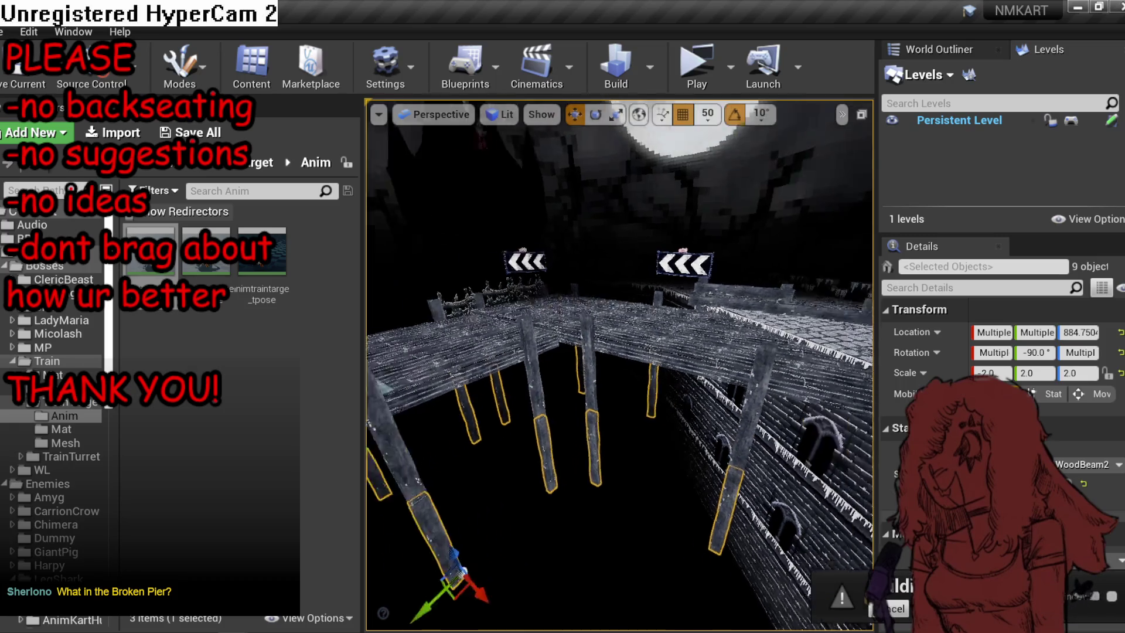
mouse_move(598, 393)
mouse_down()
mouse_move(556, 334)
mouse_move(597, 393)
mouse_move(602, 589)
mouse_move(615, 530)
mouse_up()
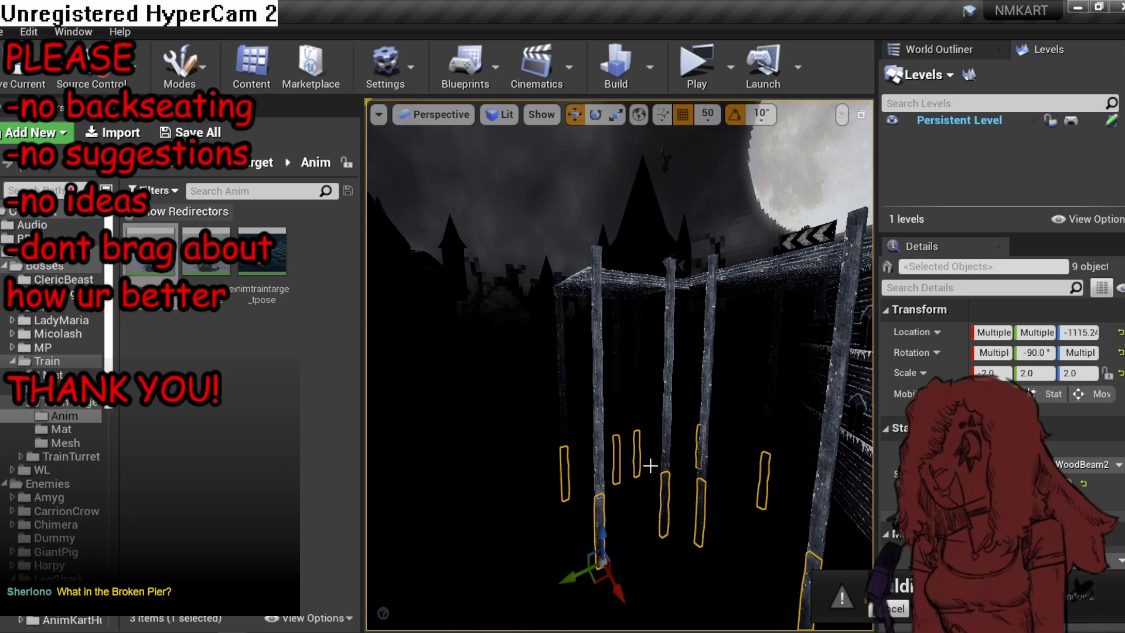
Deselect the posts and save MP_Kart_SnowC.umap.
click(655, 463)
drag(619, 365, 619, 434)
drag(677, 459, 677, 458)
key(ctrl+s)
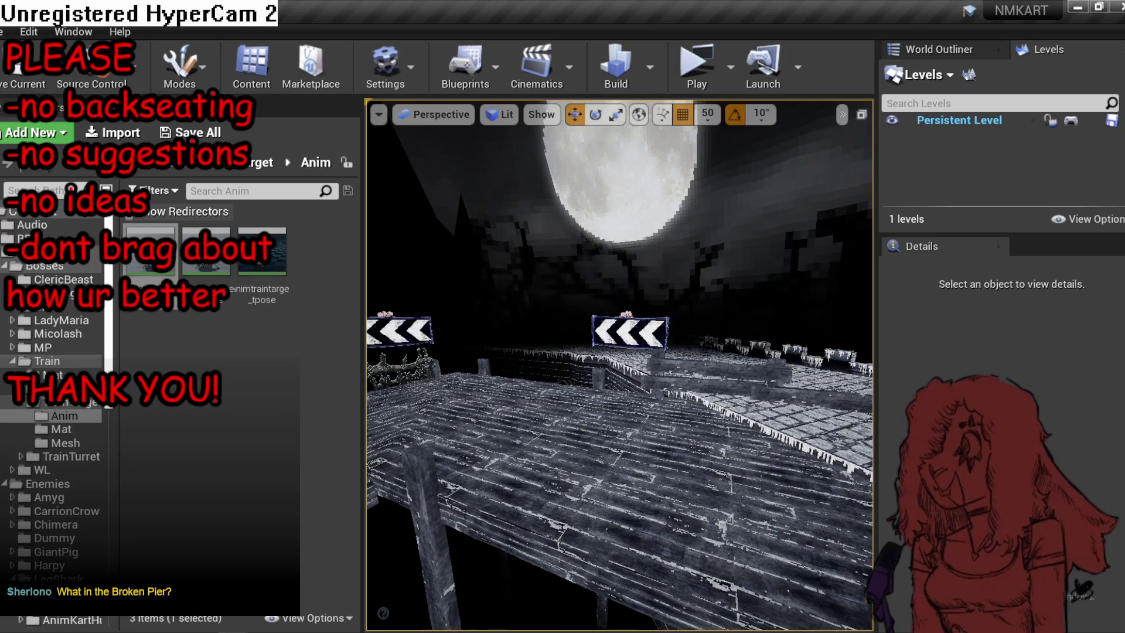
Start the deck selection with near pier planes and the far-end tiles beside the sign.
drag(851, 462, 838, 510)
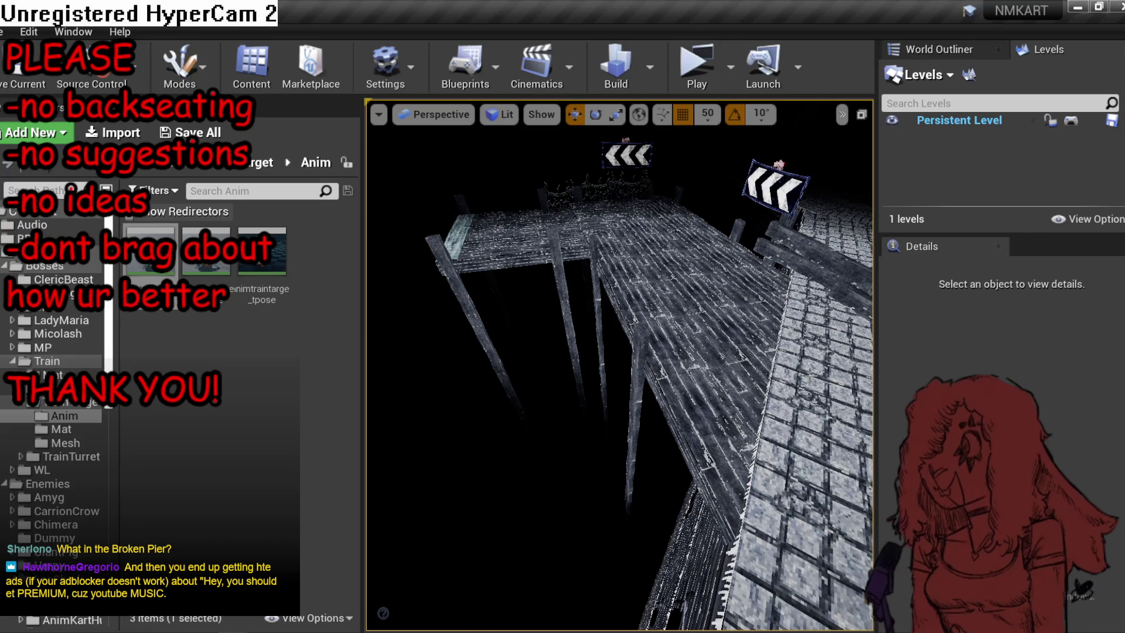
click(758, 369)
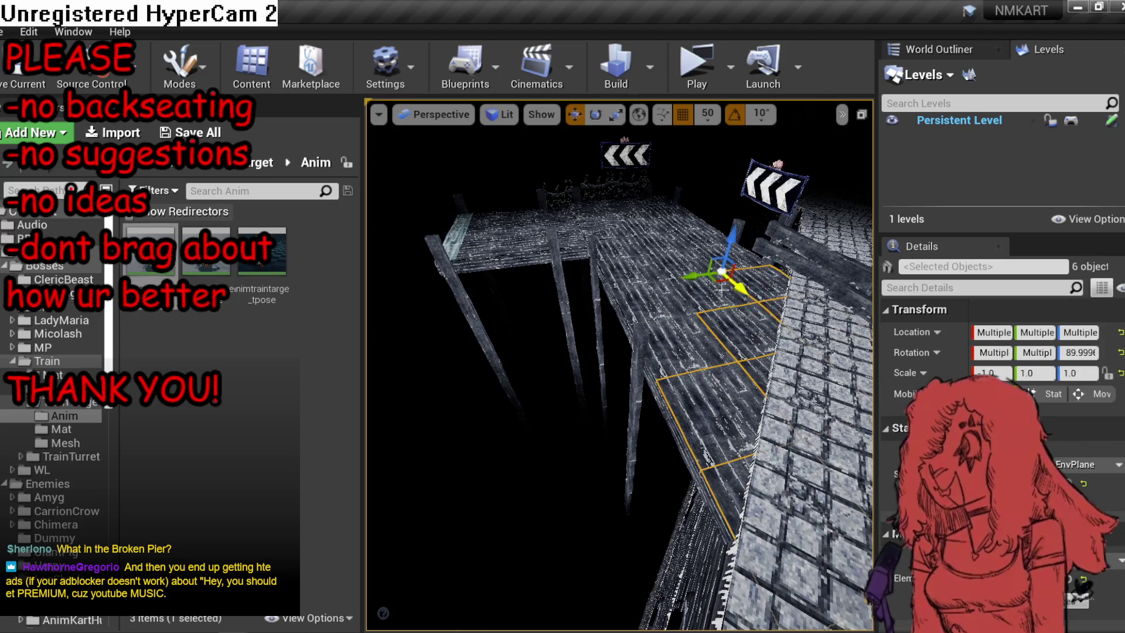
ctrl+click(666, 343)
scroll(690, 499, up, 5)
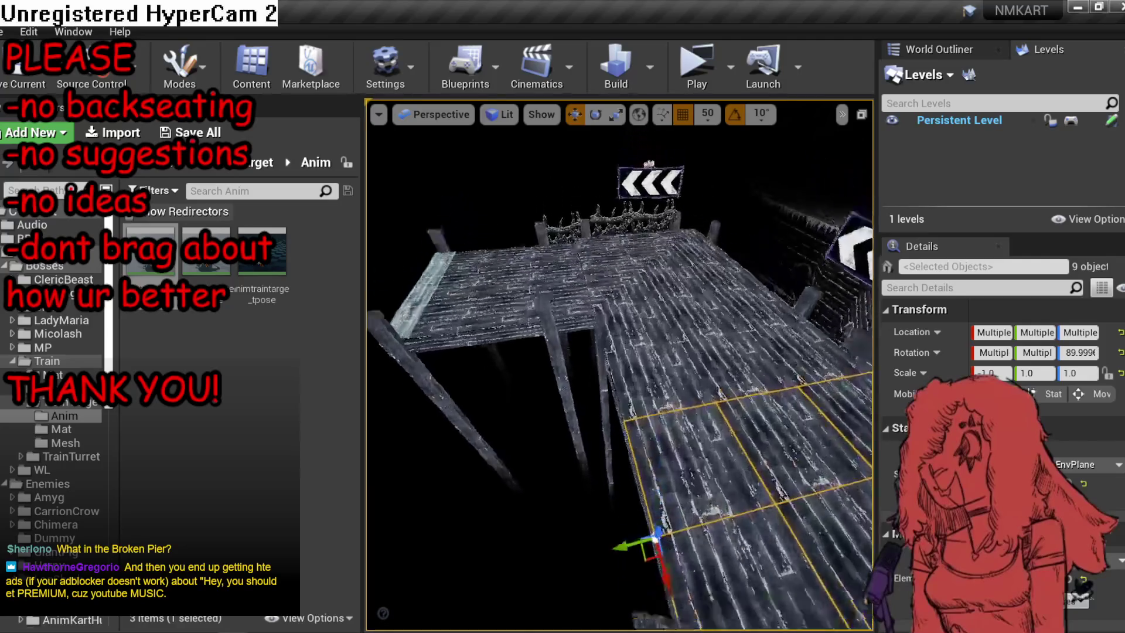
scroll(690, 499, down, 5)
ctrl+click(698, 380)
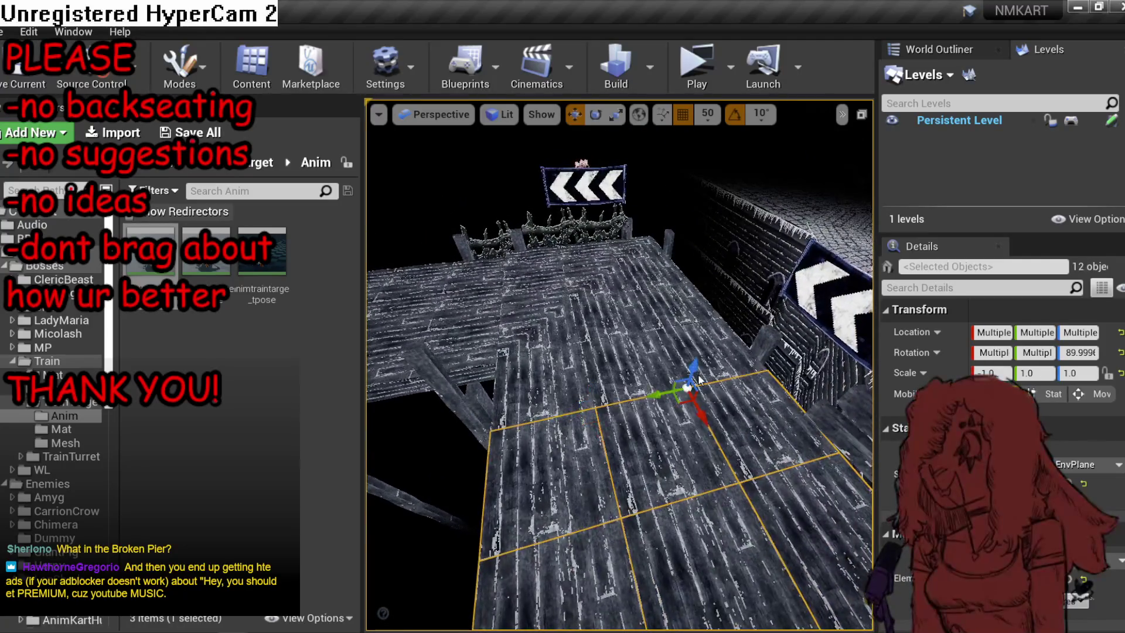
ctrl+click(644, 281)
ctrl+click(608, 273)
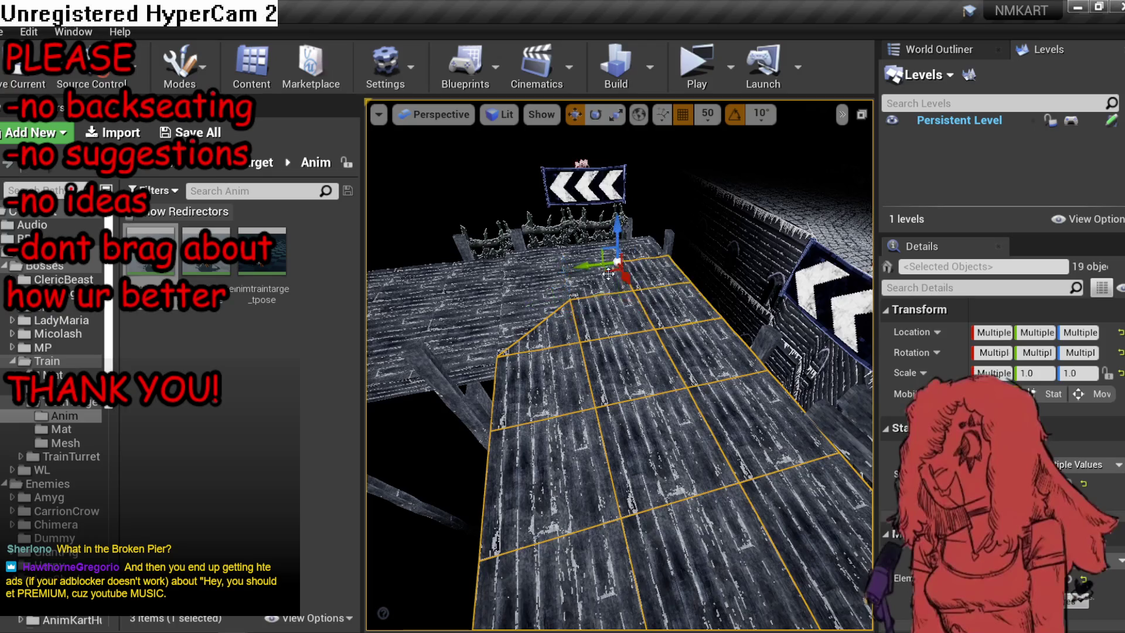
ctrl+click(627, 248)
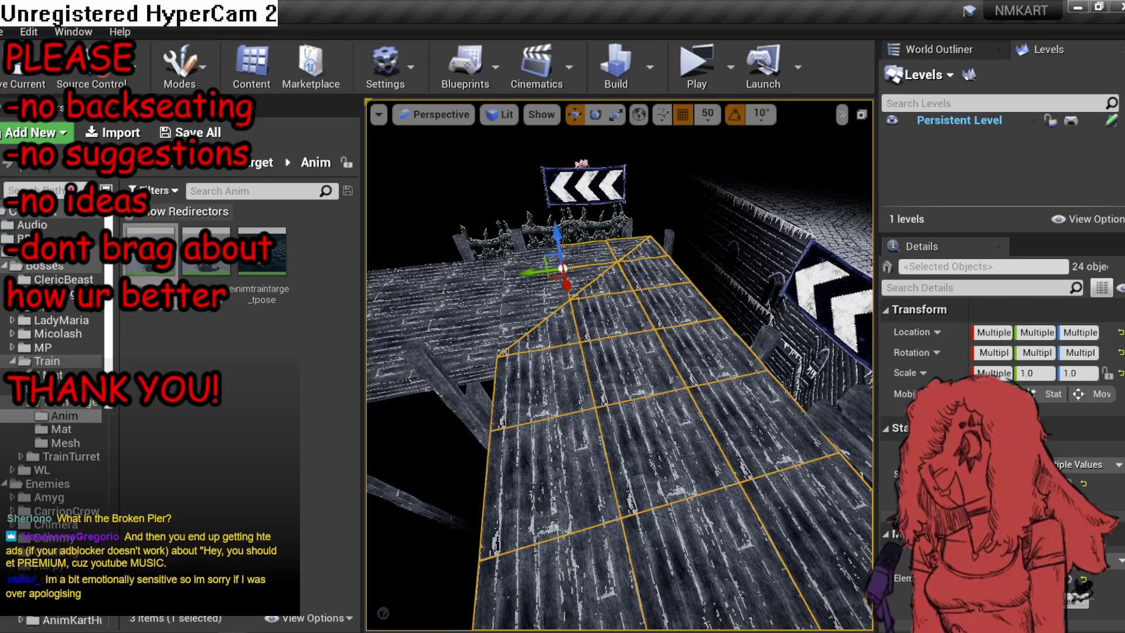
ctrl+click(536, 268)
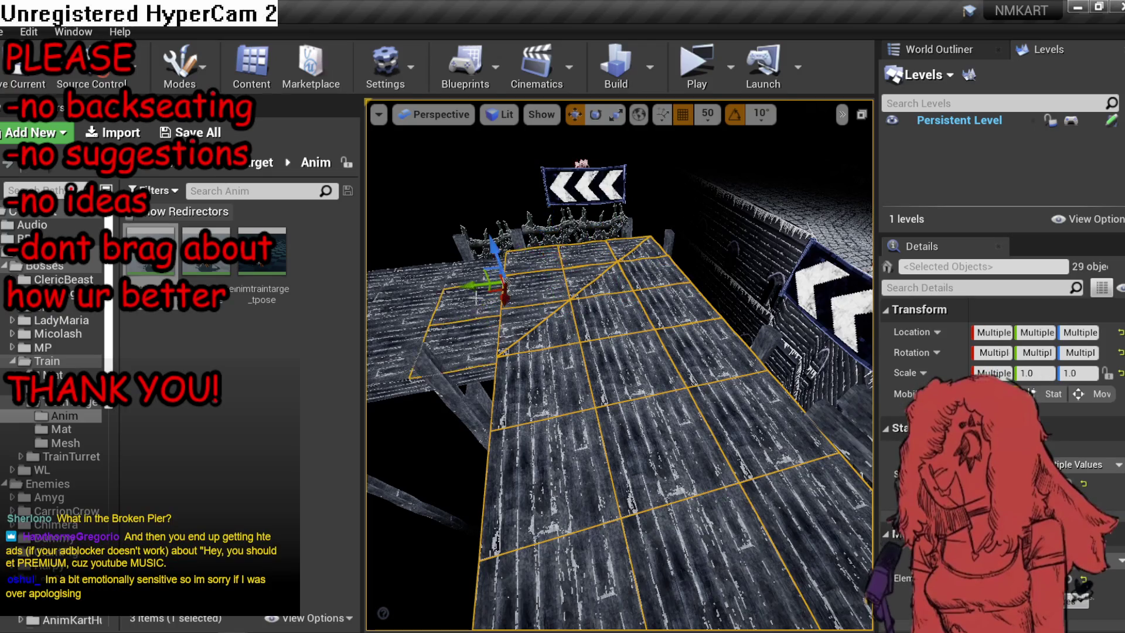
ctrl+click(424, 275)
key(f)
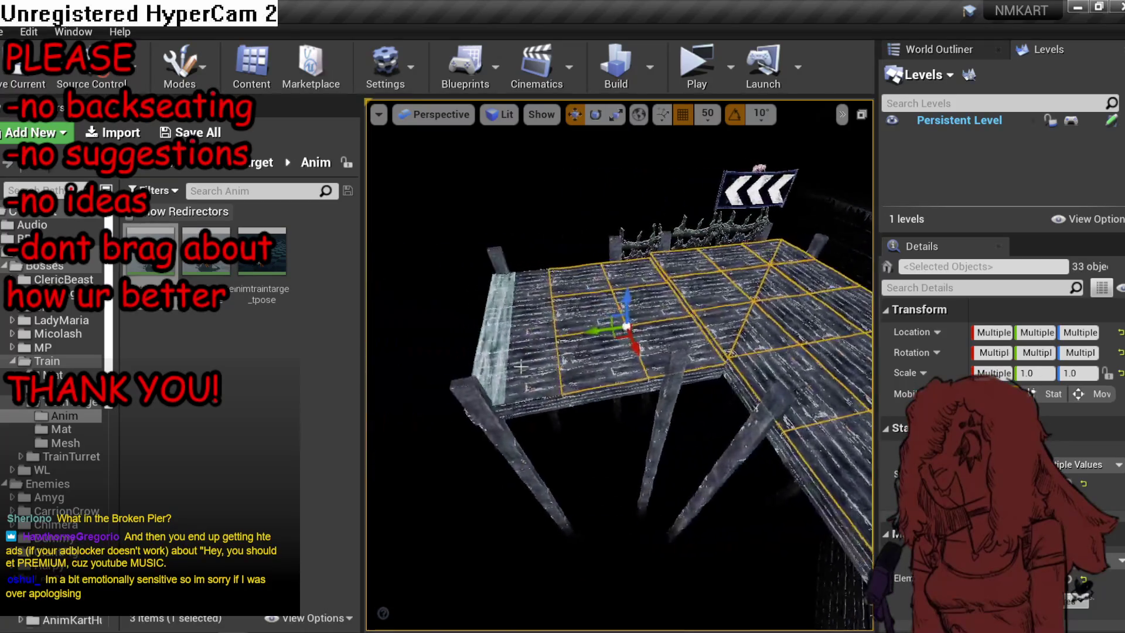
Add the remaining deck planks from below and both sides until all 60 are selected.
ctrl+click(521, 366)
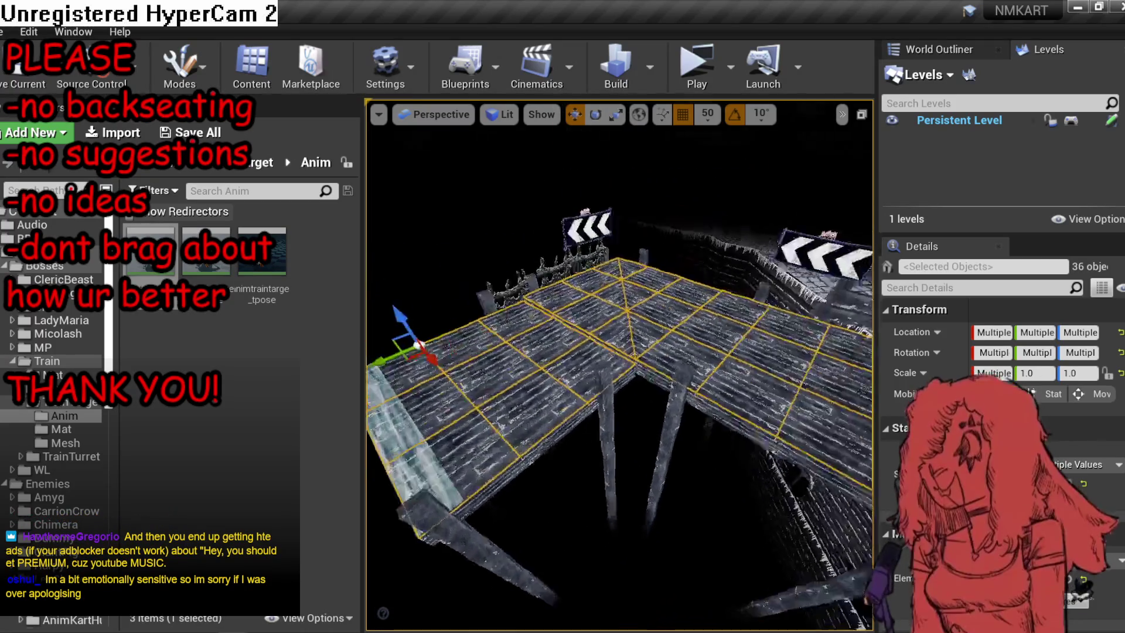
ctrl+click(671, 326)
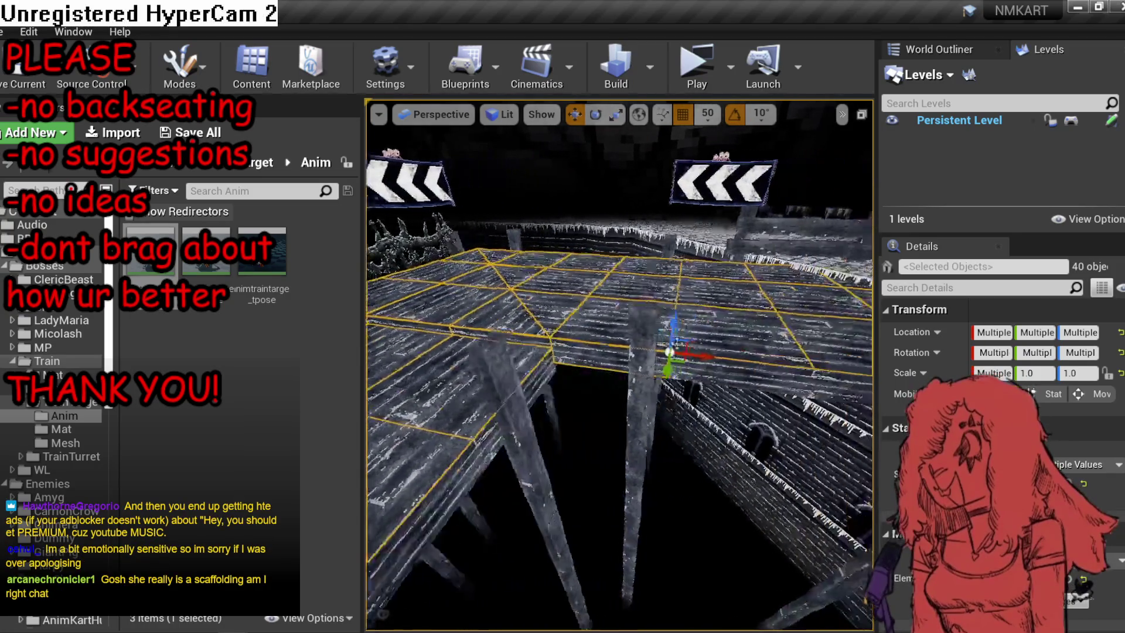
ctrl+click(599, 358)
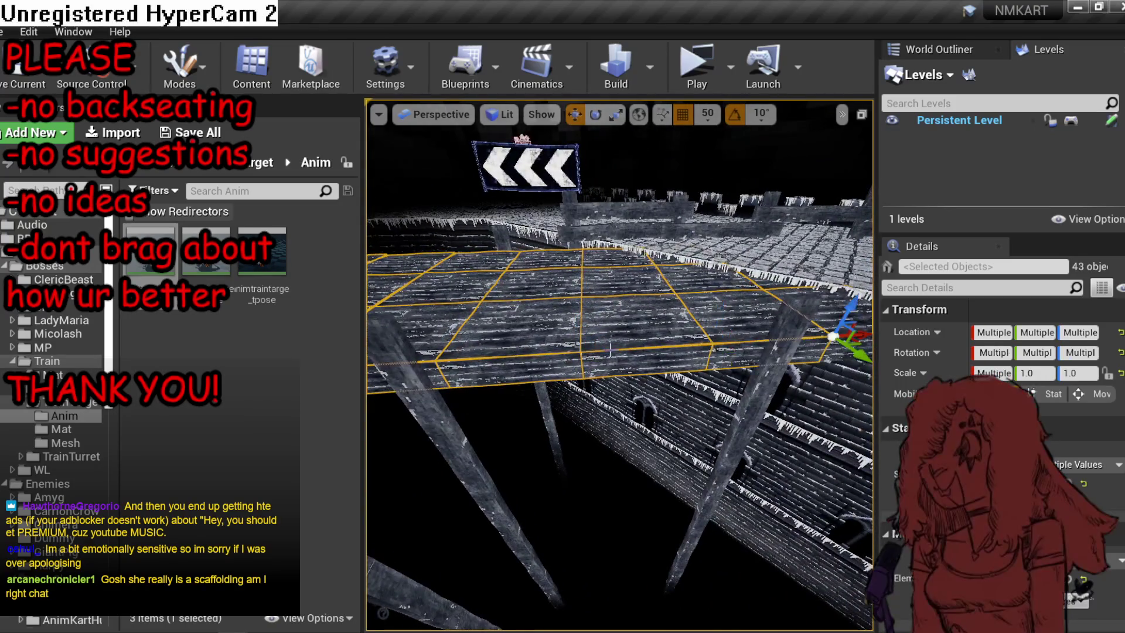
ctrl+click(647, 352)
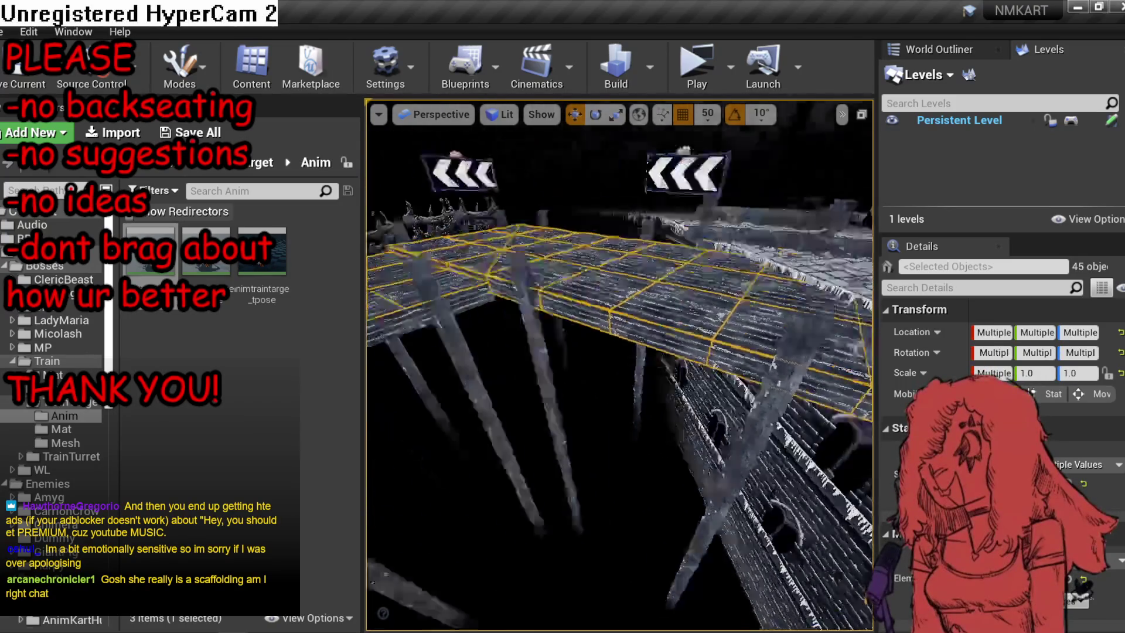
ctrl+click(728, 319)
drag(728, 318, 702, 277)
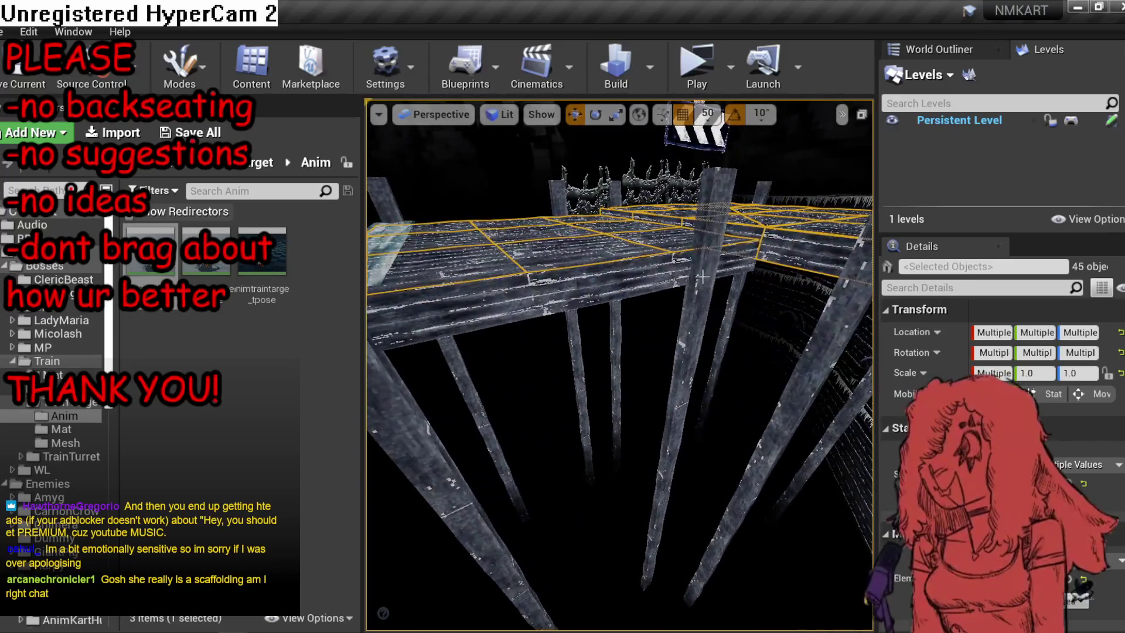
ctrl+click(508, 304)
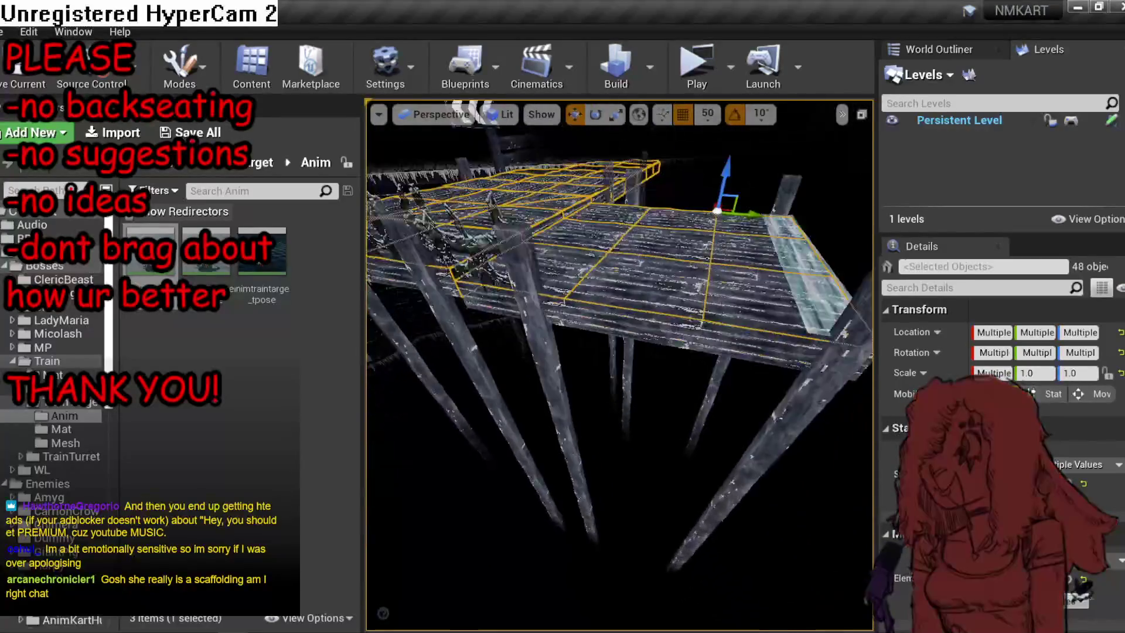
ctrl+click(727, 293)
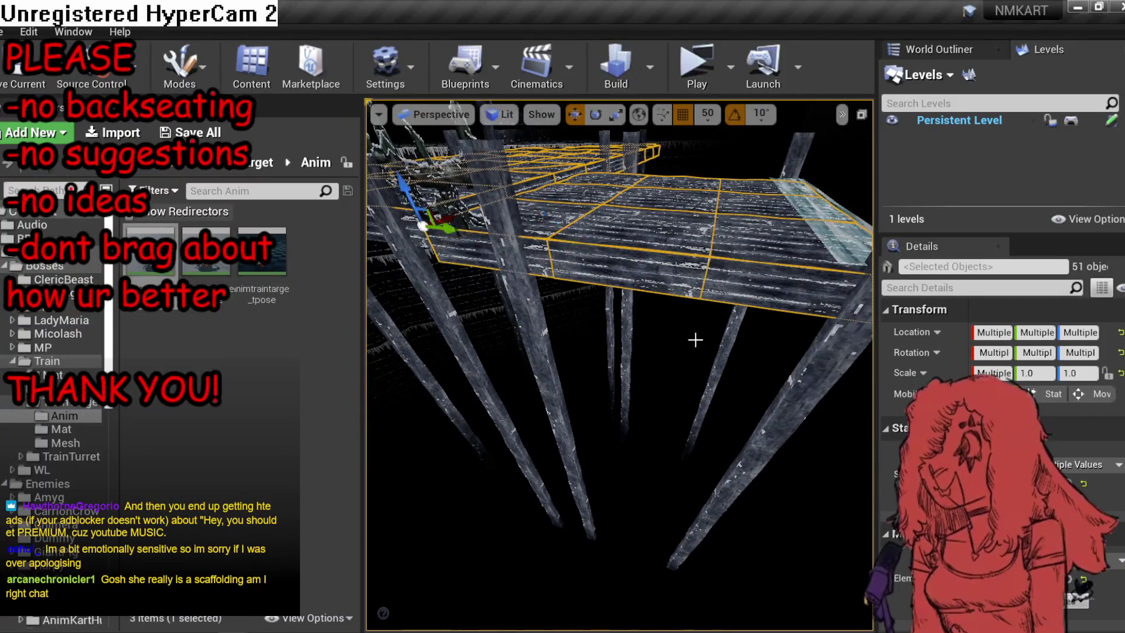
drag(695, 339, 685, 322)
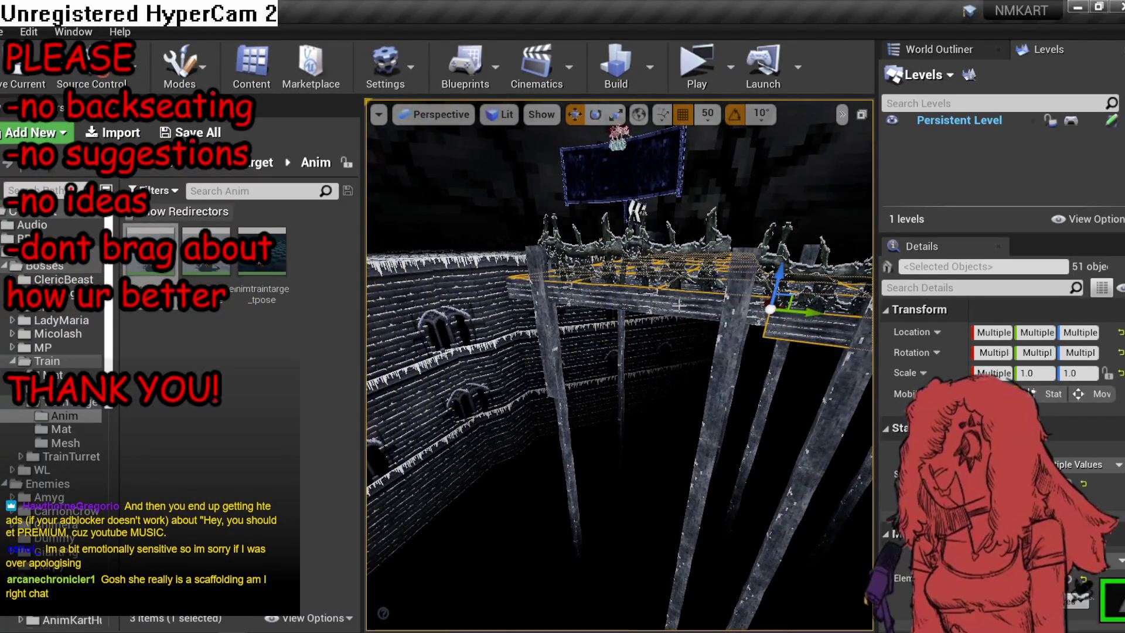
ctrl+click(564, 291)
drag(516, 297, 551, 287)
ctrl+click(802, 351)
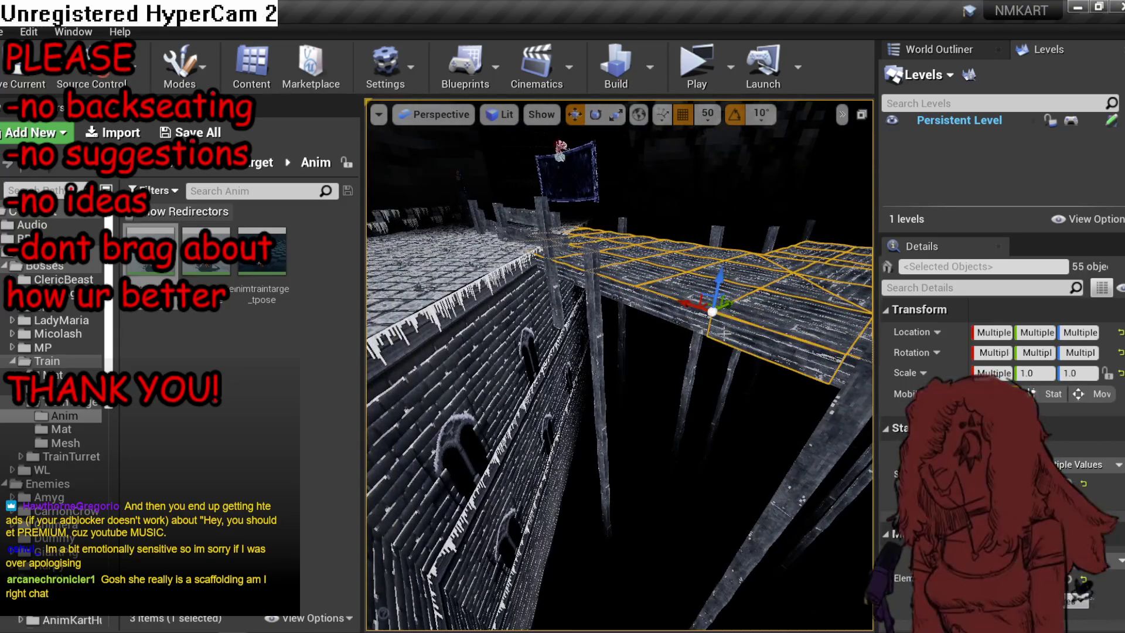
ctrl+click(554, 276)
ctrl+click(580, 270)
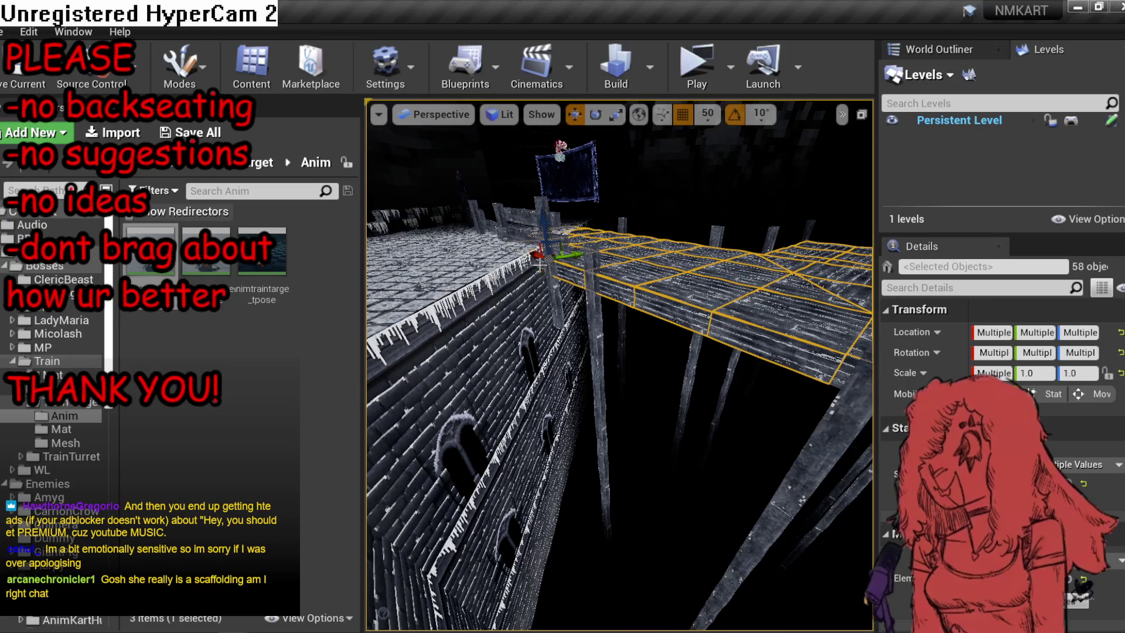
ctrl+click(815, 360)
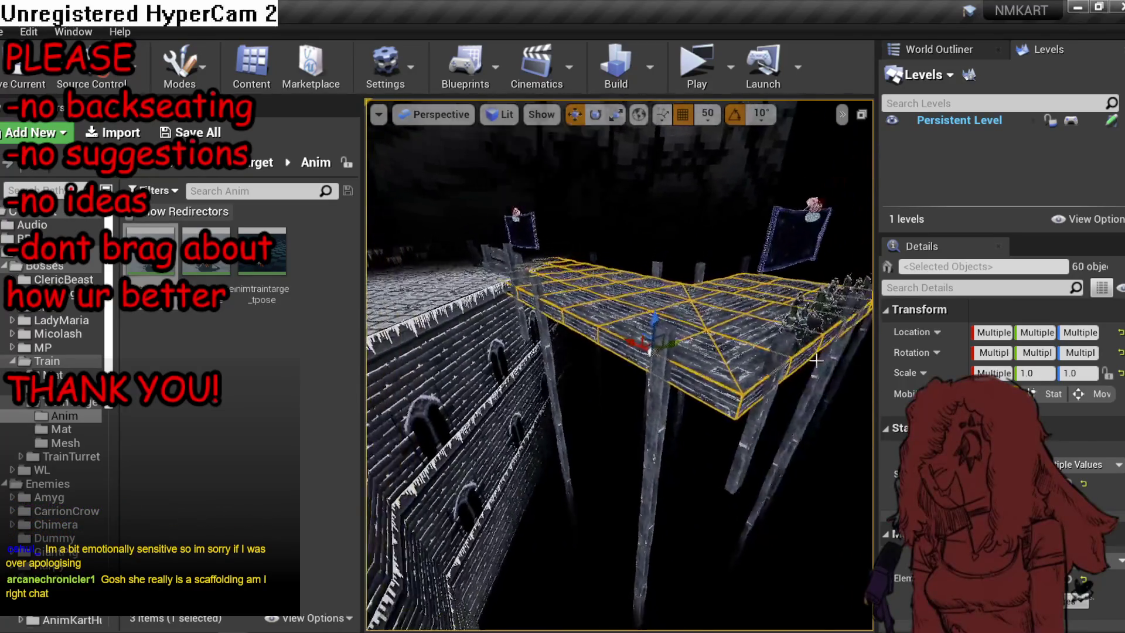
drag(815, 360, 643, 321)
Alt-drag a copy of the deck below the original, then raise posts SM_EnvPlane6461 and SM_EnvPlane6462.
drag(741, 256, 746, 324)
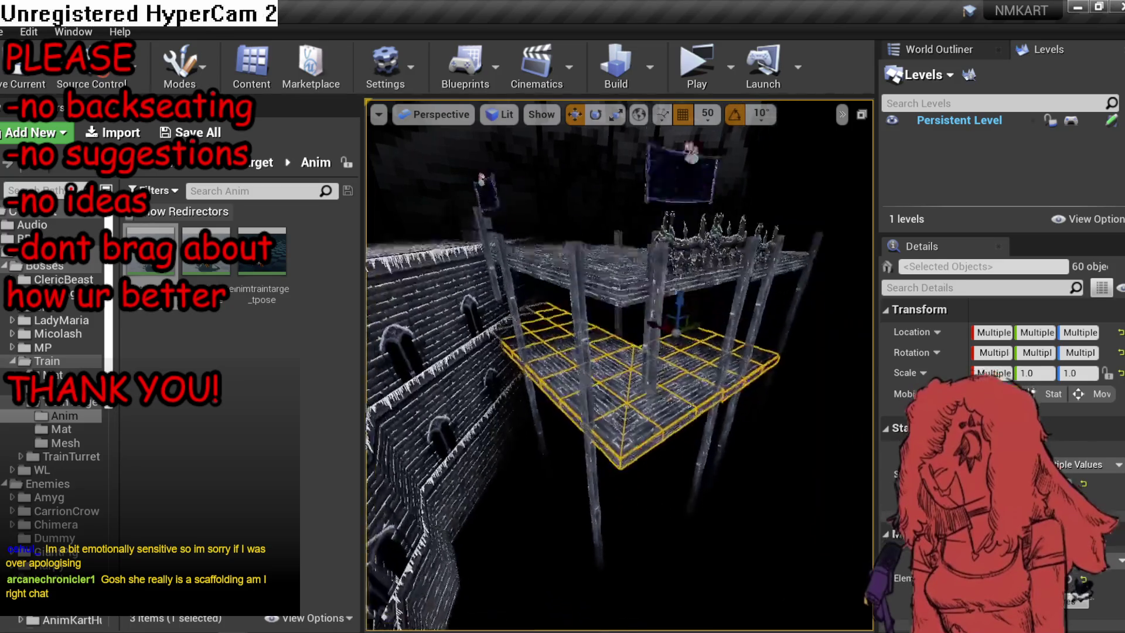
click(665, 280)
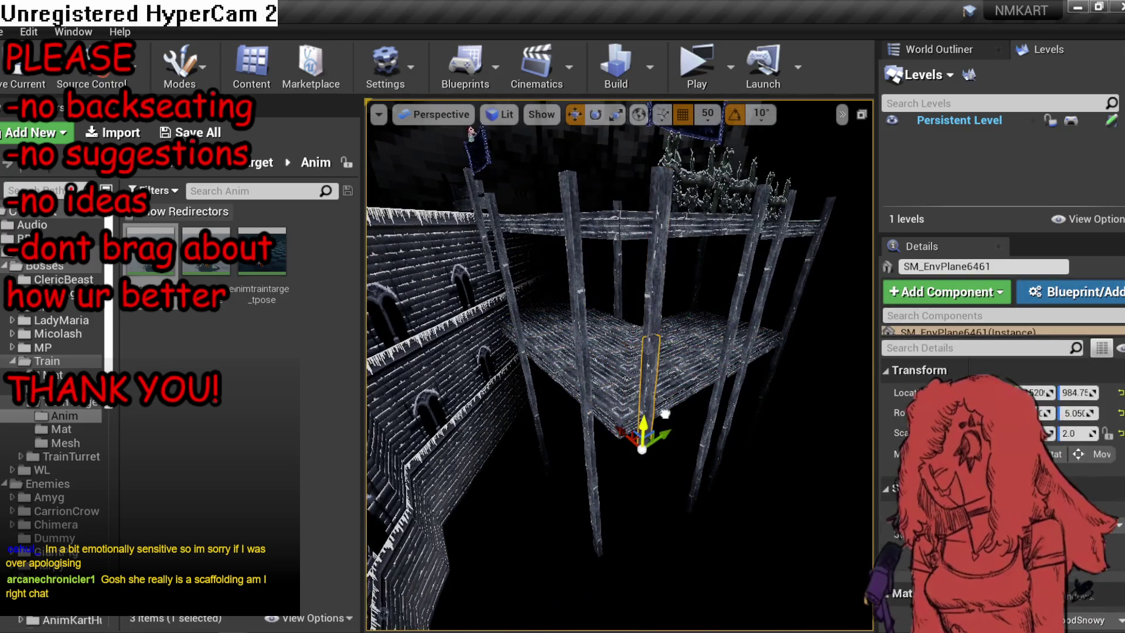
drag(659, 436, 643, 426)
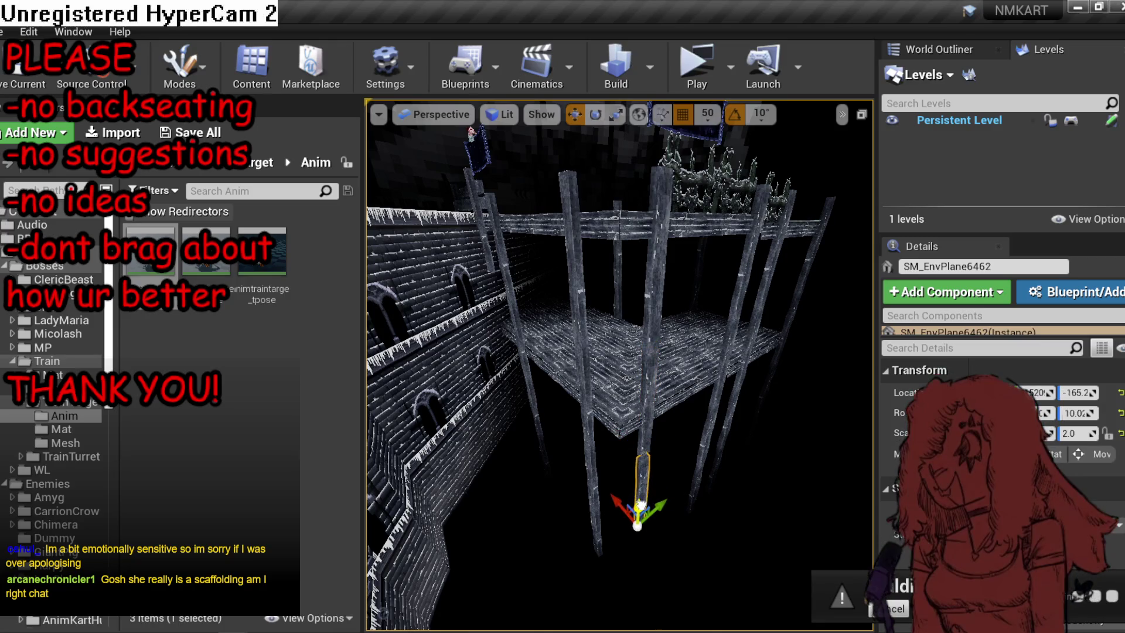
mouse_move(641, 505)
mouse_down()
mouse_move(637, 417)
mouse_move(648, 495)
mouse_up()
click(603, 464)
drag(603, 464, 603, 411)
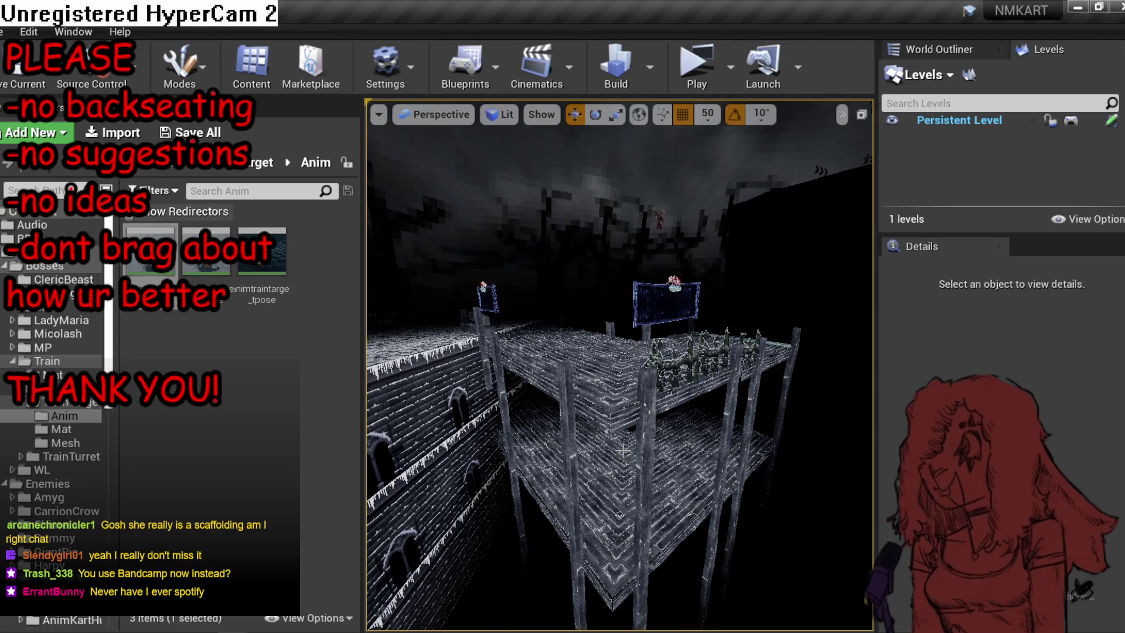
Fly down onto the scaffolding deck and along the walkway toward the arrow sign.
mouse_move(628, 440)
mouse_down()
mouse_move(621, 384)
mouse_move(618, 472)
mouse_move(627, 443)
mouse_move(671, 425)
mouse_up()
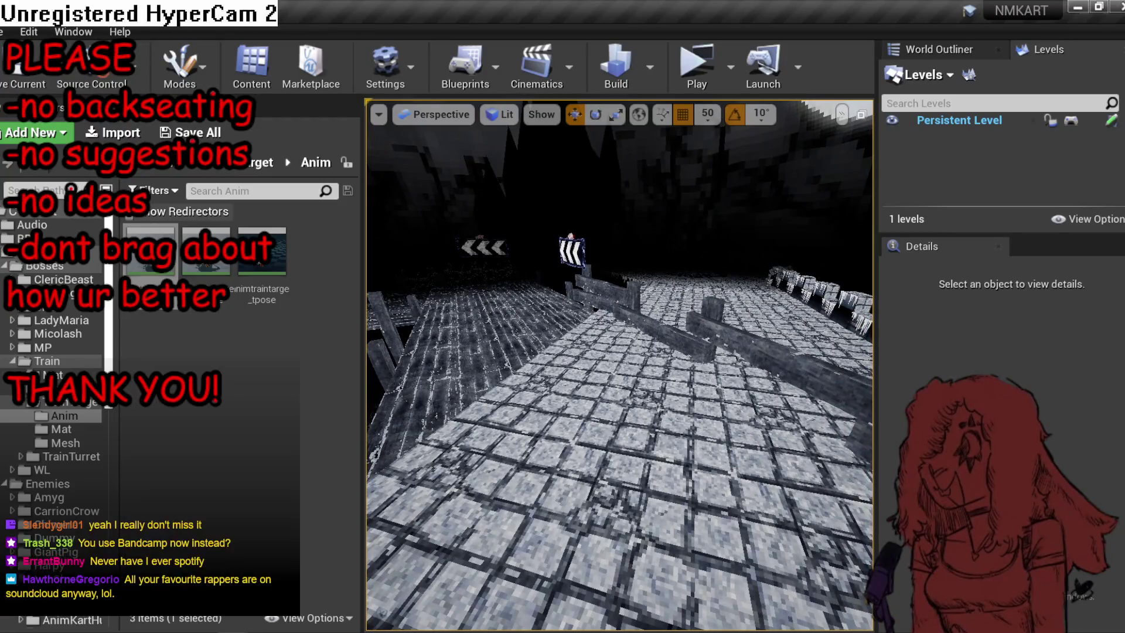
mouse_move(671, 425)
mouse_down()
mouse_move(636, 407)
mouse_move(628, 466)
mouse_move(592, 472)
mouse_move(627, 416)
mouse_up()
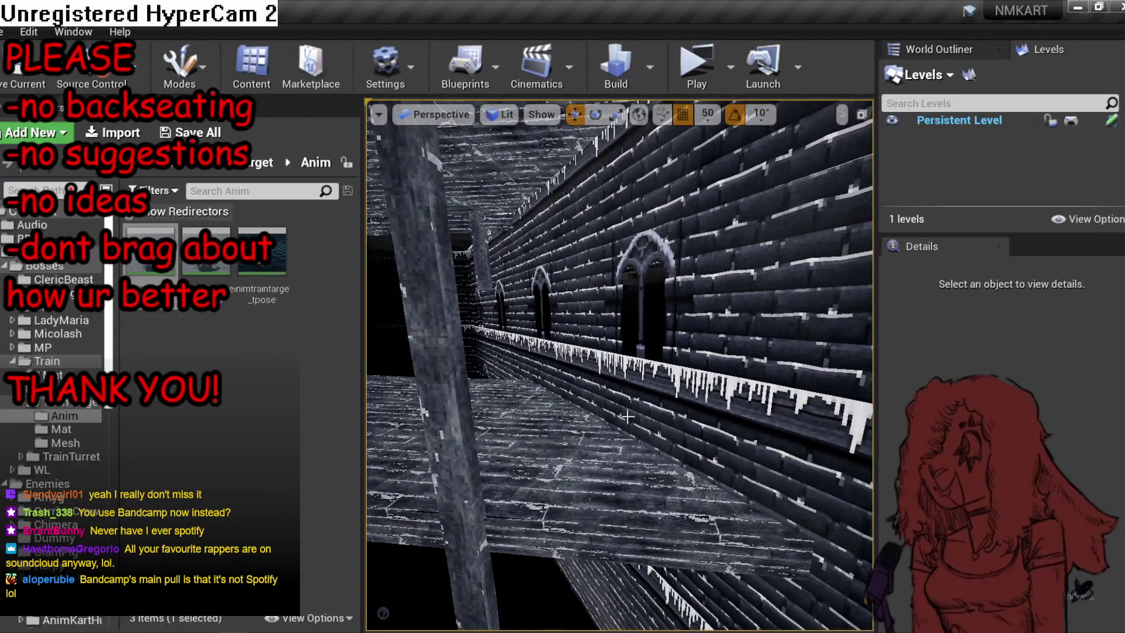
Select the arched-window wall sections and reveal their Mat folder of snowy window materials.
click(626, 416)
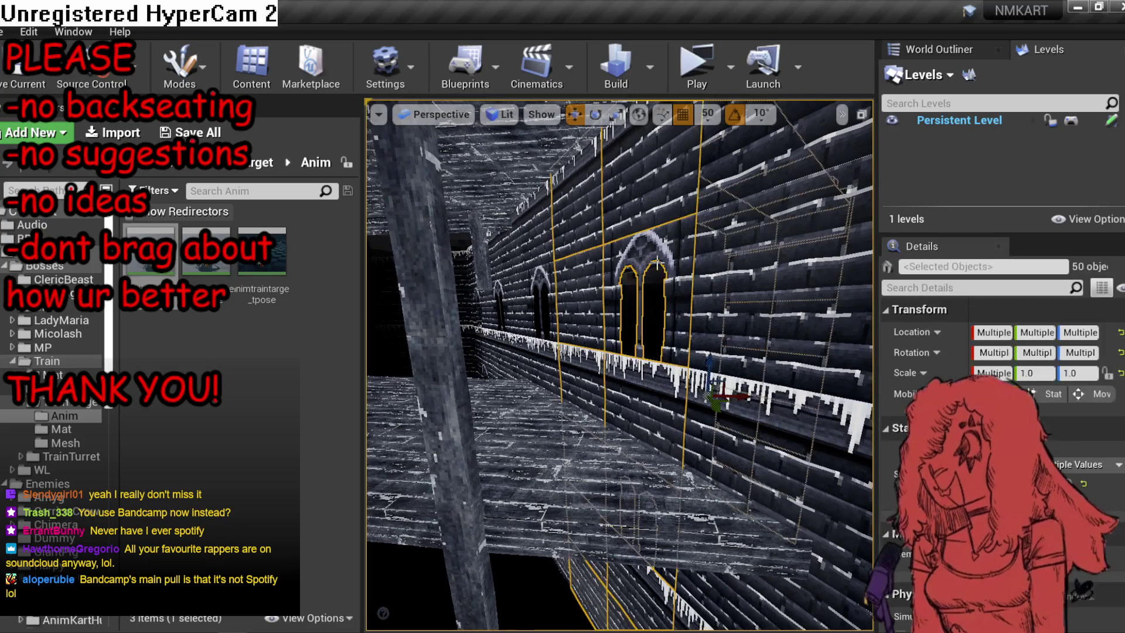
scroll(1002, 410, down, 5)
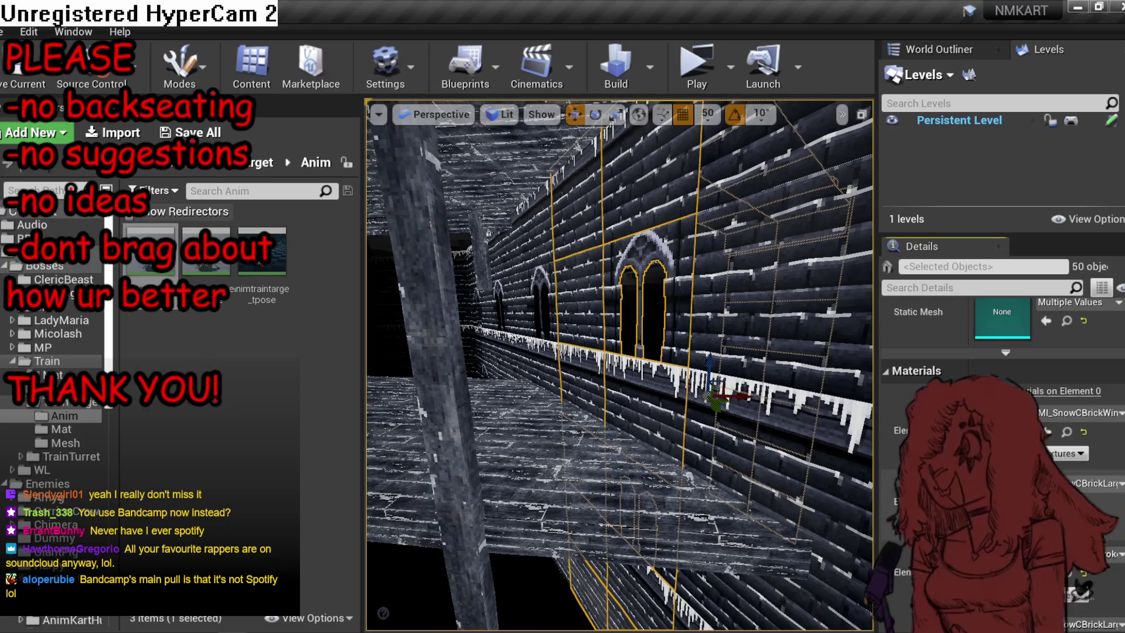
click(1066, 432)
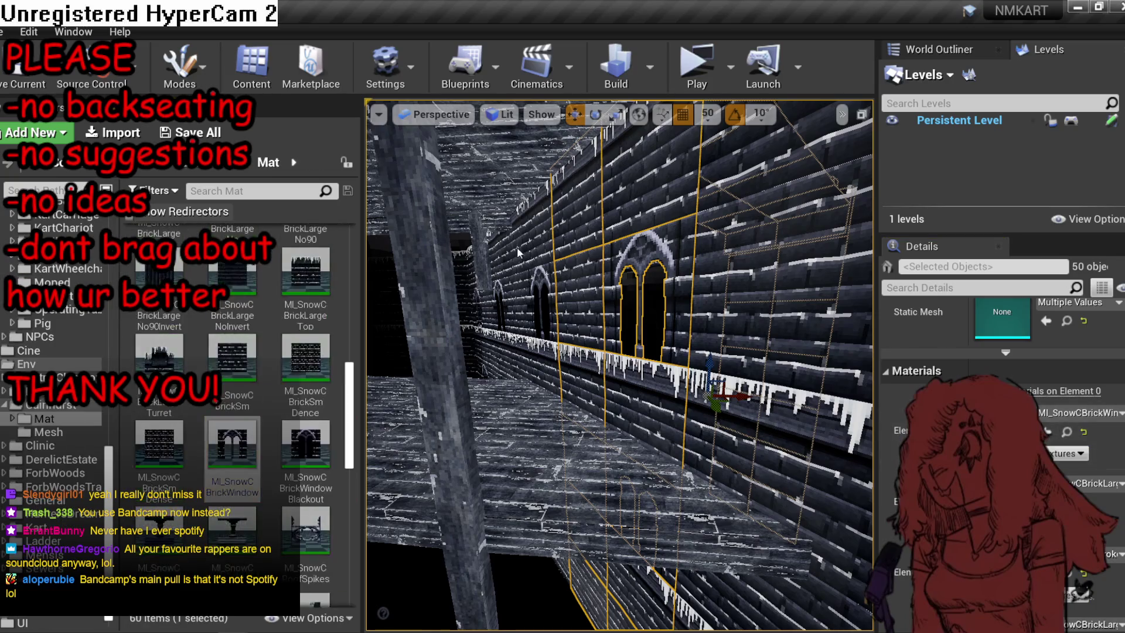
ctrl+click(504, 261)
key(f)
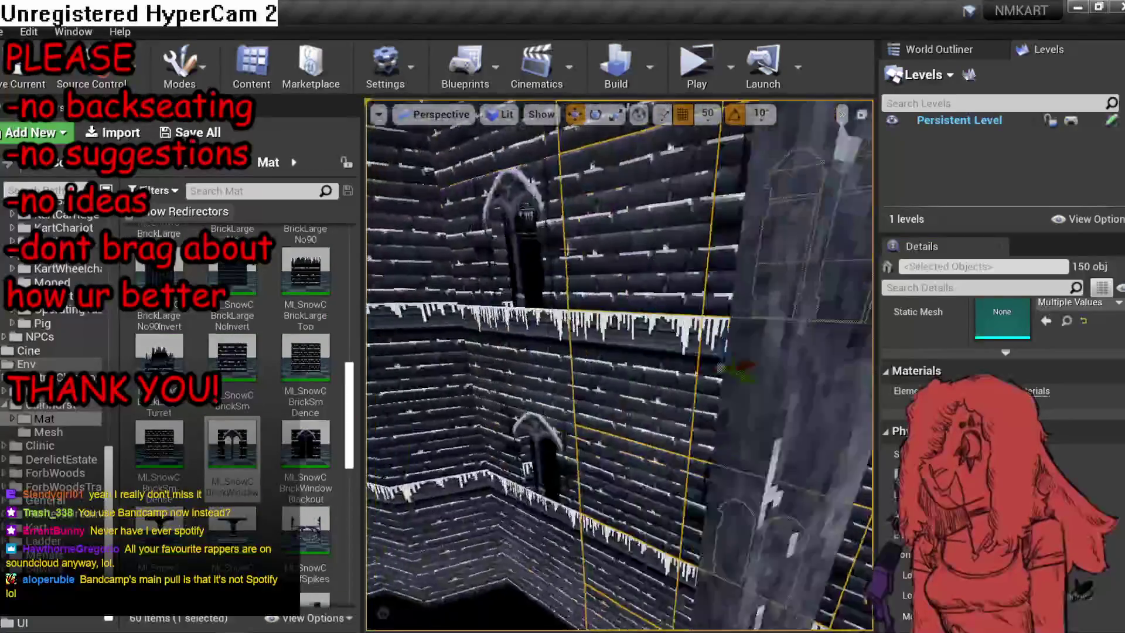
ctrl+click(514, 157)
key(f)
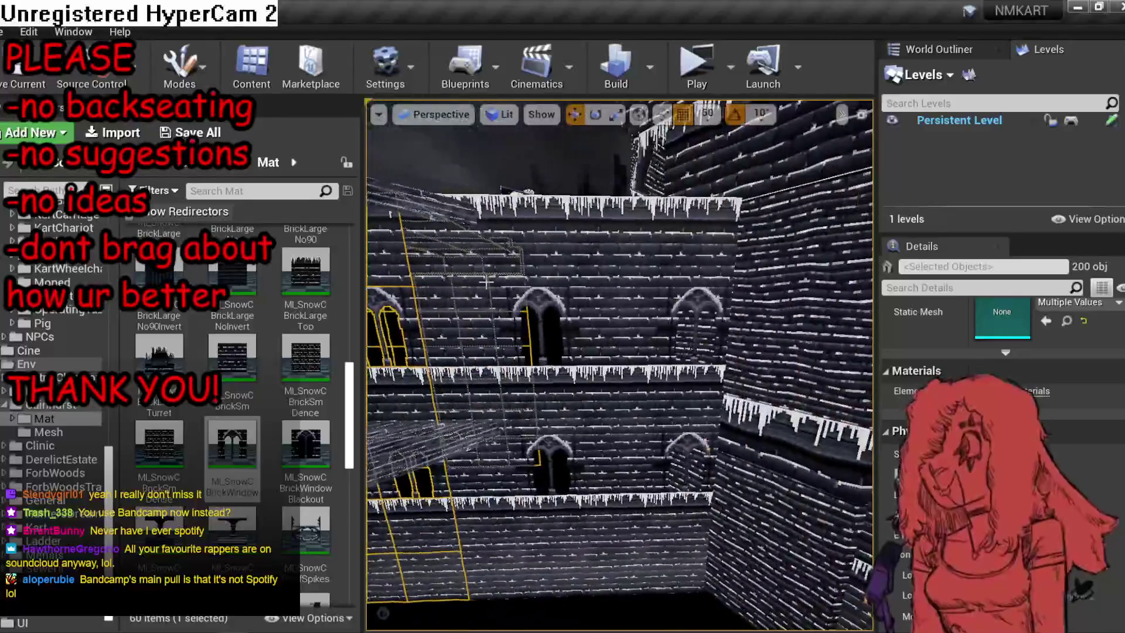
ctrl+click(657, 260)
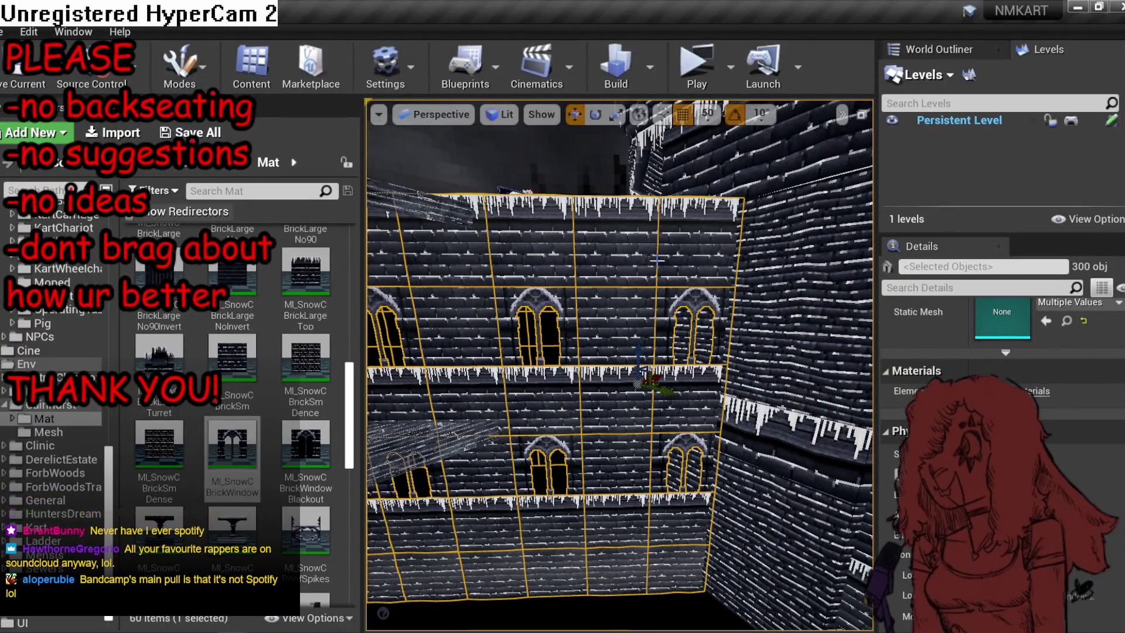
Clear the wall selection, look around the tower, and select all matching wall pieces.
scroll(656, 259, up, 10)
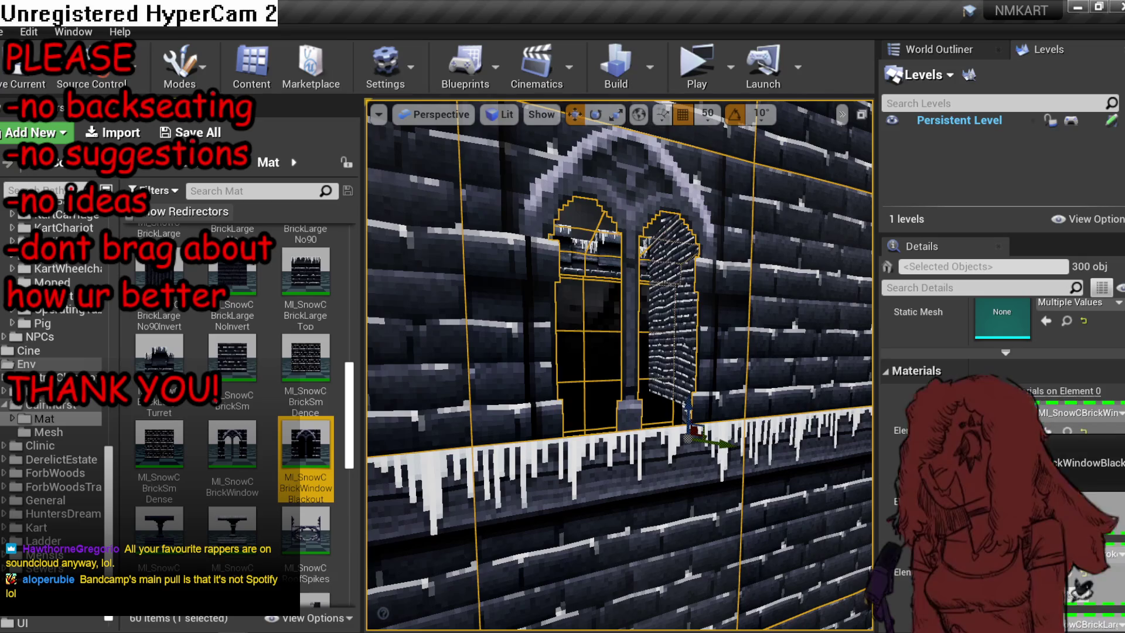
key(Escape)
scroll(492, 517, down, 5)
drag(620, 364, 600, 378)
key(ctrl+a)
scroll(1002, 410, down, 5)
key(Escape)
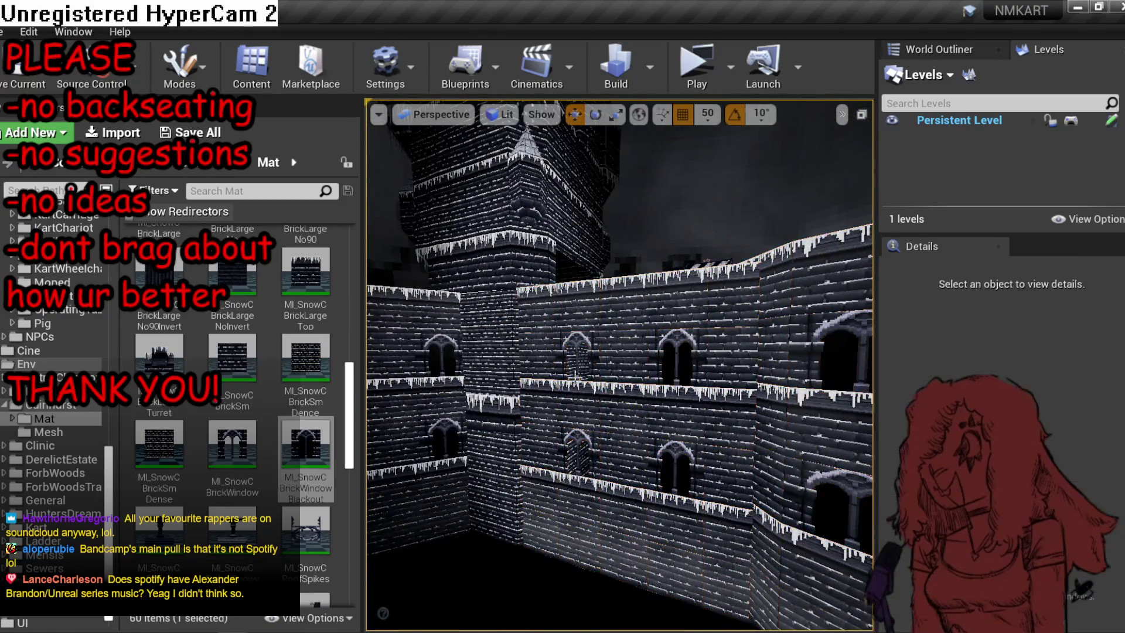
mouse_move(342, 444)
mouse_down()
mouse_move(515, 339)
mouse_move(624, 435)
mouse_up()
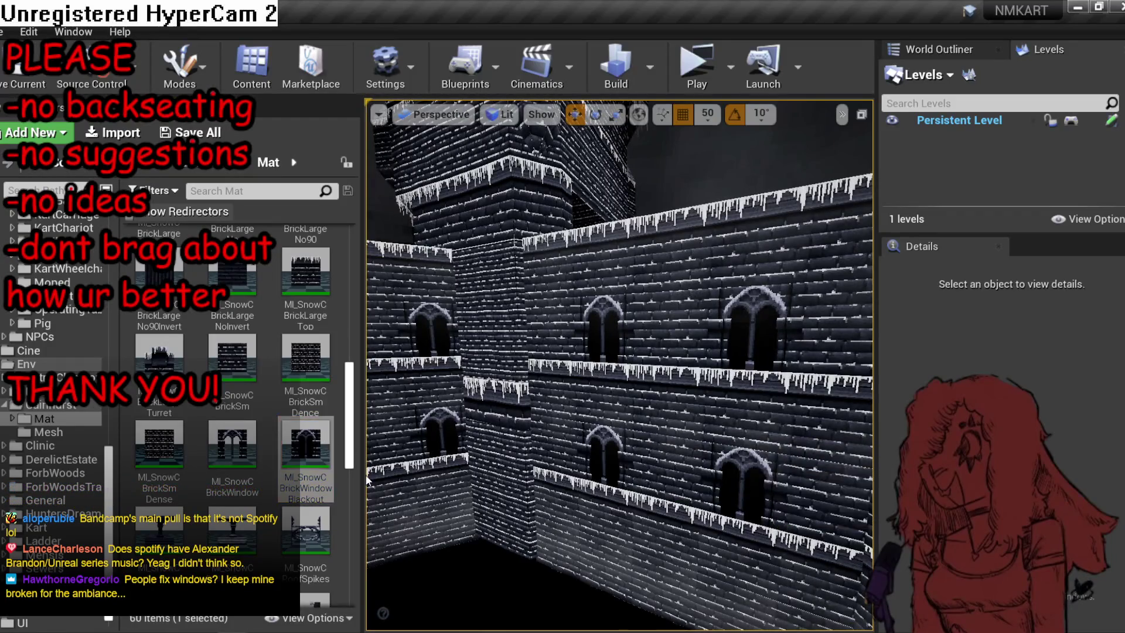
drag(596, 381, 596, 380)
drag(232, 445, 559, 435)
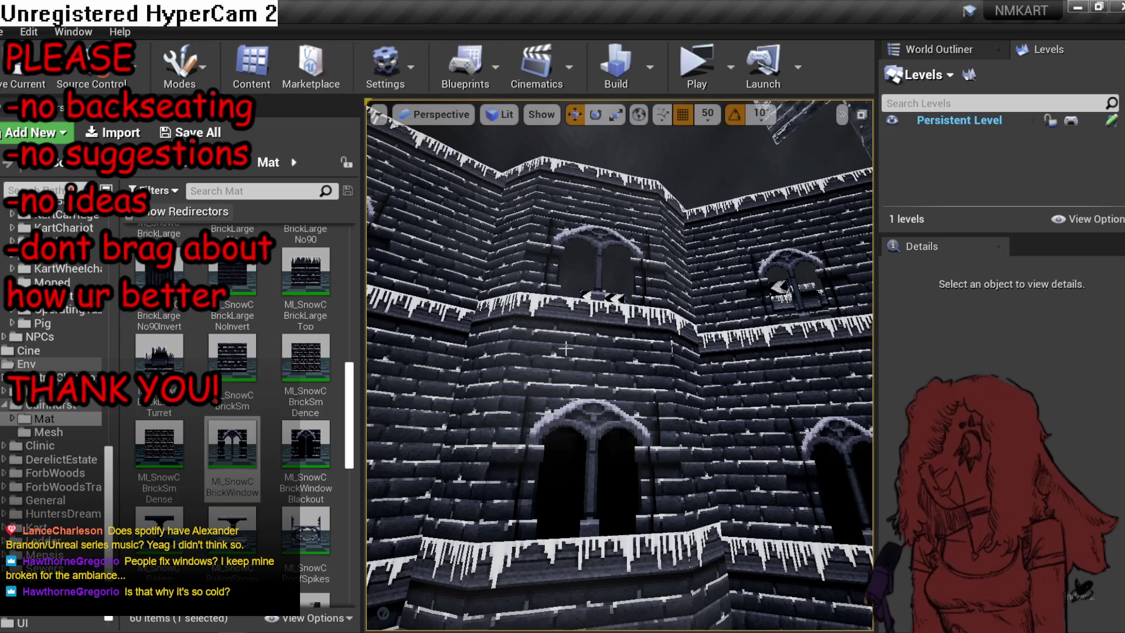
drag(565, 349, 565, 349)
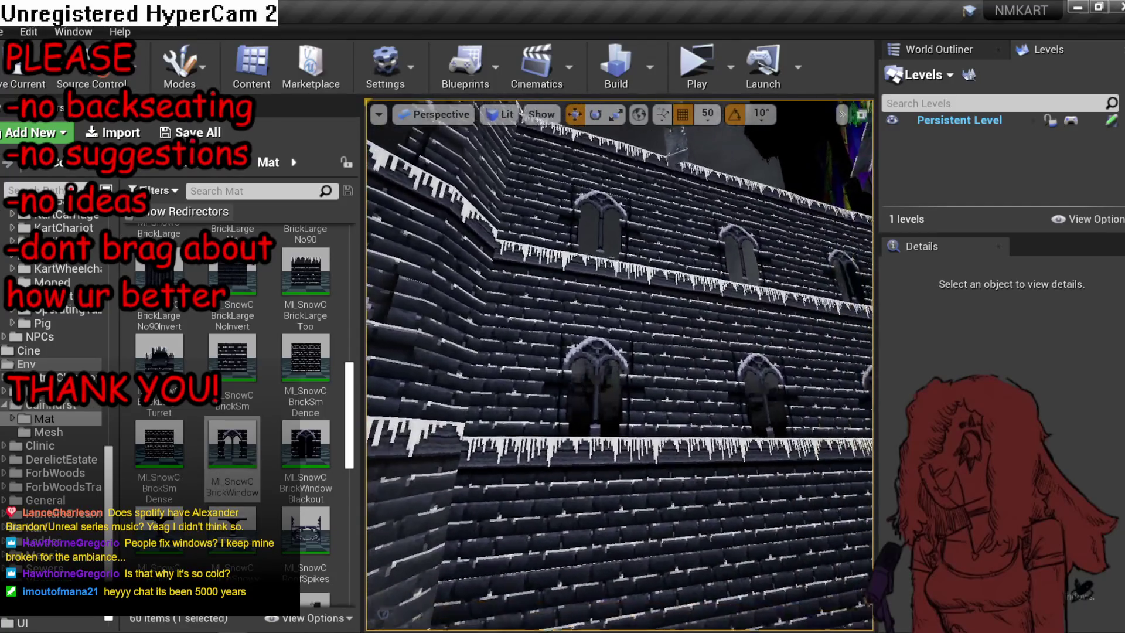
drag(389, 315, 389, 316)
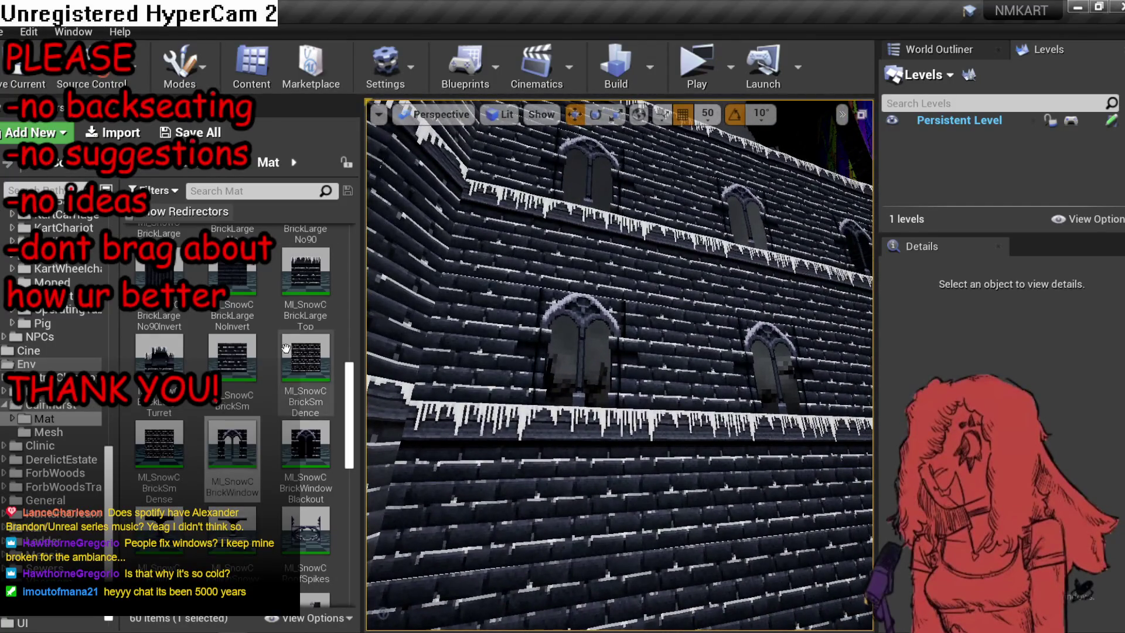
Drop MI_SnowCBrickWindowBlackout onto the upper and lower-middle tower windows.
mouse_move(305, 445)
mouse_down()
mouse_move(503, 408)
mouse_move(538, 332)
mouse_up()
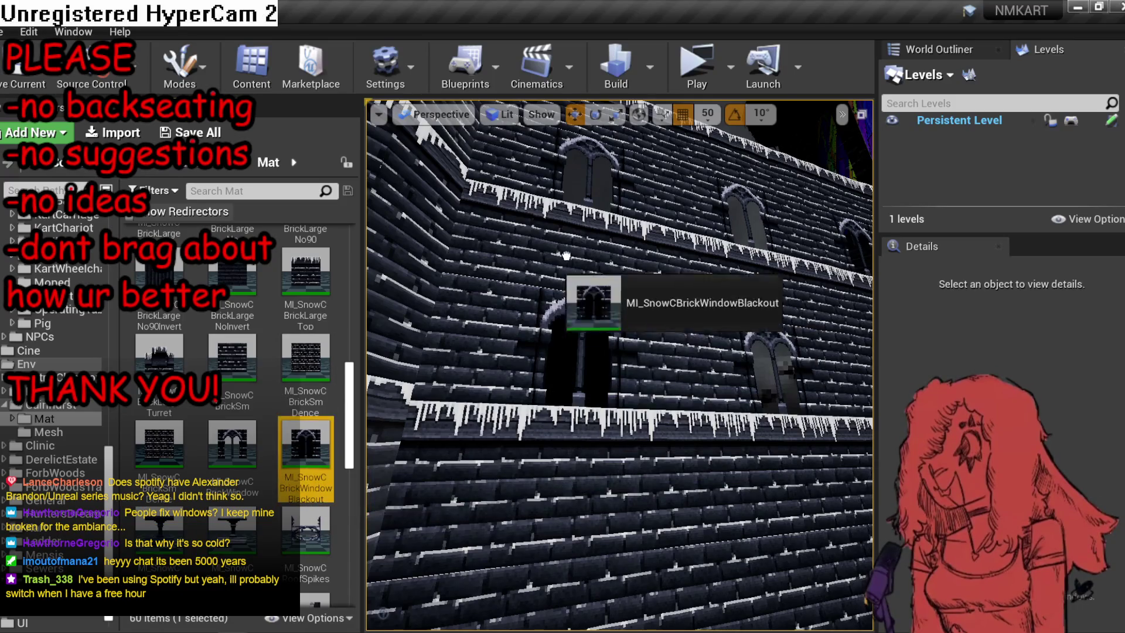
mouse_move(566, 256)
mouse_down()
mouse_move(633, 170)
mouse_move(620, 157)
mouse_move(645, 206)
mouse_up()
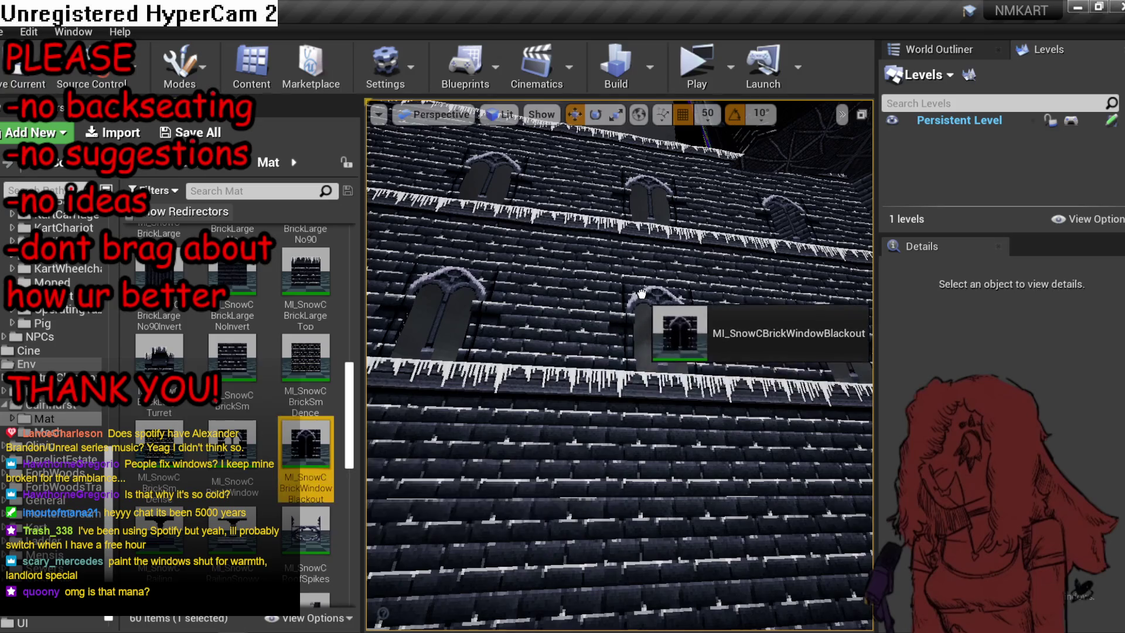
drag(641, 293, 642, 294)
drag(598, 244, 653, 328)
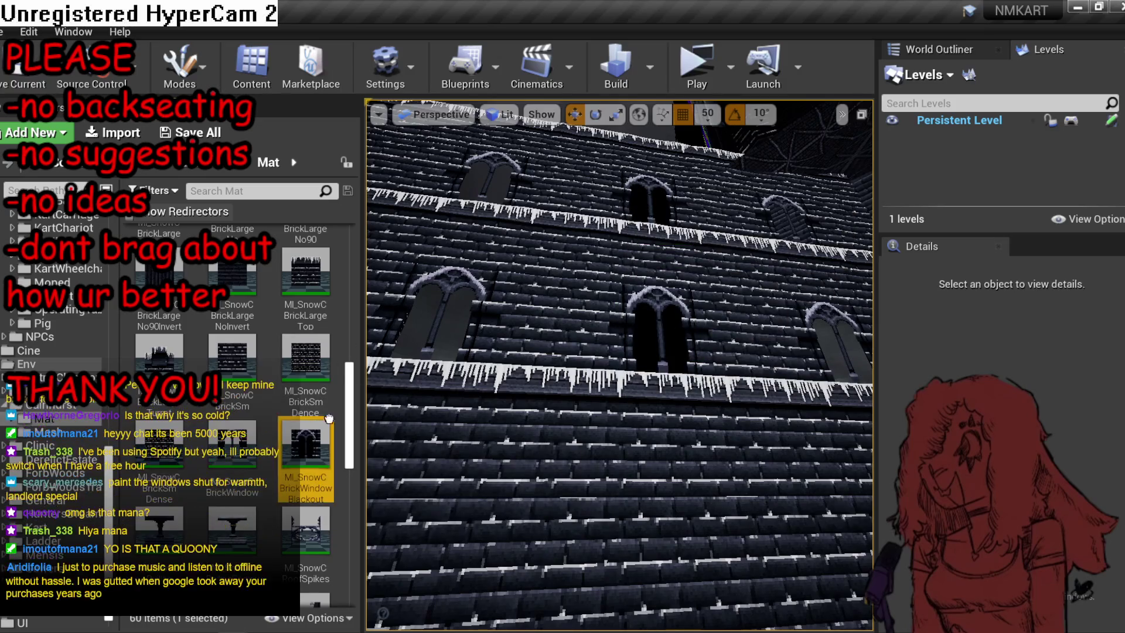
mouse_move(519, 161)
mouse_down()
mouse_move(366, 372)
mouse_move(415, 270)
mouse_move(330, 436)
mouse_move(591, 360)
mouse_up()
Black out the lower window, then fly over to the three stained-glass arches.
mouse_move(330, 437)
mouse_down()
mouse_move(587, 239)
mouse_move(583, 214)
mouse_up()
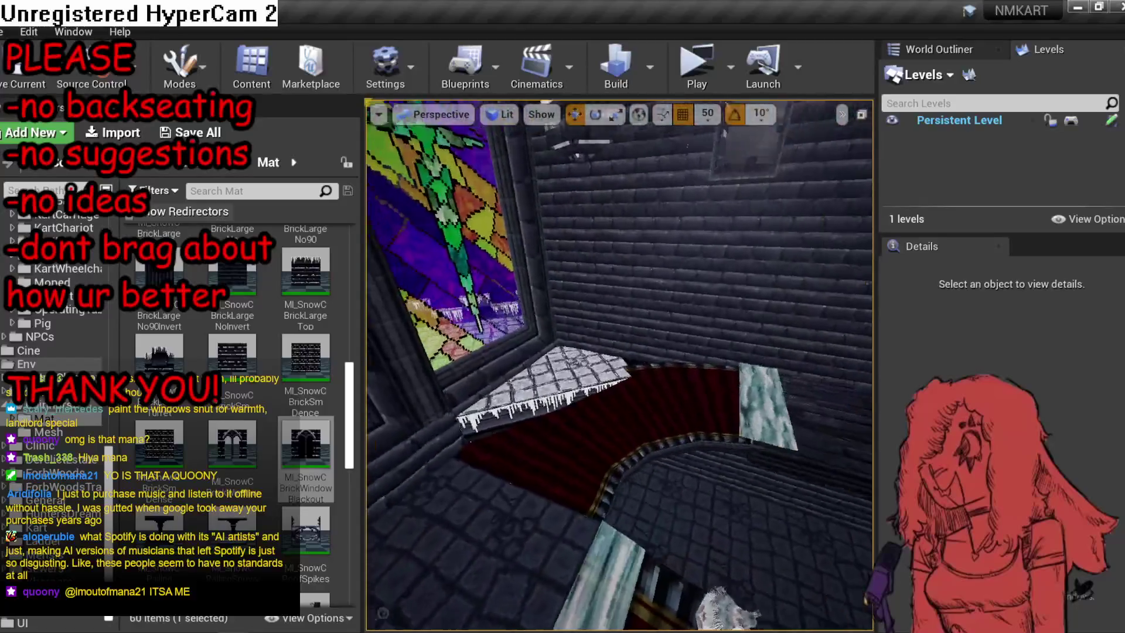
mouse_move(620, 363)
mouse_down()
mouse_move(645, 352)
mouse_move(620, 351)
mouse_move(619, 316)
mouse_move(650, 316)
mouse_move(651, 346)
mouse_up()
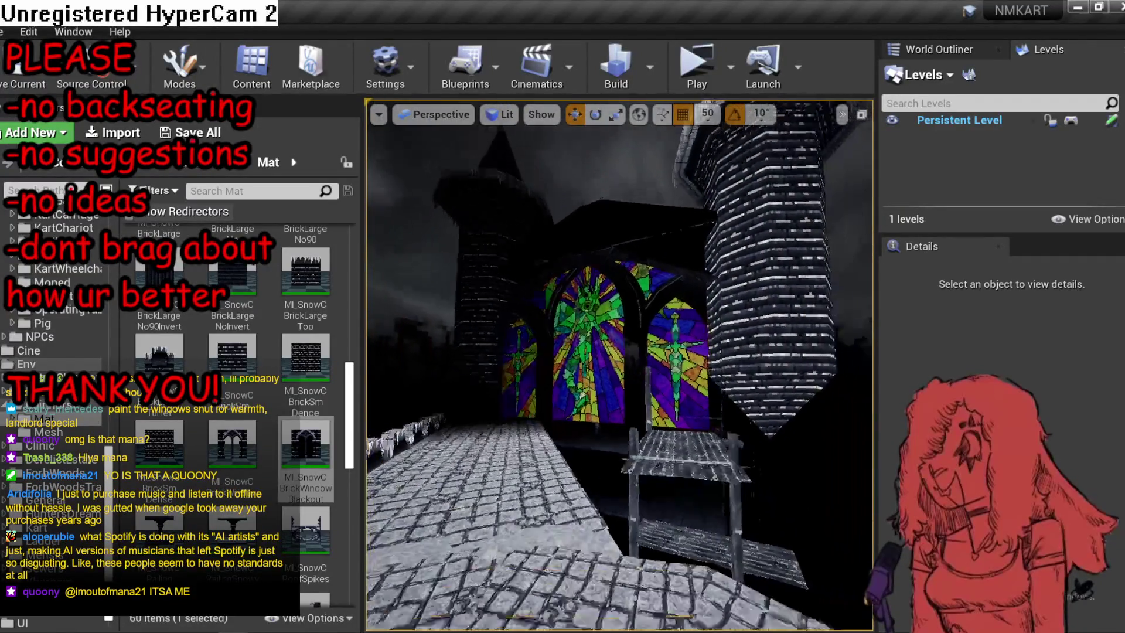
drag(653, 276, 652, 245)
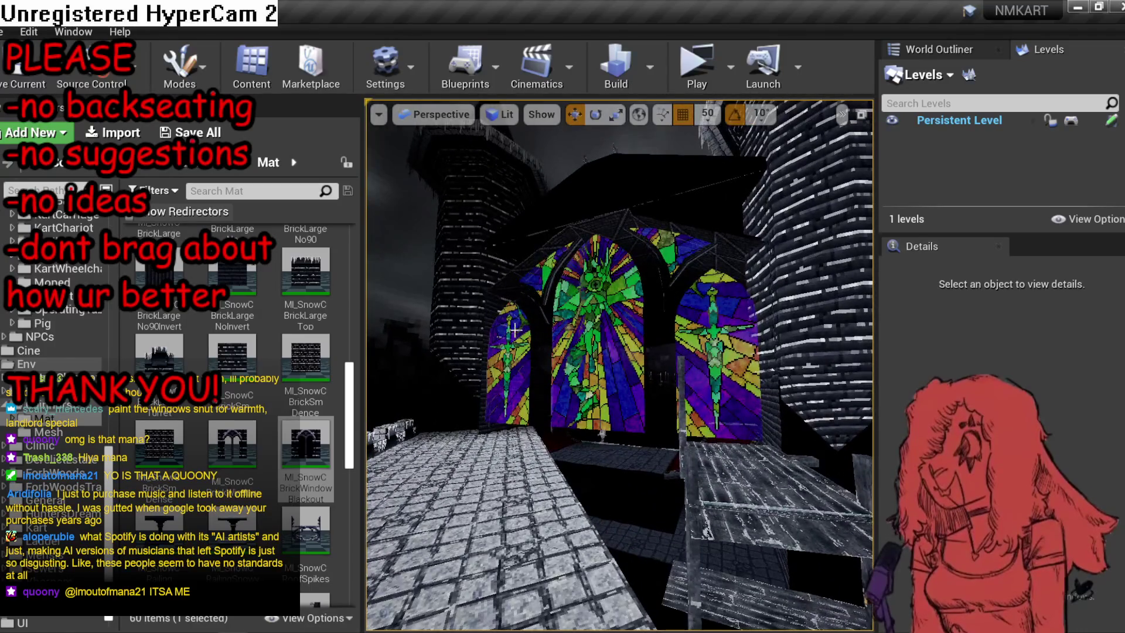
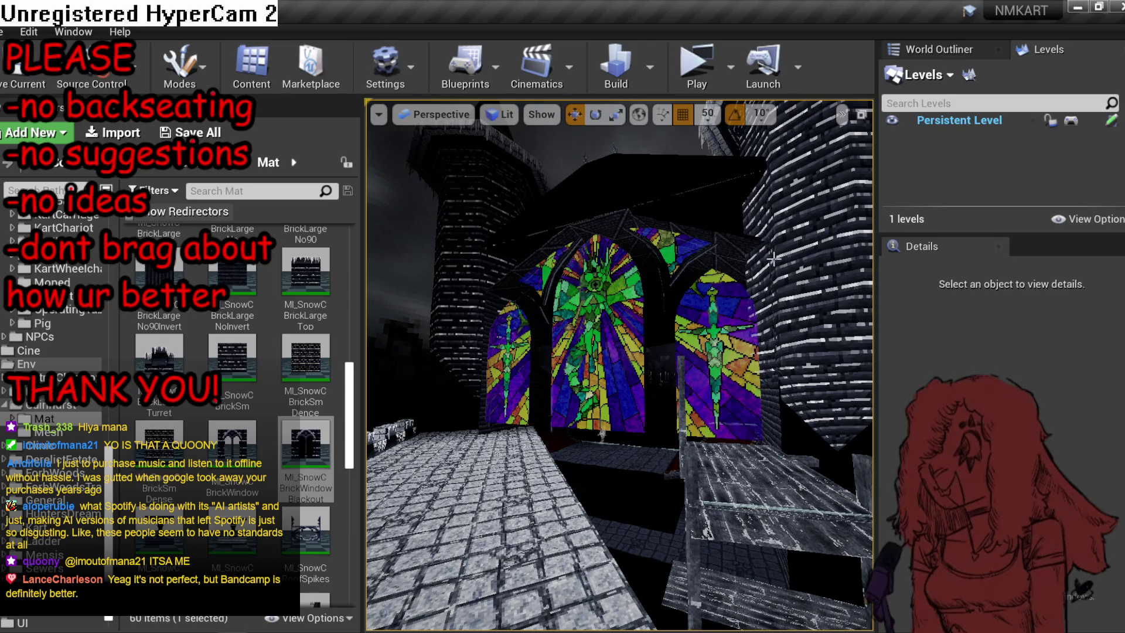
Turn off grid snapping for free placement and fly toward the wooden scaffold.
mouse_move(760, 279)
mouse_down()
mouse_move(700, 279)
mouse_move(735, 261)
mouse_up()
key(w)
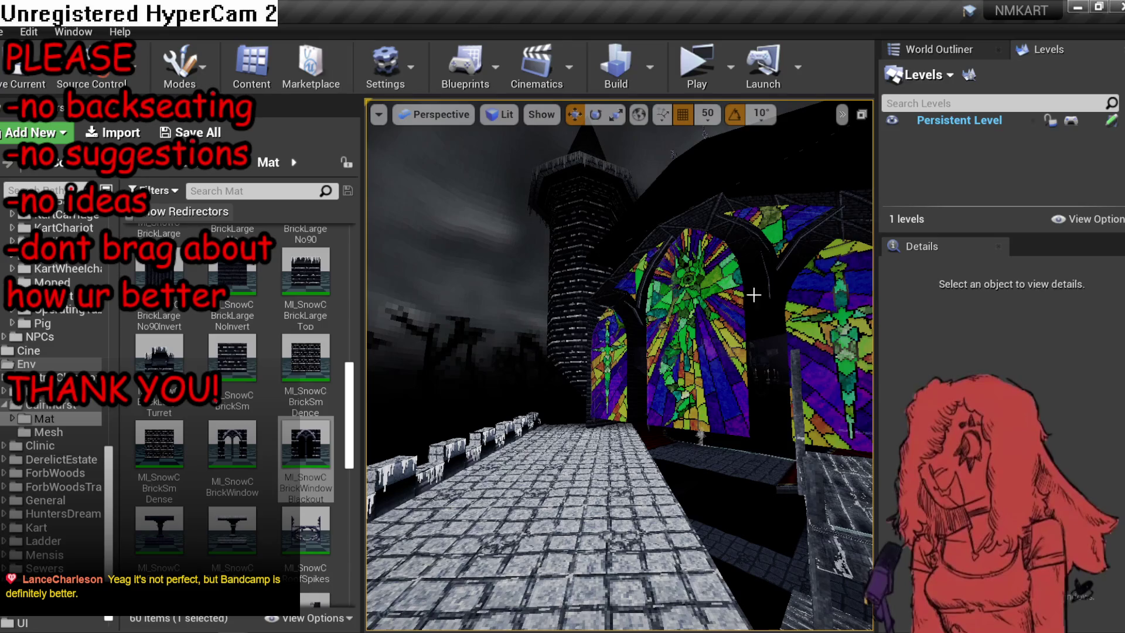
mouse_move(718, 295)
mouse_down()
mouse_move(477, 300)
mouse_move(460, 264)
mouse_up()
click(677, 431)
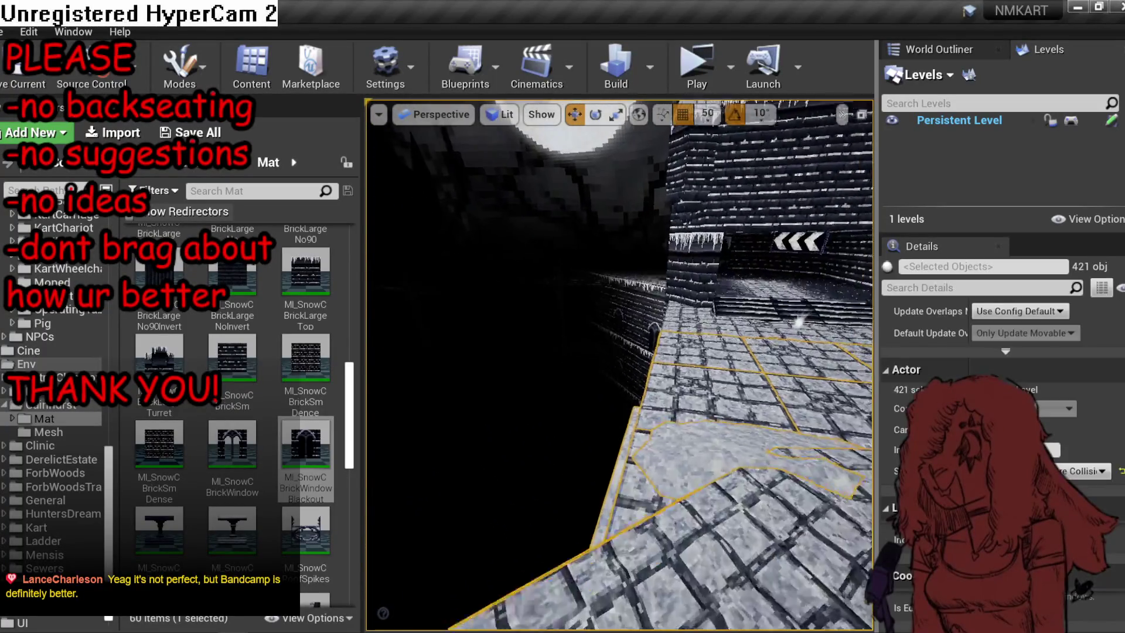
click(672, 424)
drag(672, 424, 674, 410)
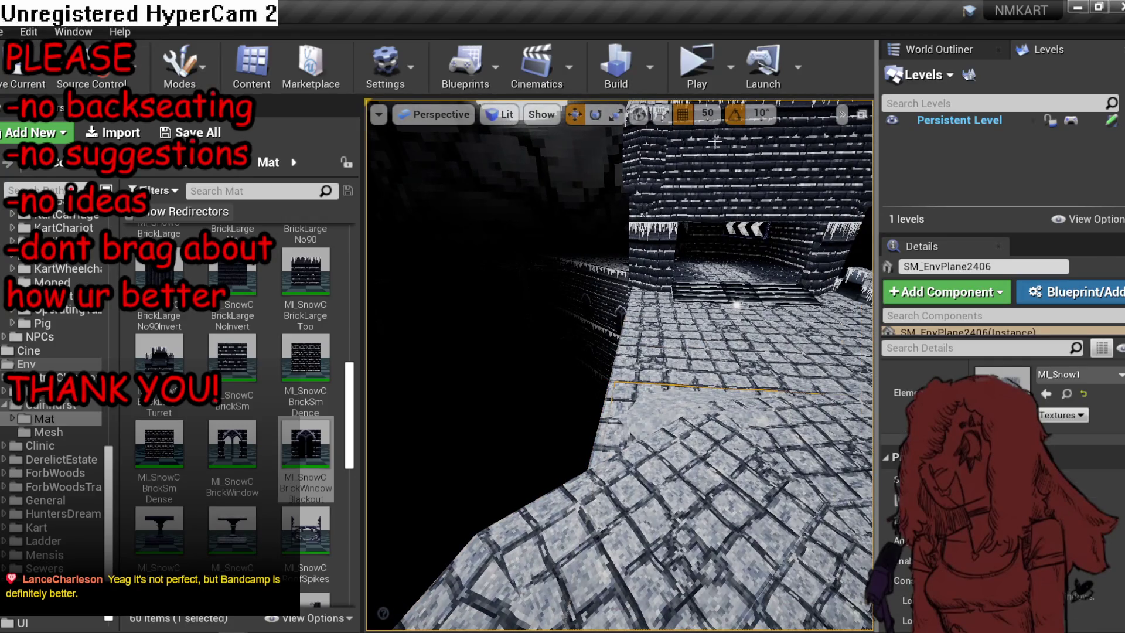
click(682, 114)
key(Escape)
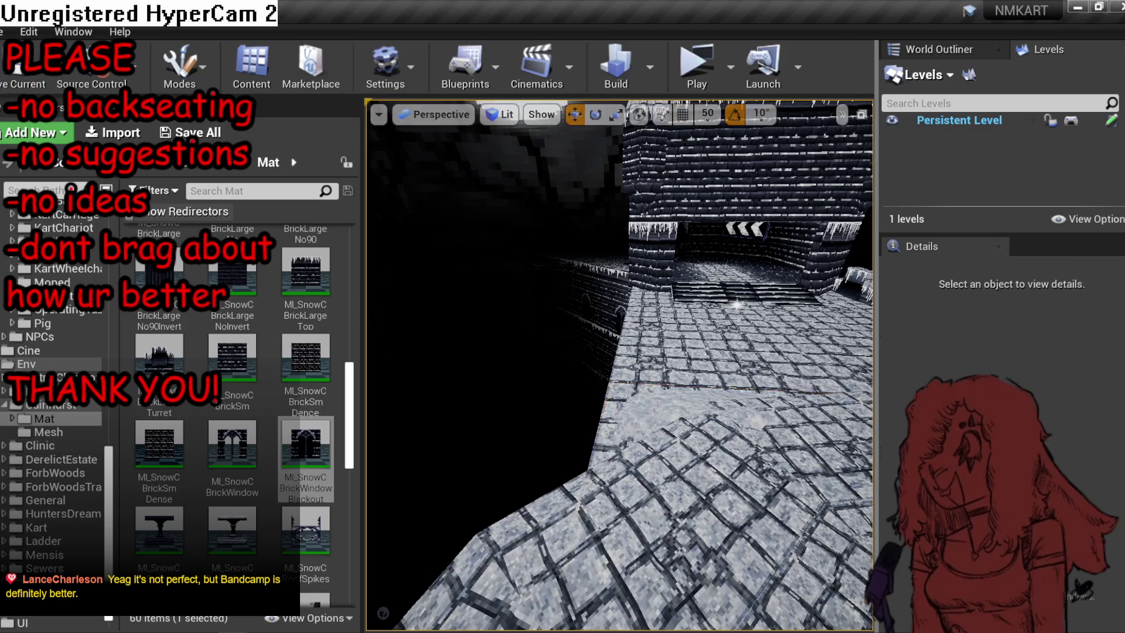
mouse_move(619, 363)
mouse_down()
mouse_move(598, 351)
mouse_move(708, 488)
mouse_up()
Rotate a loose scaffold plank about 80° and slide it into line with its neighbour.
click(708, 487)
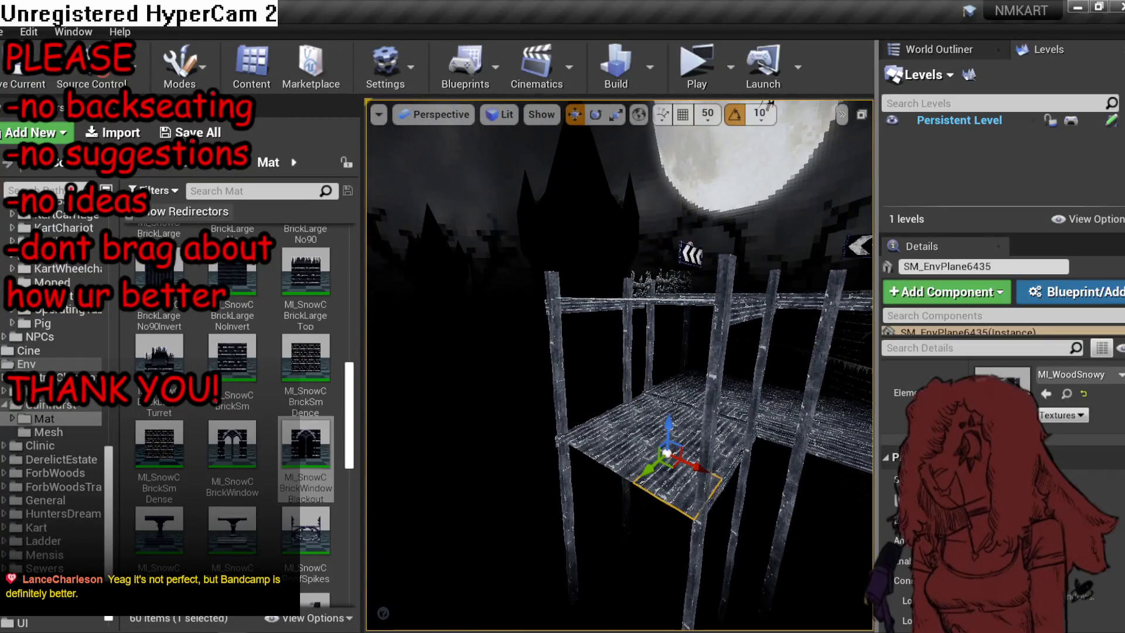
drag(620, 463, 665, 422)
click(665, 422)
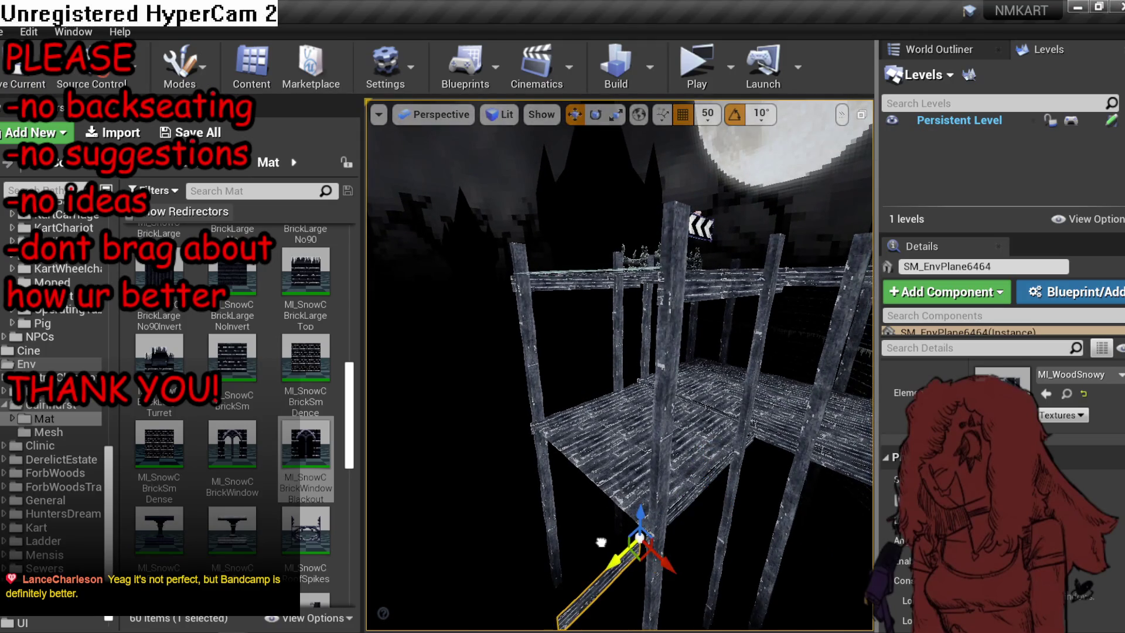
mouse_move(654, 593)
mouse_down()
mouse_move(597, 597)
mouse_move(621, 539)
mouse_move(598, 488)
mouse_move(586, 490)
mouse_up()
key(r)
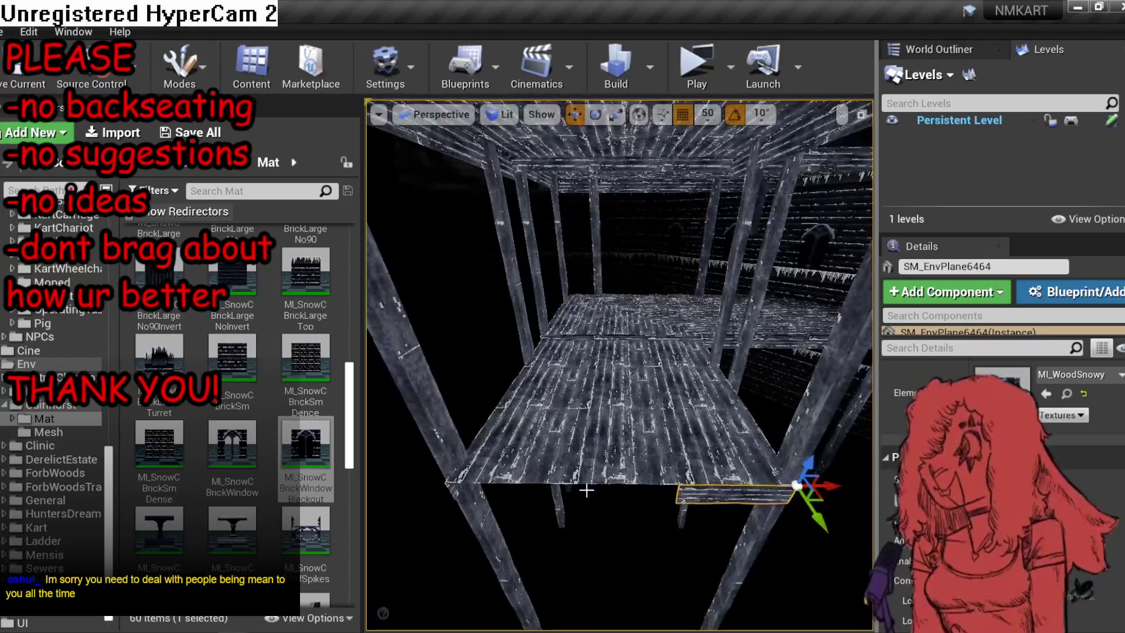
drag(689, 484, 712, 484)
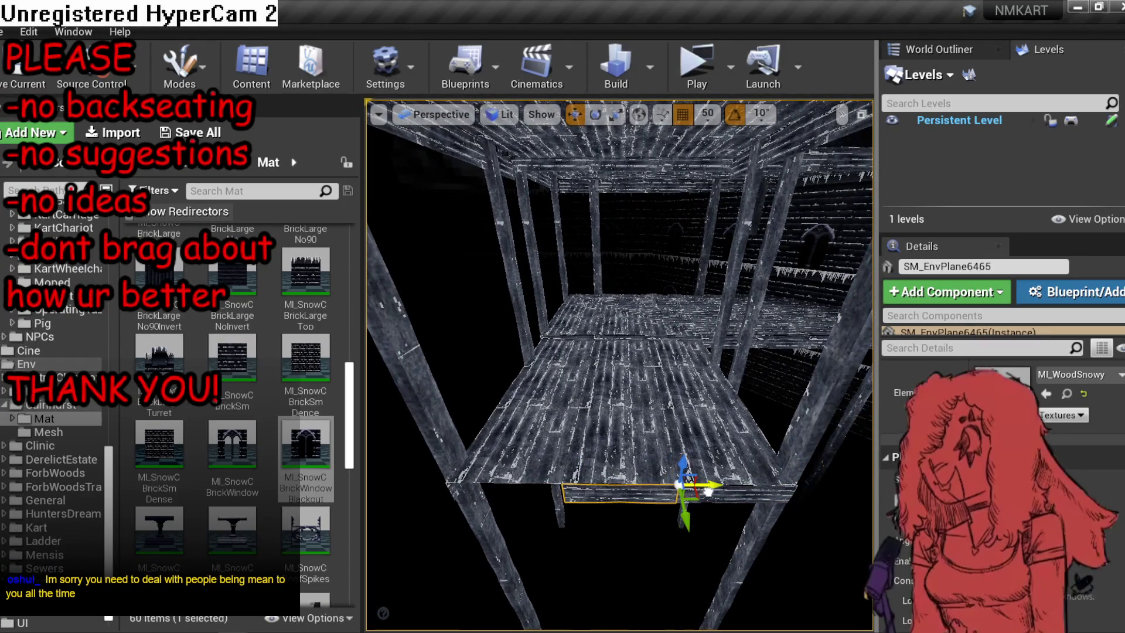
Raise the three-plank edge up to the higher scaffold floor level.
ctrl+click(504, 492)
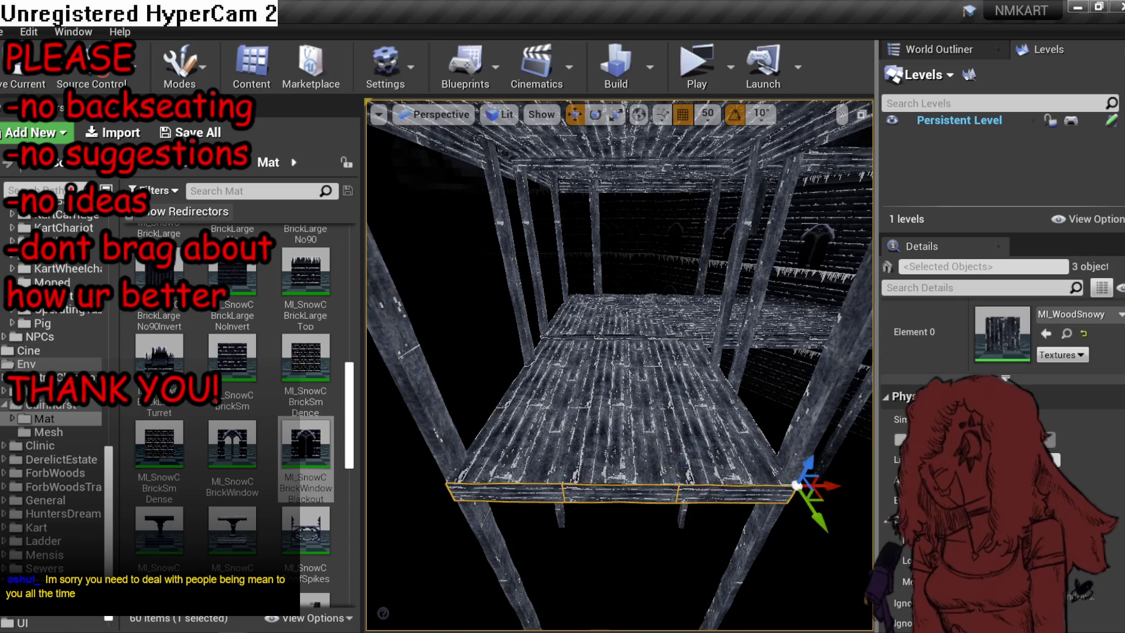
drag(797, 484, 762, 468)
drag(572, 436, 573, 152)
drag(723, 268, 677, 258)
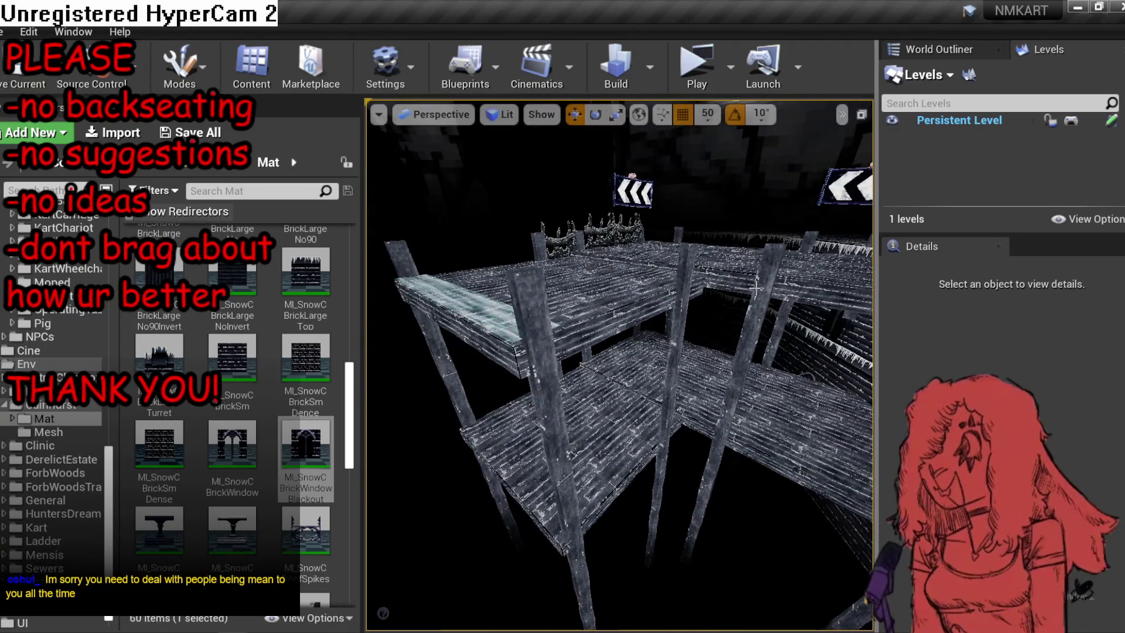
Save MP_Kart_SnowC.umap, fly through the track to check it, and scroll the folder tree to the top.
key(ctrl+s)
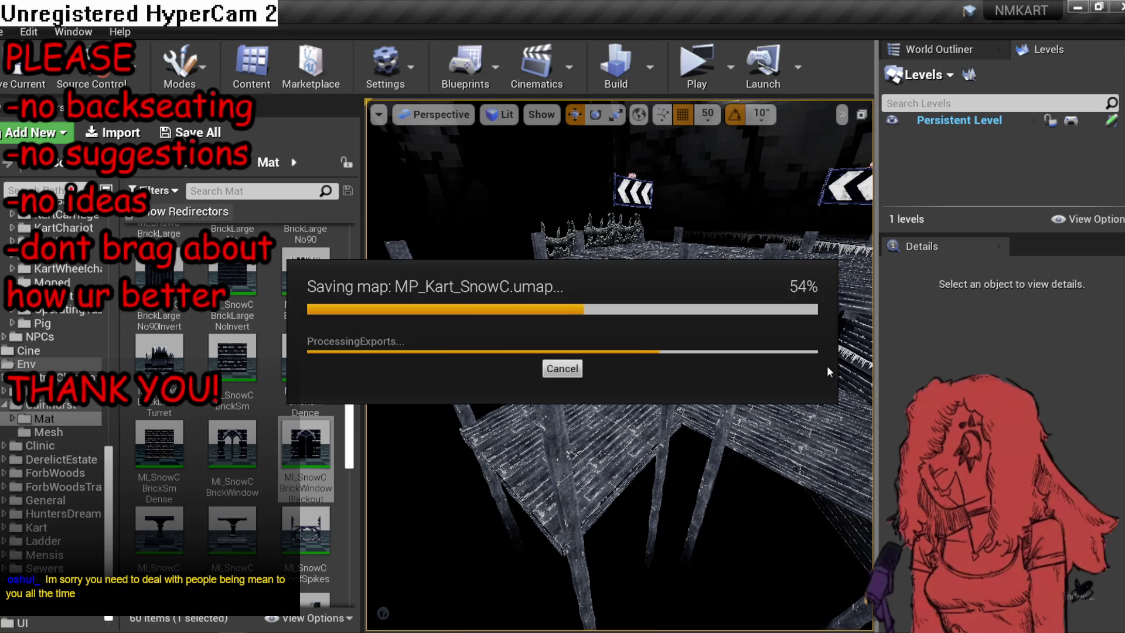
drag(804, 375, 802, 349)
drag(536, 524, 537, 518)
key(ctrl+s)
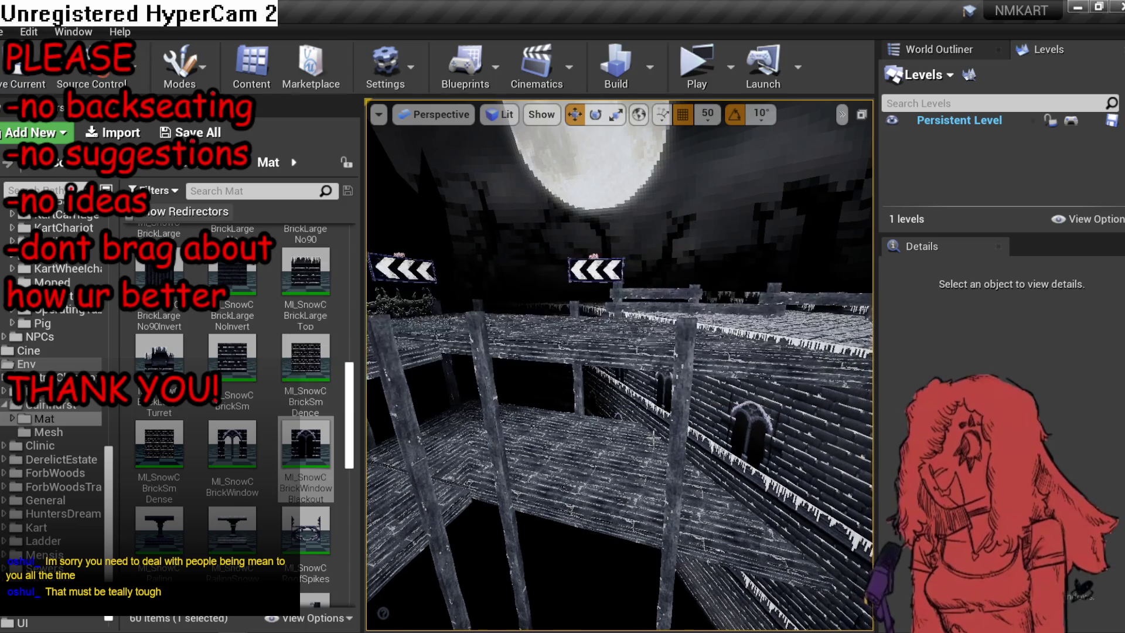
mouse_move(680, 423)
mouse_down()
mouse_move(673, 395)
mouse_move(702, 422)
mouse_up()
key(ctrl+s)
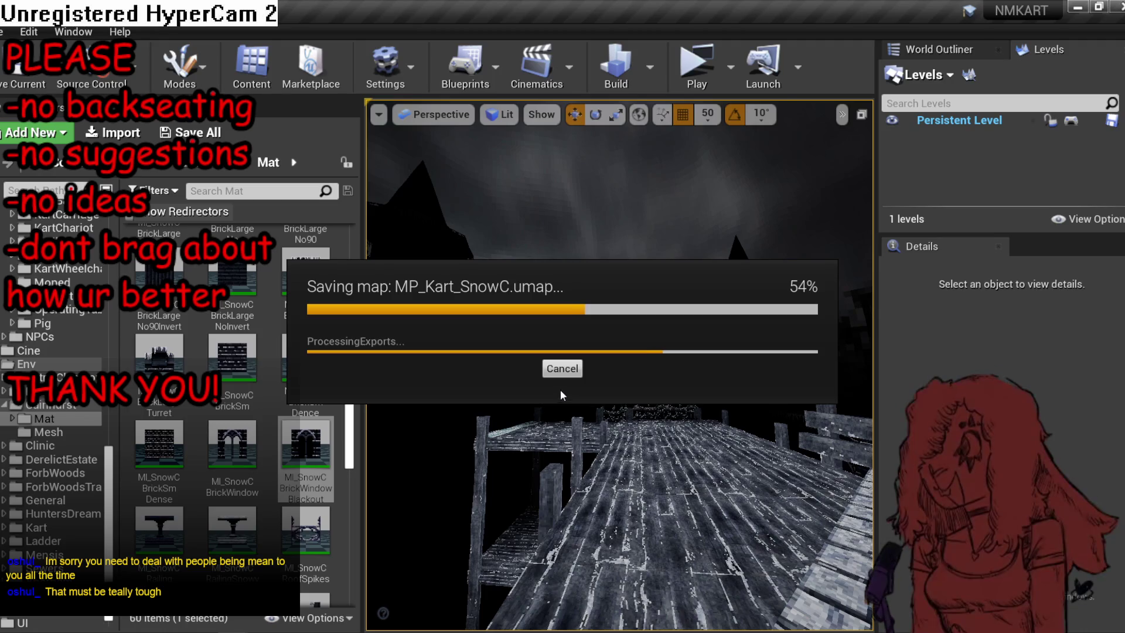
mouse_move(606, 406)
mouse_down()
mouse_move(601, 354)
mouse_move(610, 387)
mouse_move(606, 375)
mouse_move(569, 374)
mouse_move(616, 404)
mouse_up()
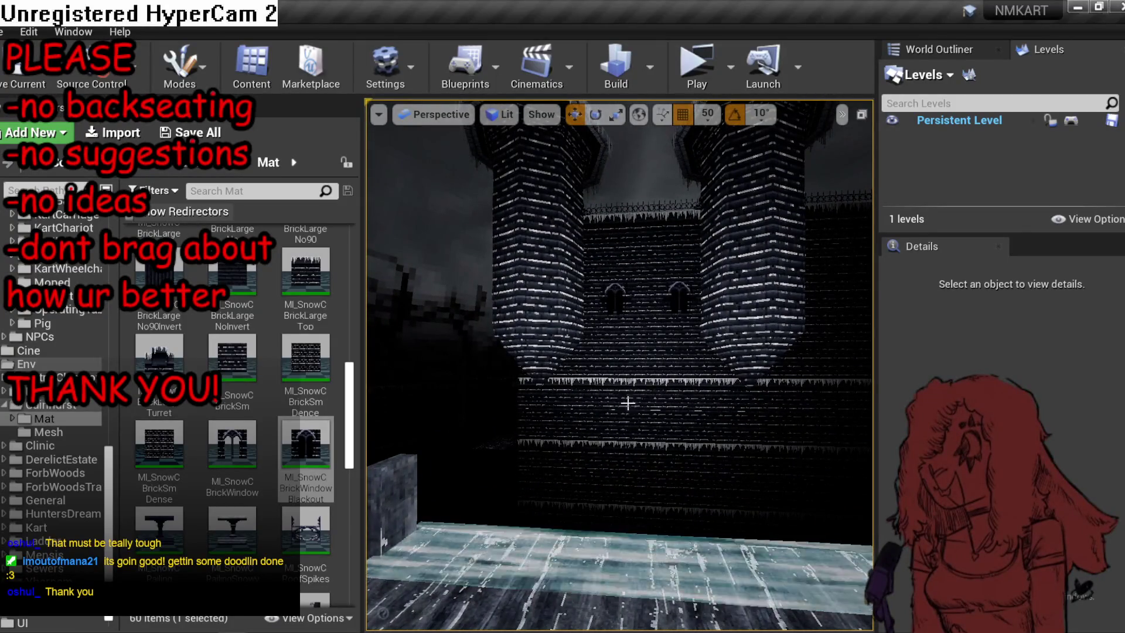
mouse_move(616, 404)
mouse_down()
mouse_move(610, 369)
mouse_move(553, 337)
mouse_move(560, 357)
mouse_move(545, 352)
mouse_up()
scroll(112, 216, up, 10)
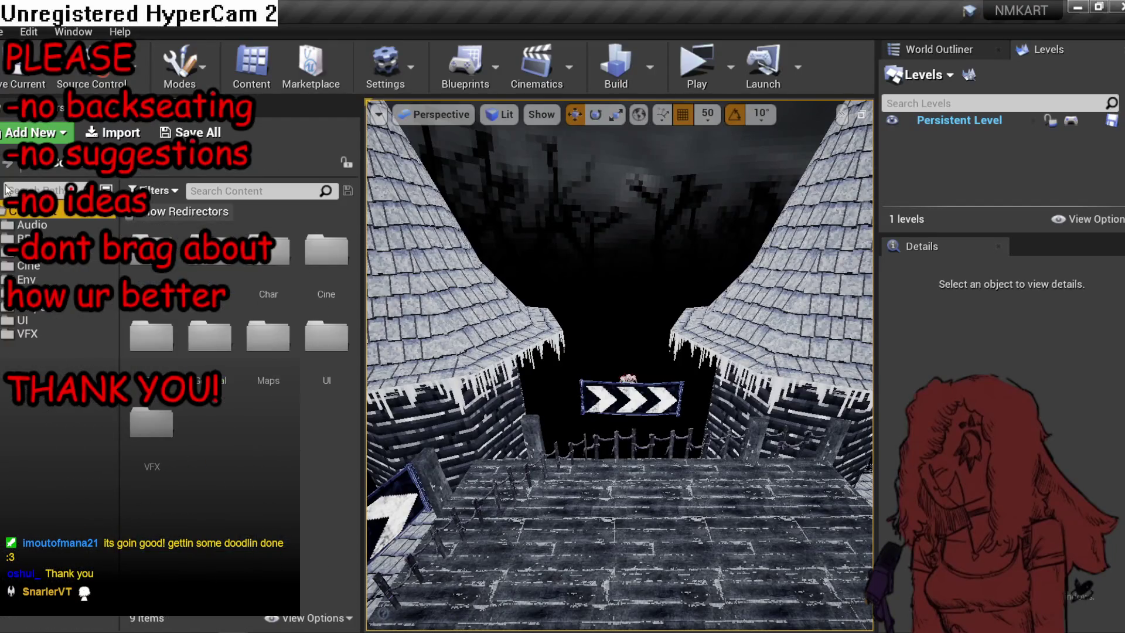
Search Place mode for 'blocking' and drop a BlockingVolume beside the chevron sign.
key(shift+1)
click(35, 153)
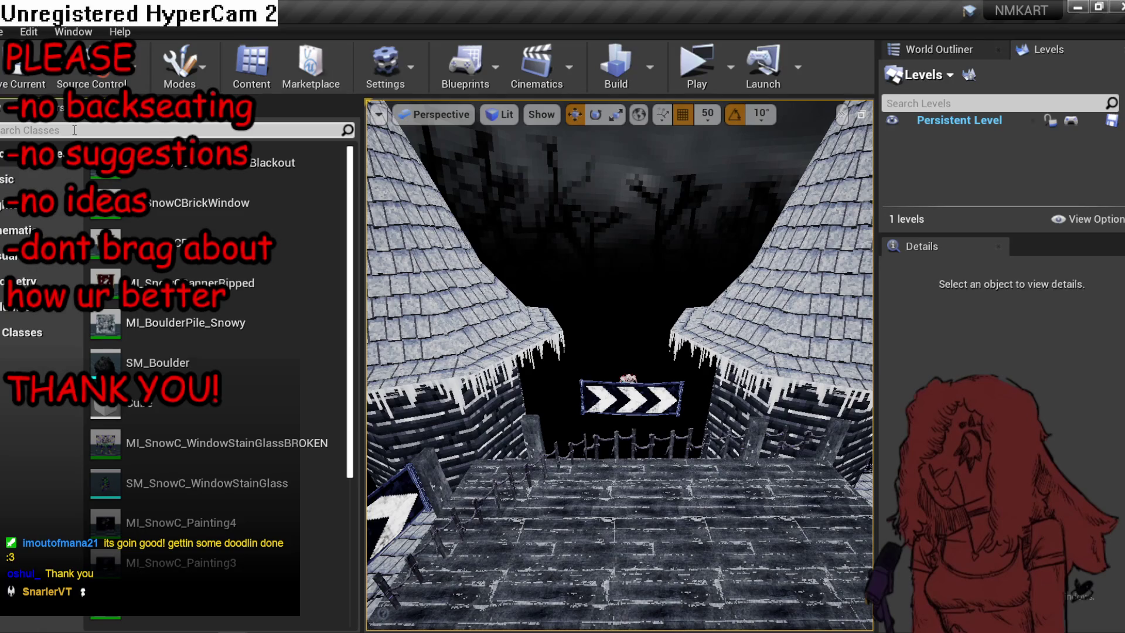
click(75, 130)
text(blocking)
drag(52, 164, 218, 183)
drag(668, 483, 668, 483)
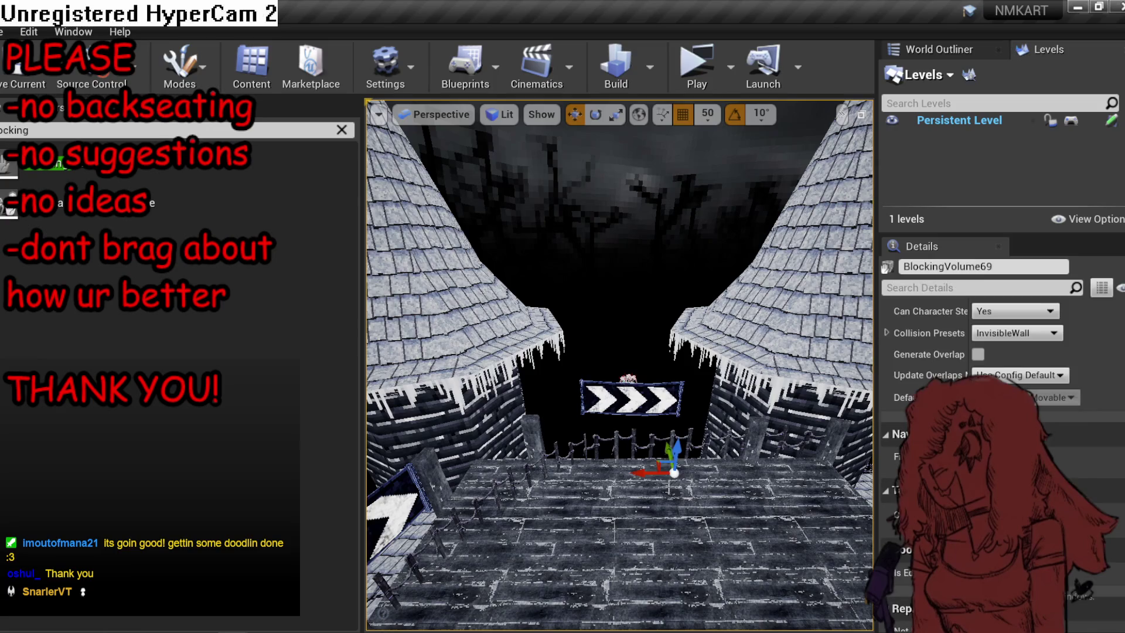
Check the new volume by toggling between Player Collision and Lit view modes.
drag(619, 365, 560, 350)
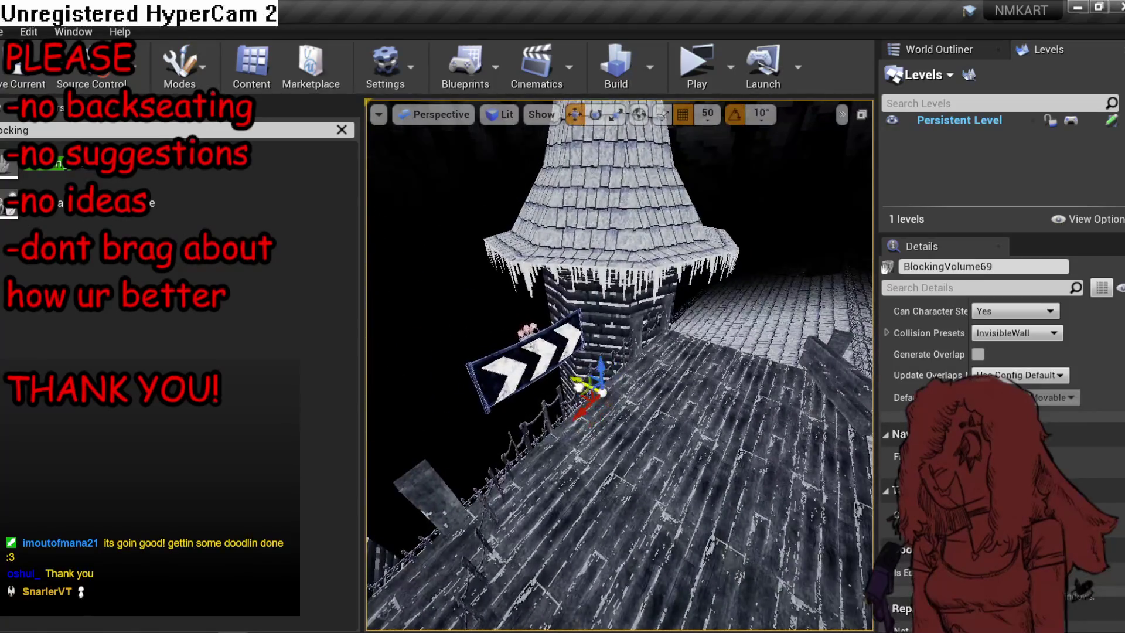
click(499, 114)
click(527, 259)
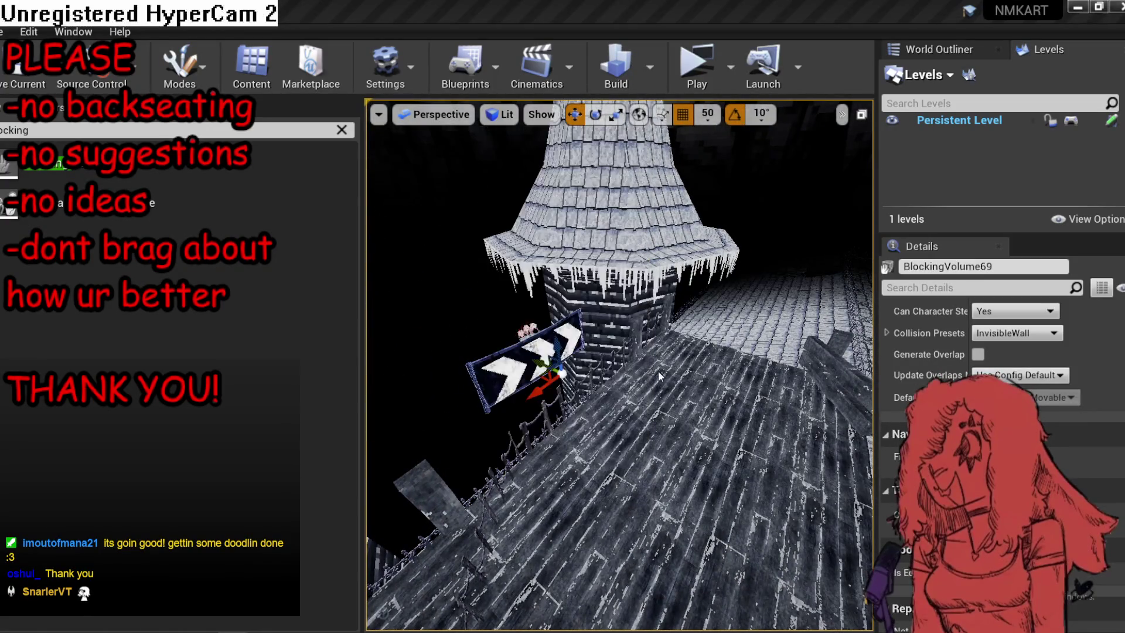
key(f)
scroll(1078, 462, up, 5)
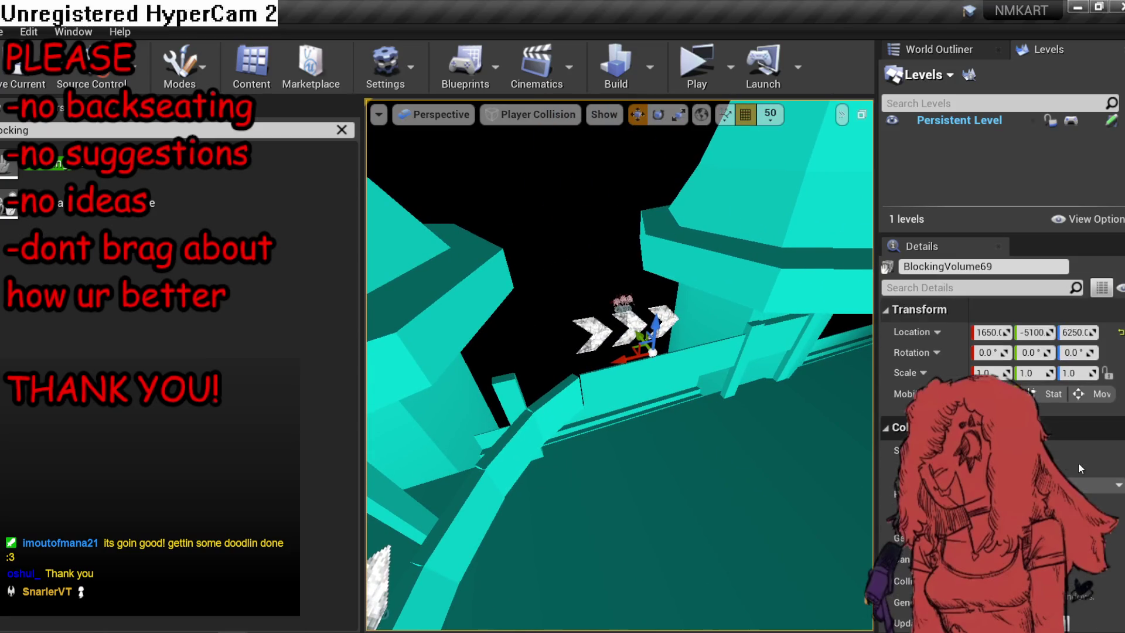
key(alt+4)
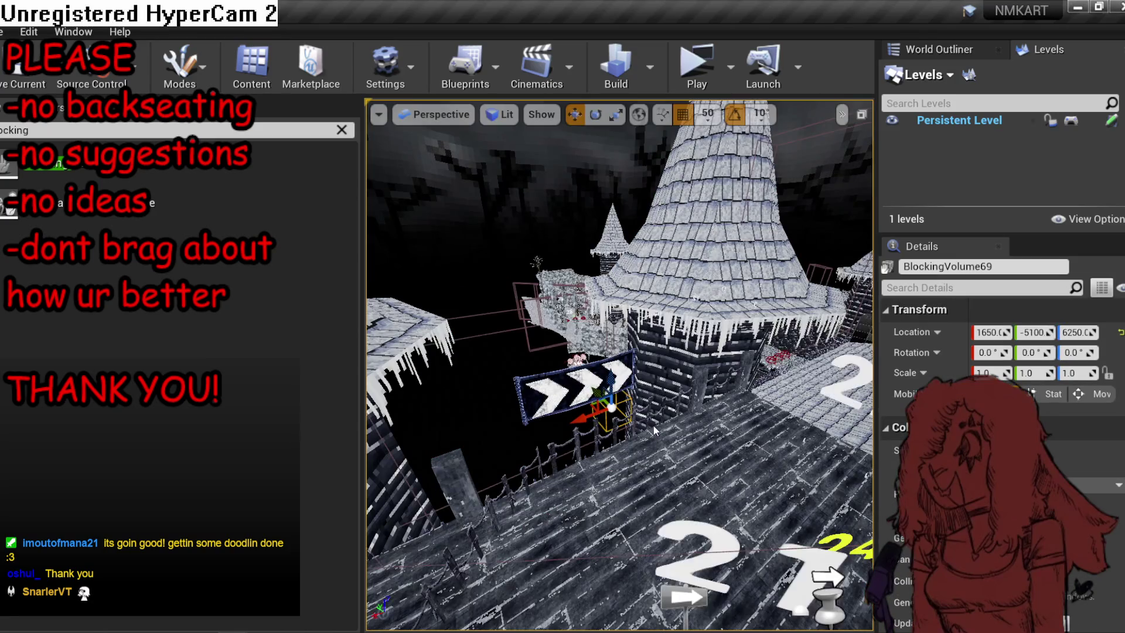
click(502, 115)
key(Escape)
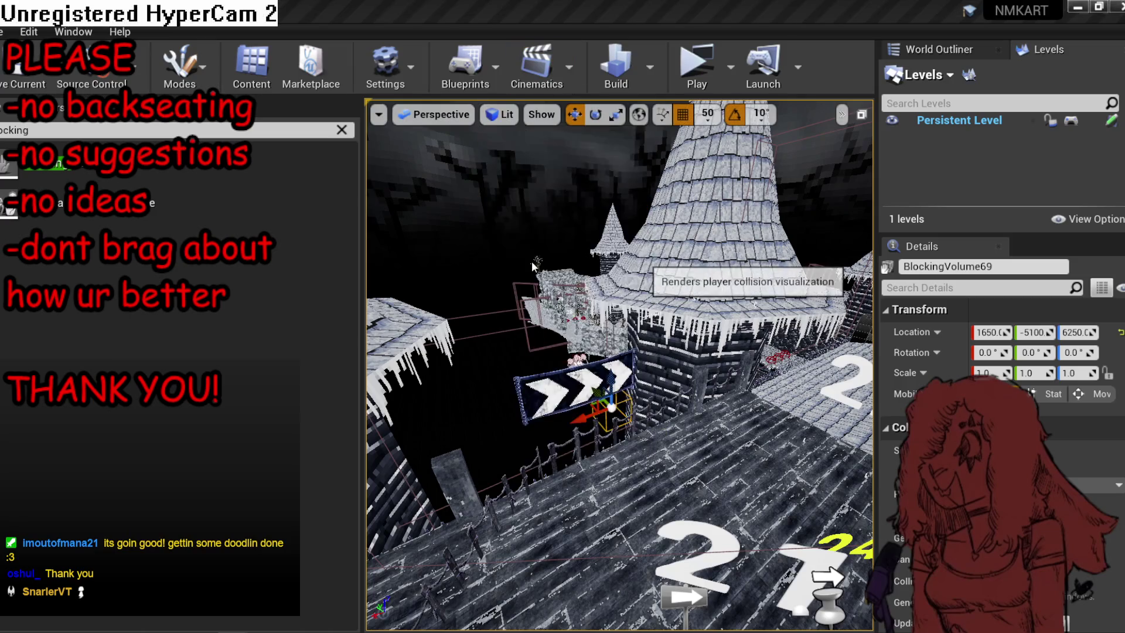
click(602, 273)
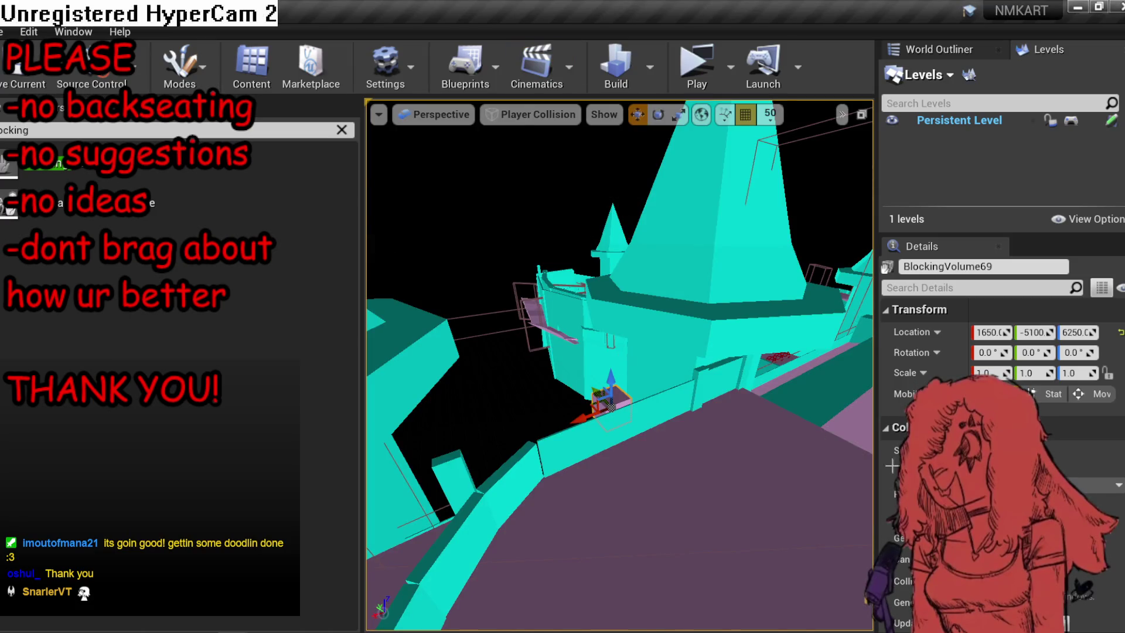
key(alt+4)
scroll(996, 457, down, 10)
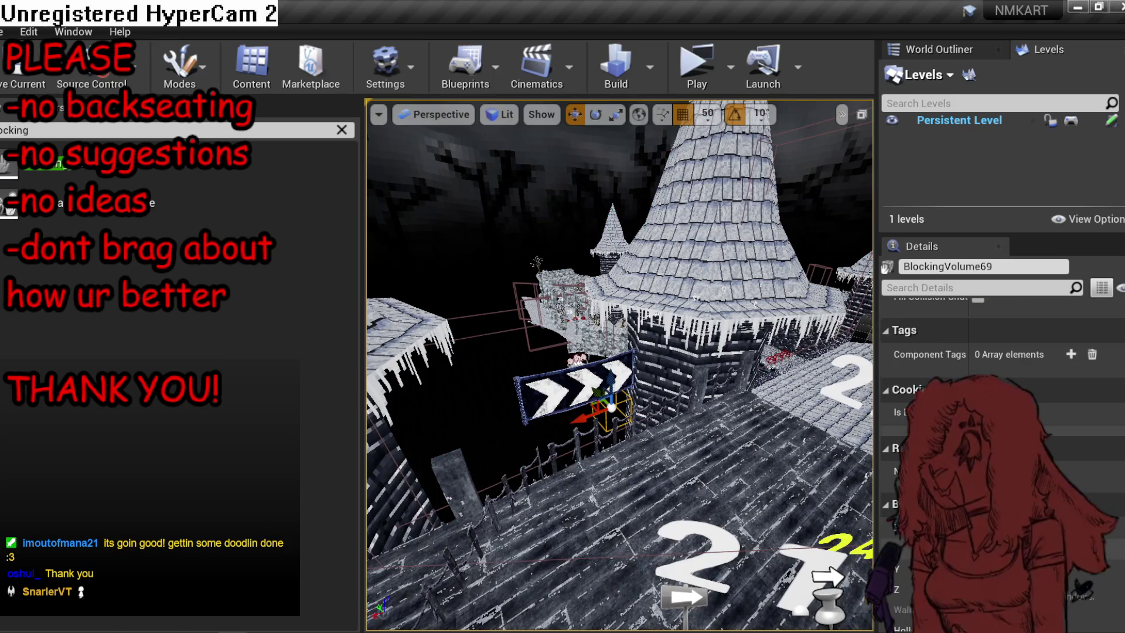
scroll(996, 468, down, 2)
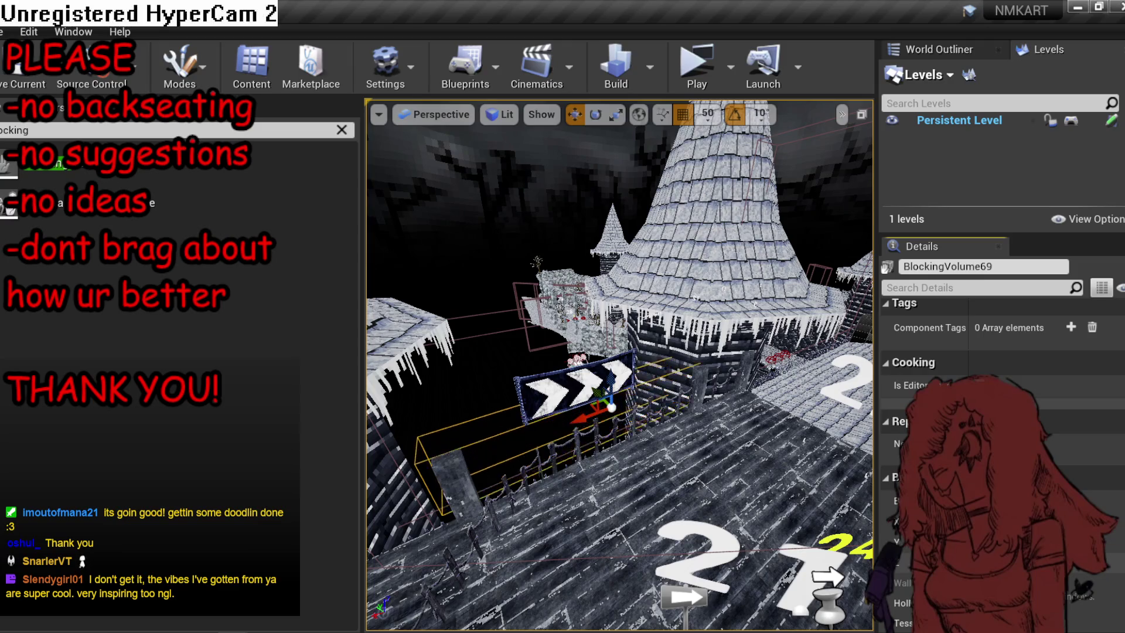
Raise BlockingVolume69 slightly along the pink collision wall, then return to Lit view.
click(501, 114)
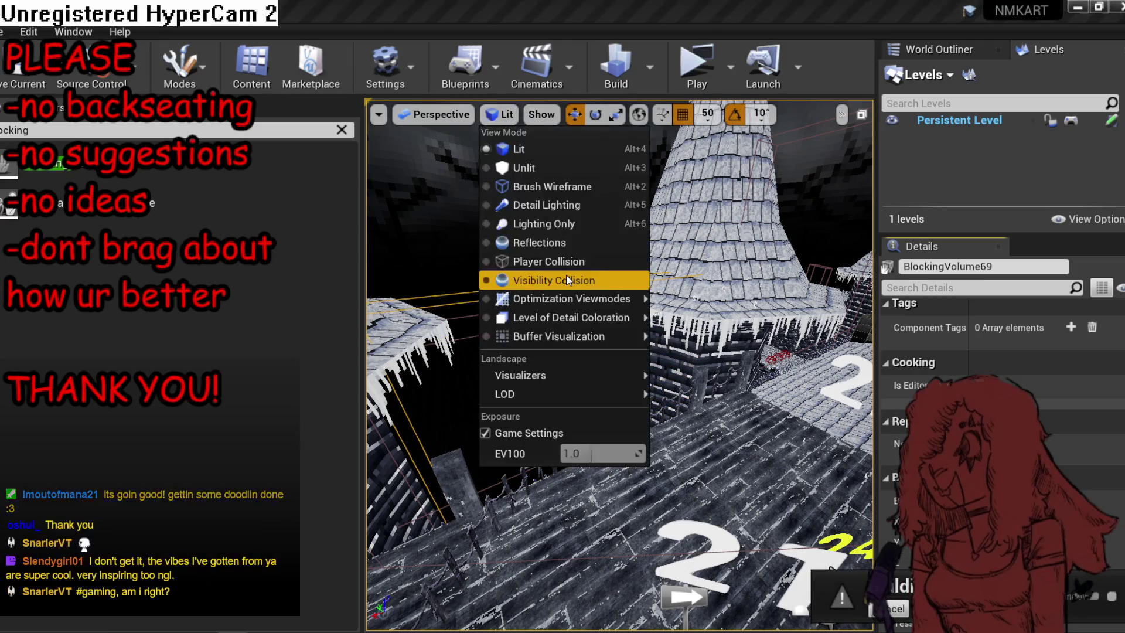
click(565, 268)
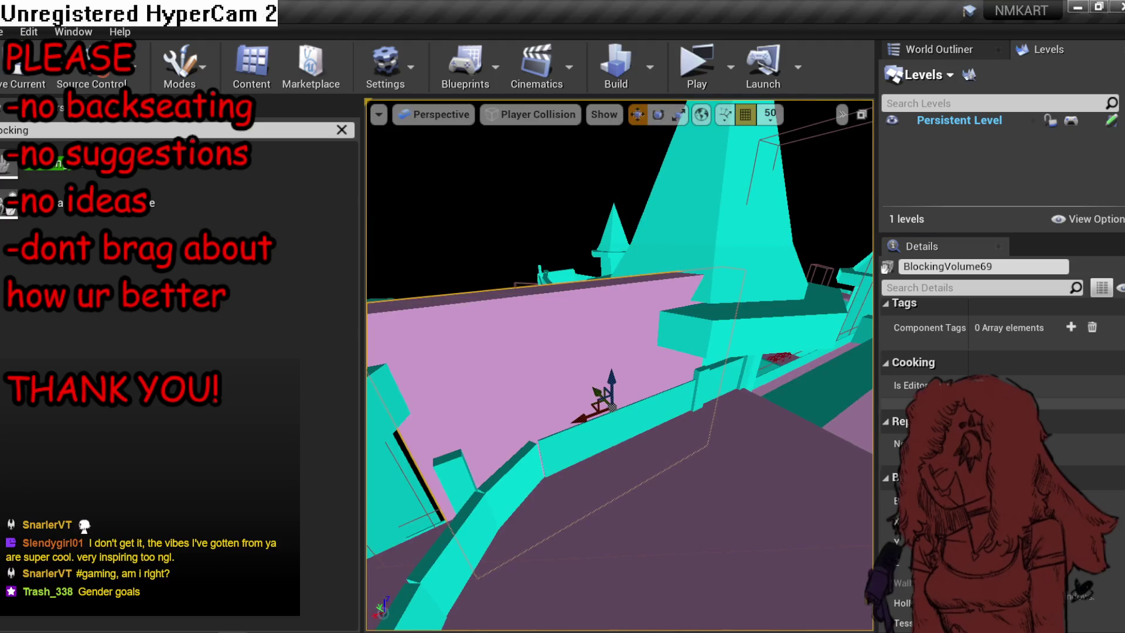
key(w)
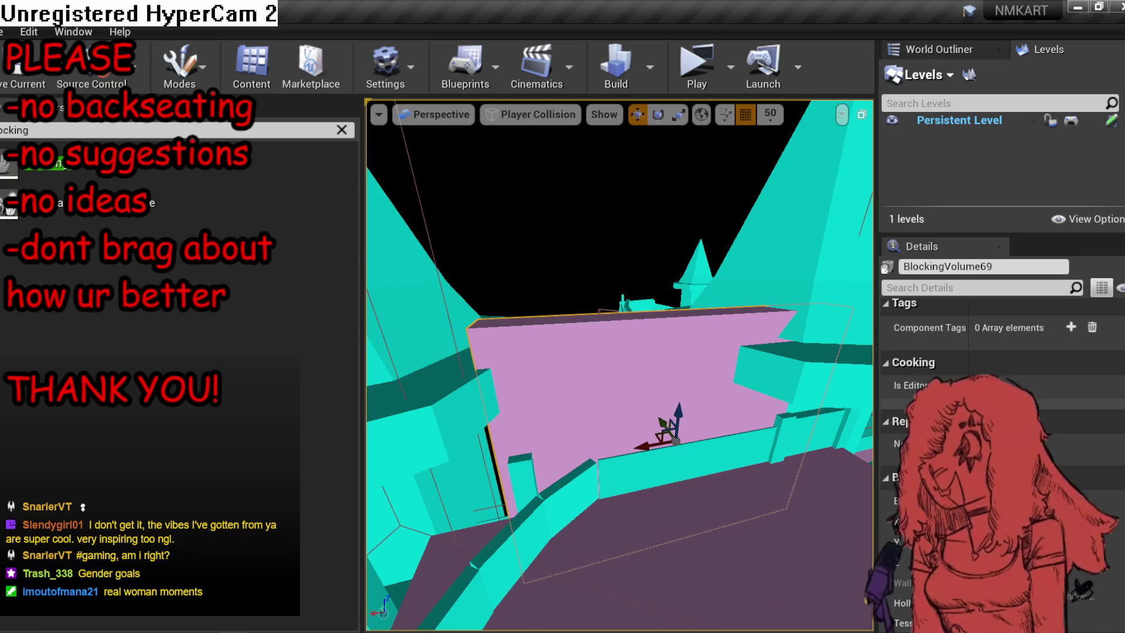
key(e)
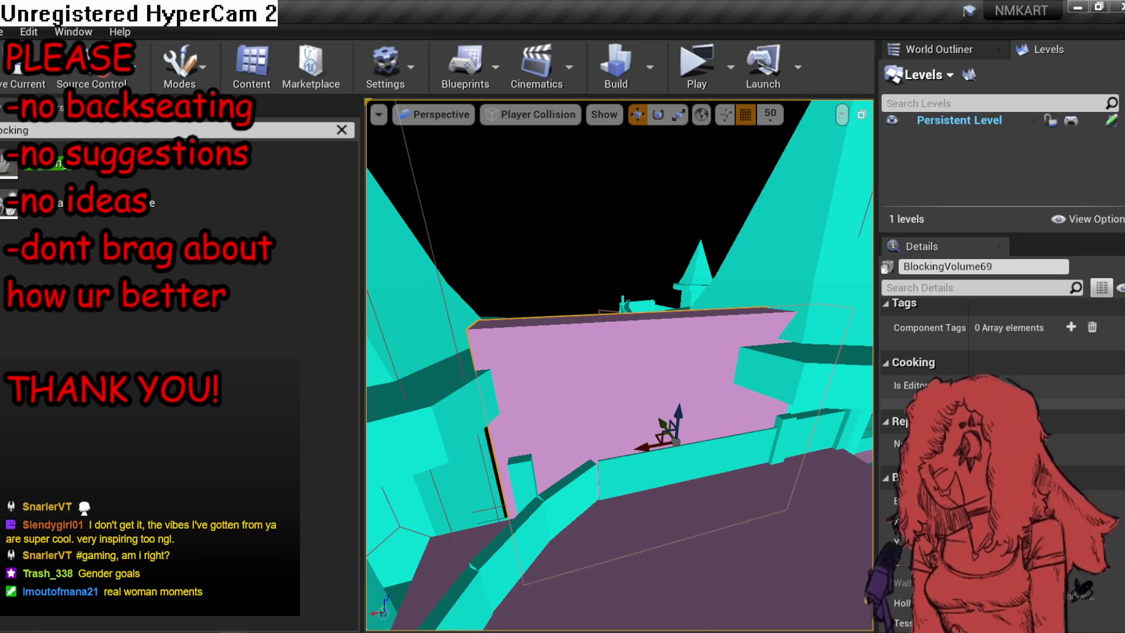
mouse_move(679, 410)
mouse_down()
mouse_move(696, 356)
mouse_move(690, 346)
mouse_move(691, 373)
mouse_move(689, 335)
mouse_up()
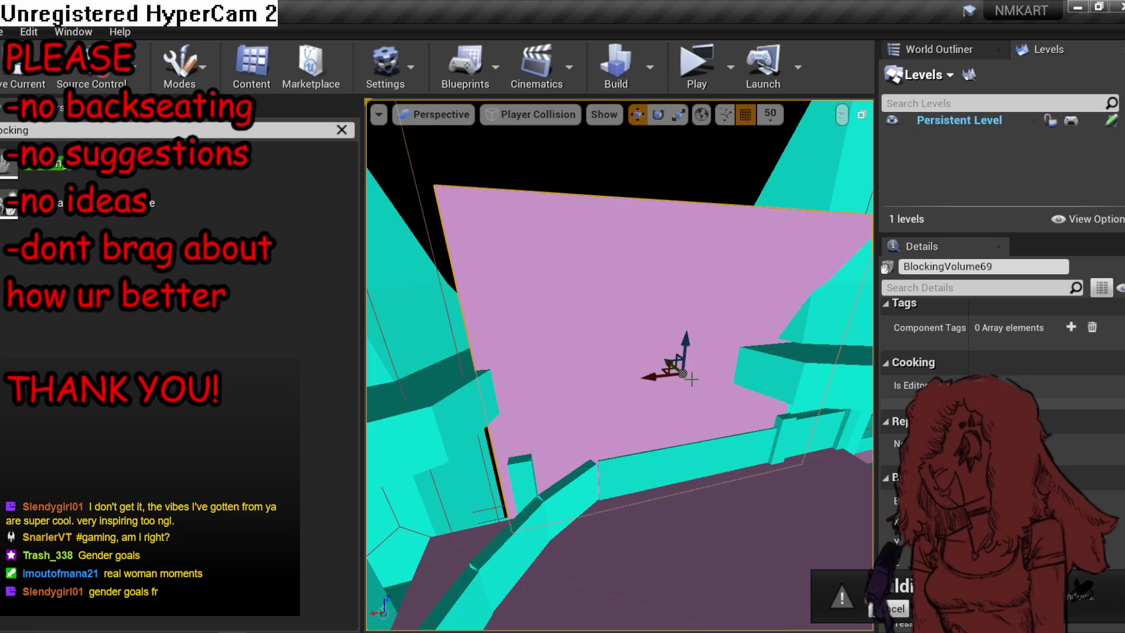
drag(691, 379, 691, 319)
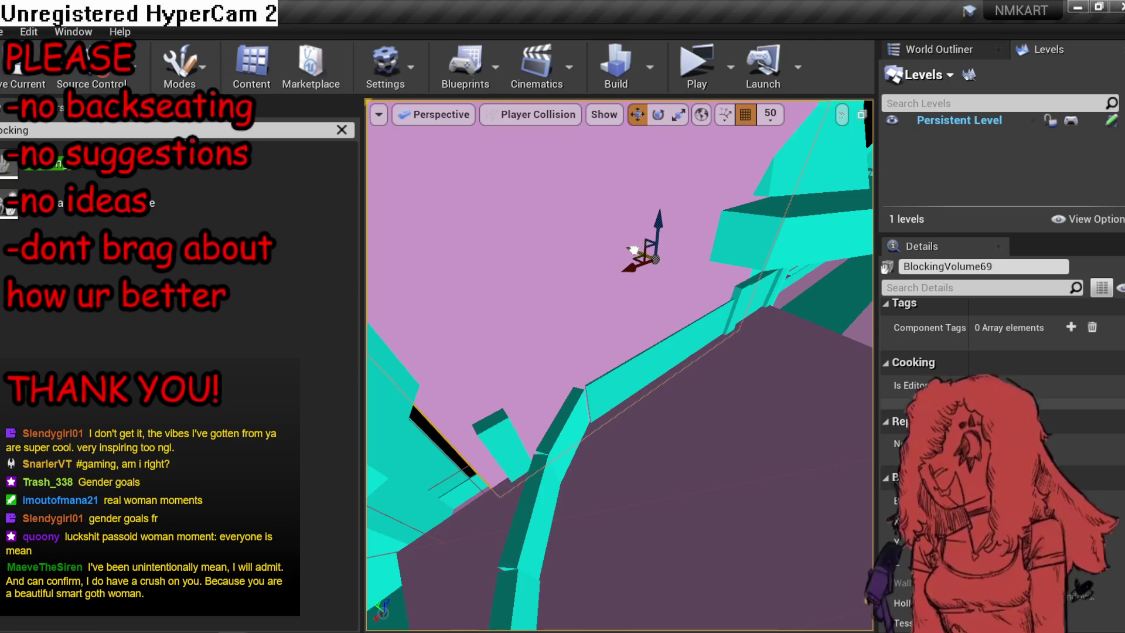
drag(632, 249, 636, 252)
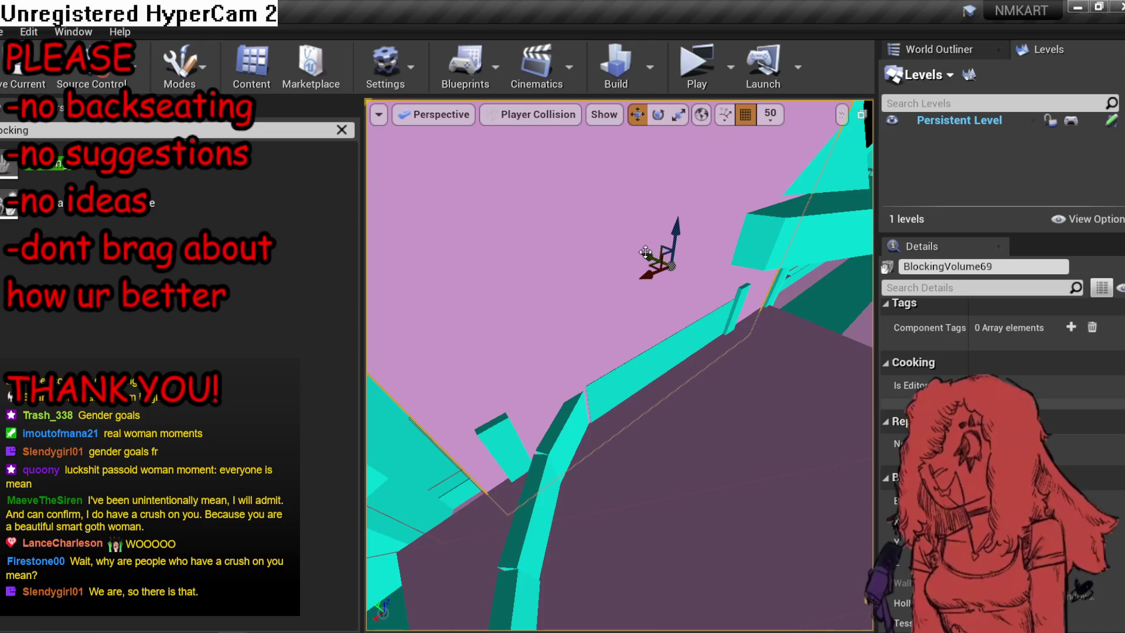
key(alt+4)
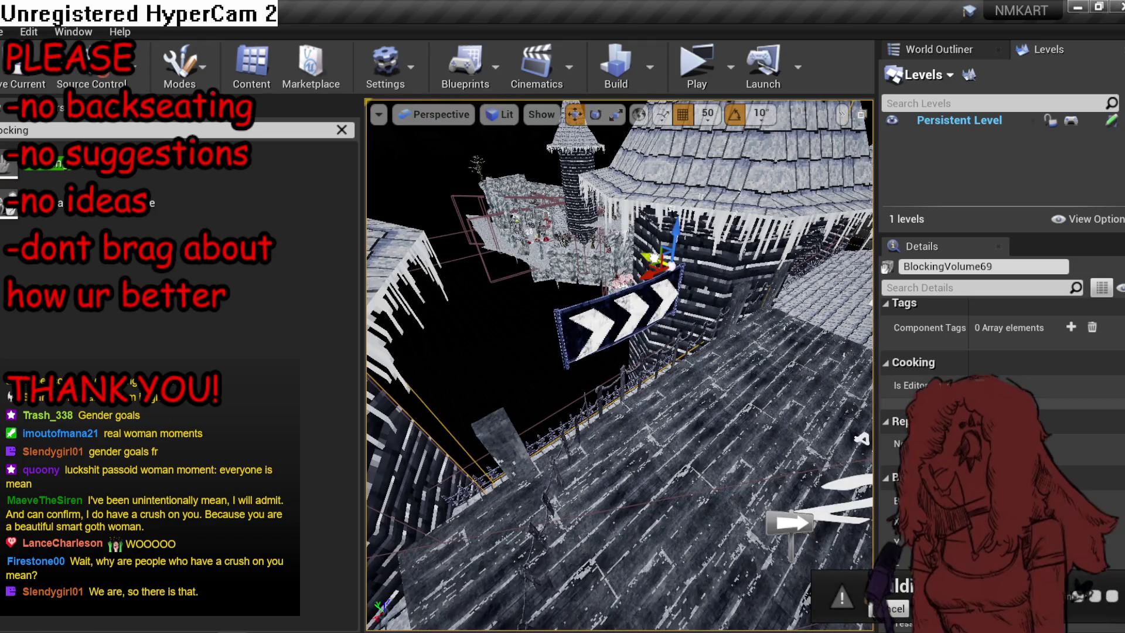
Adjust the blocking volume's position and move it up over the rooftops.
drag(649, 258, 657, 259)
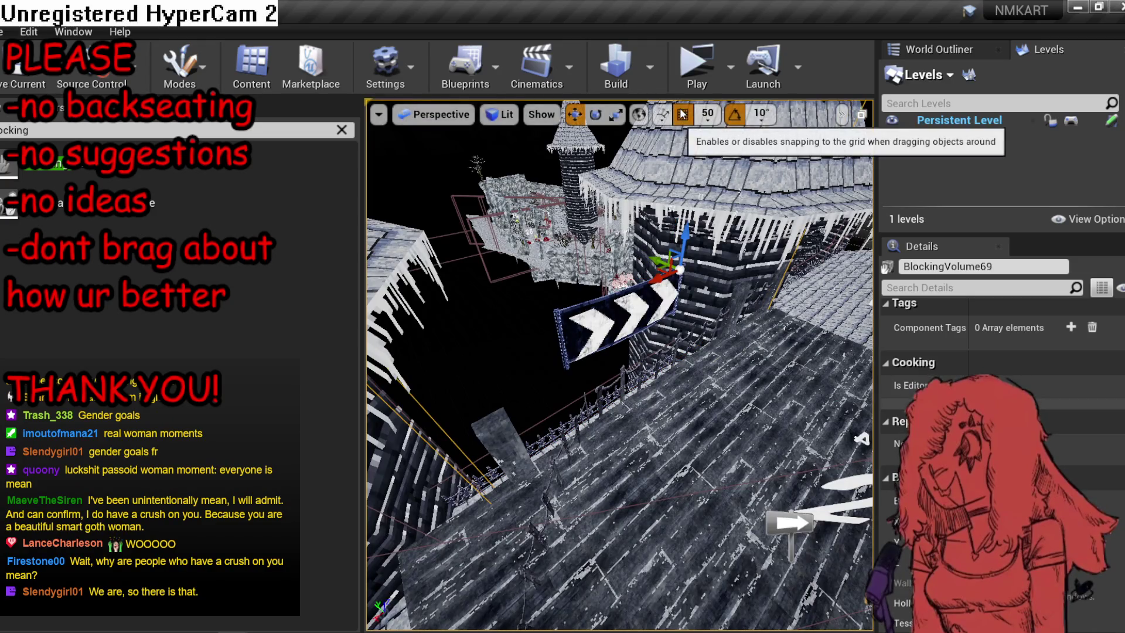
click(507, 120)
click(535, 267)
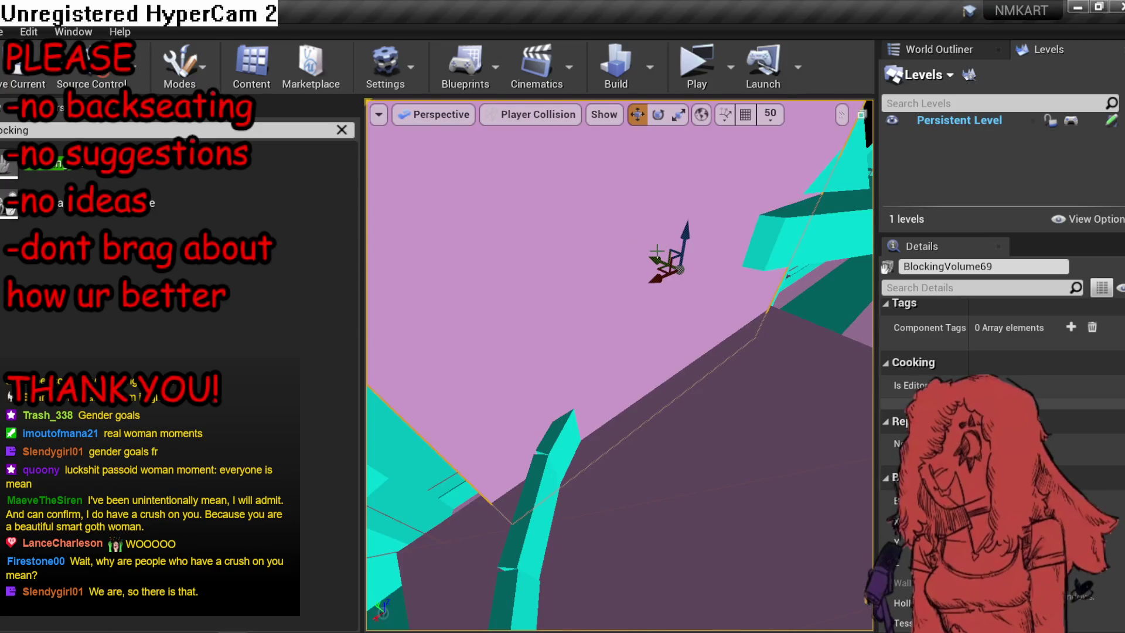
drag(656, 261, 650, 257)
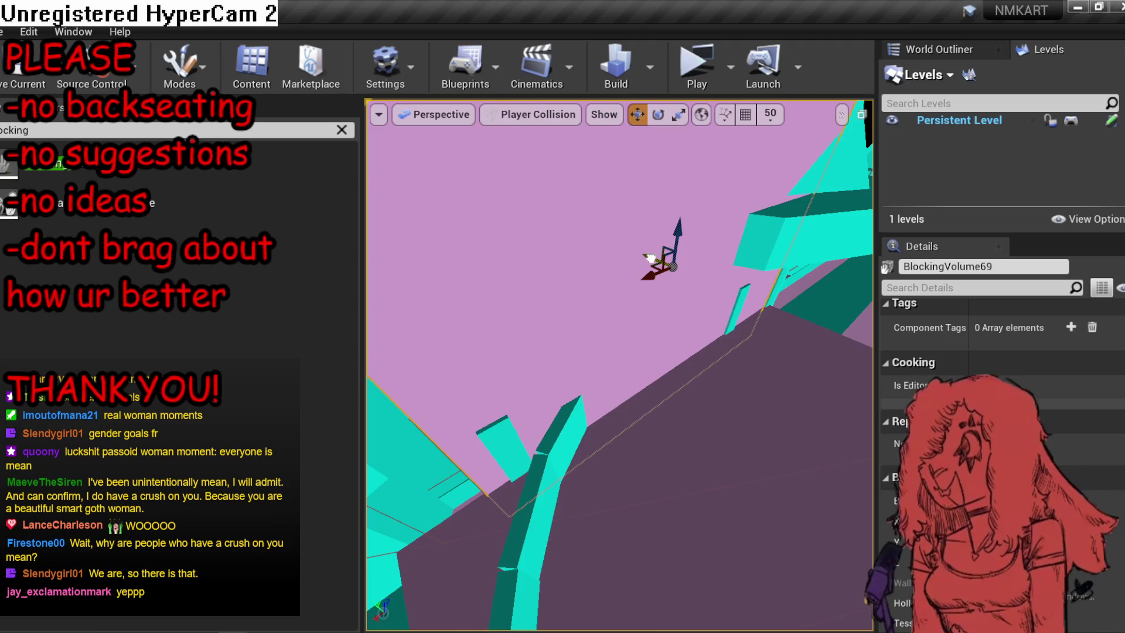
key(alt+4)
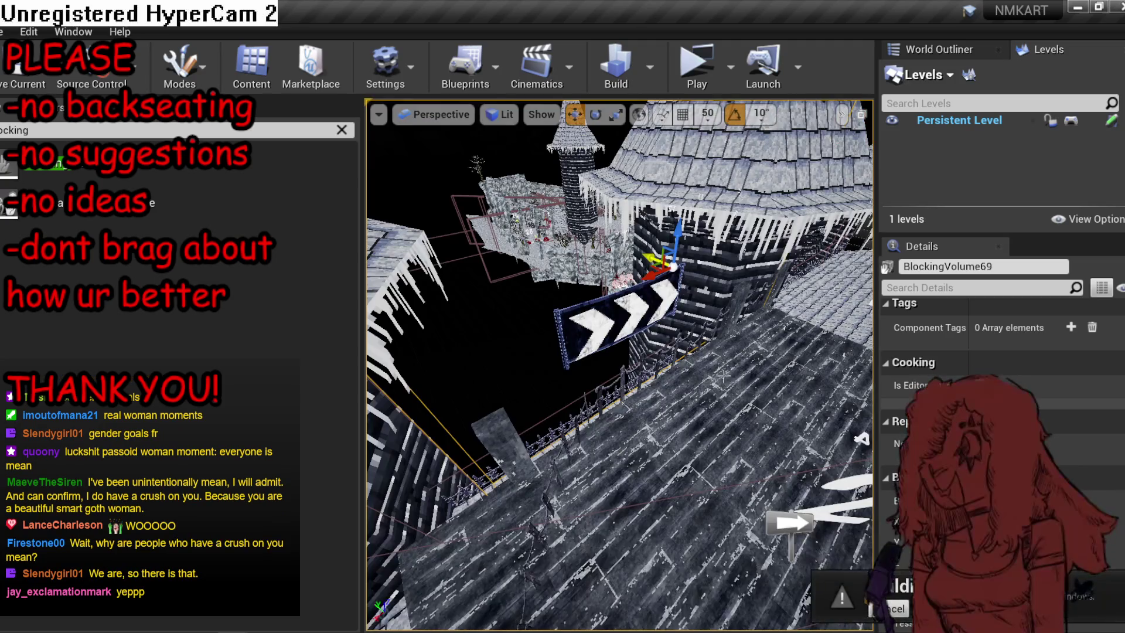
key(f)
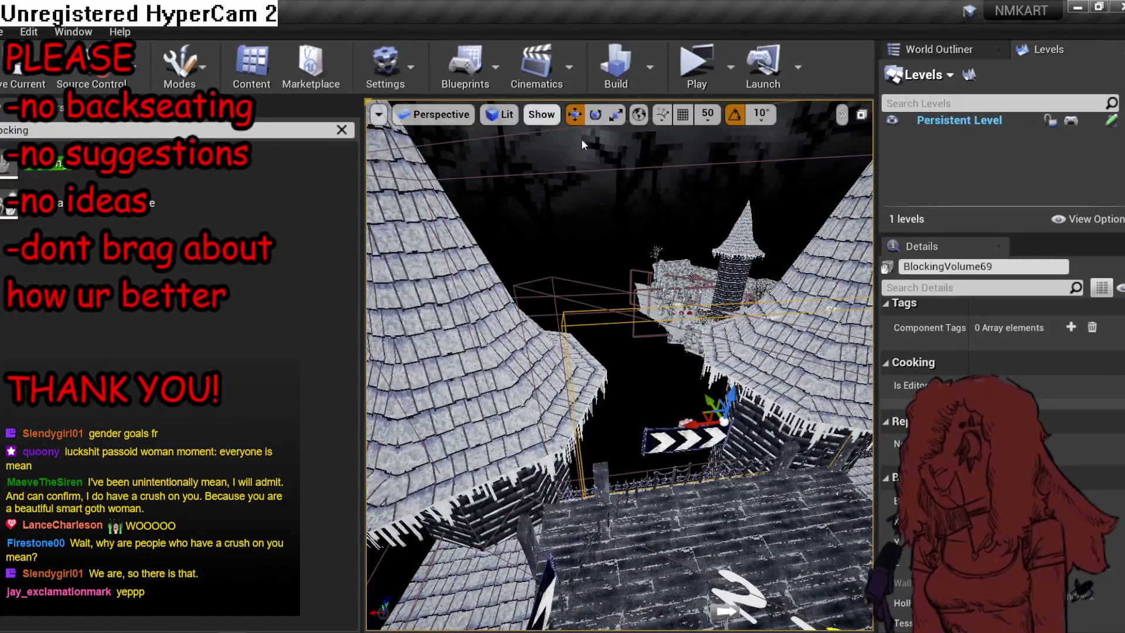
drag(729, 401, 740, 321)
scroll(996, 410, down, 5)
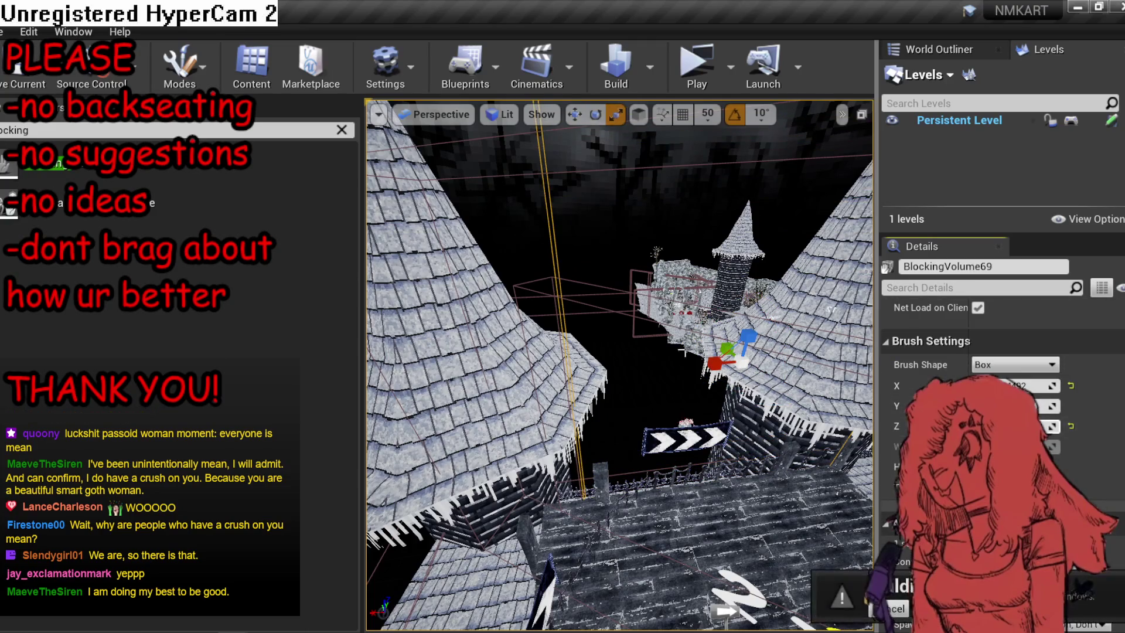
Undo a bad move, then Alt-drag to duplicate the volume as BlockingVolume70 down-left.
key(w)
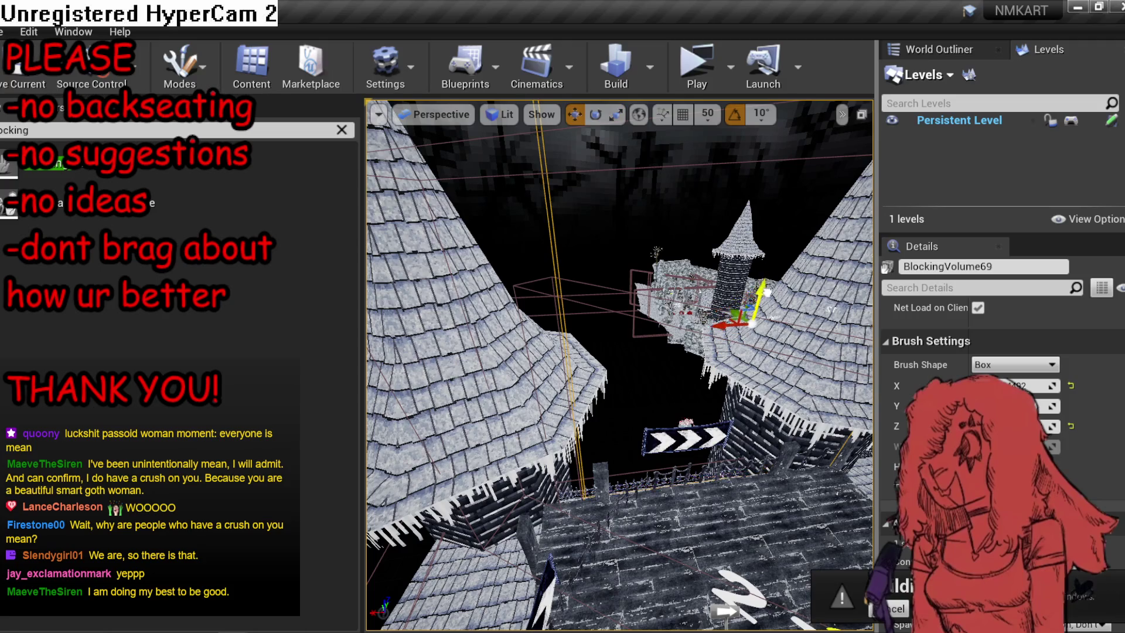
click(503, 114)
click(712, 334)
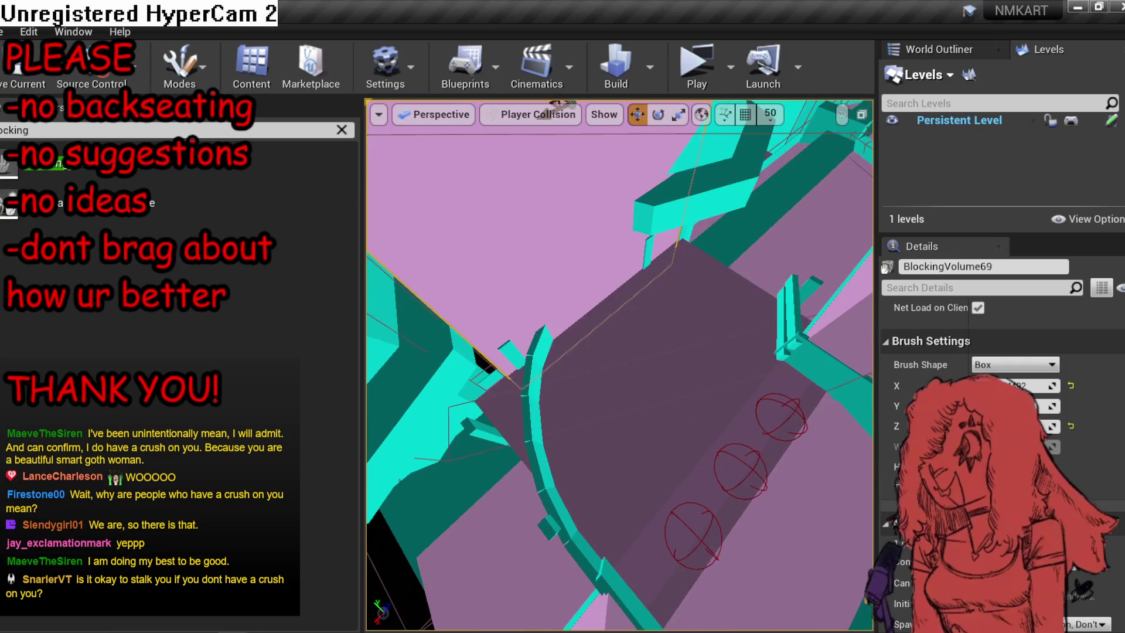
drag(615, 293, 592, 258)
drag(723, 355, 585, 310)
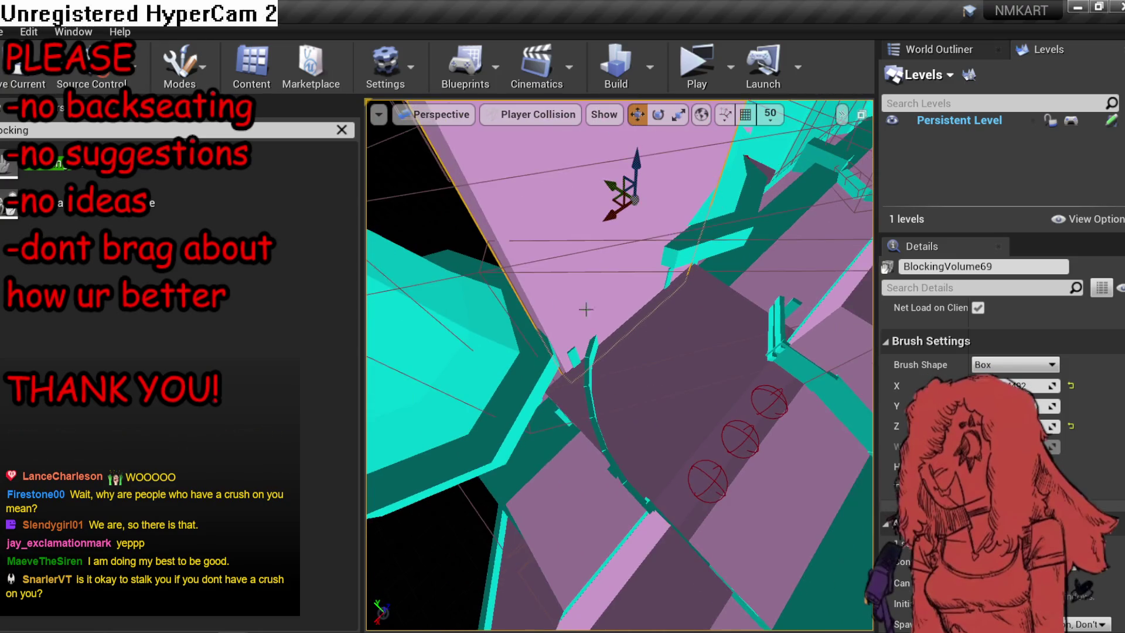
mouse_move(608, 217)
mouse_down()
mouse_move(537, 252)
mouse_move(499, 288)
mouse_up()
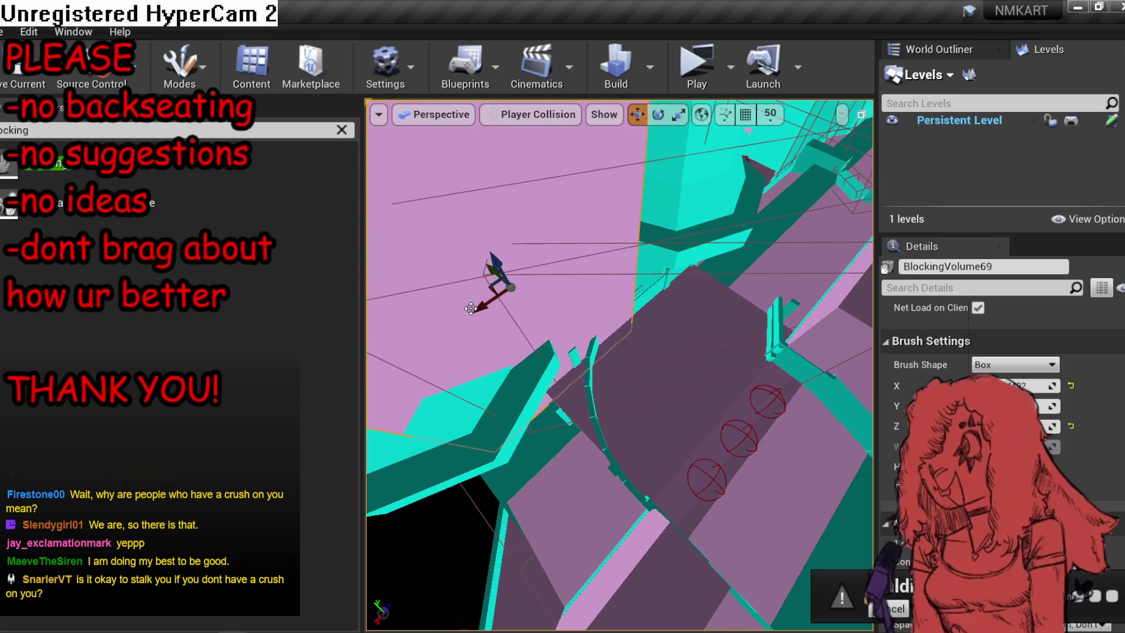
key(ctrl+z)
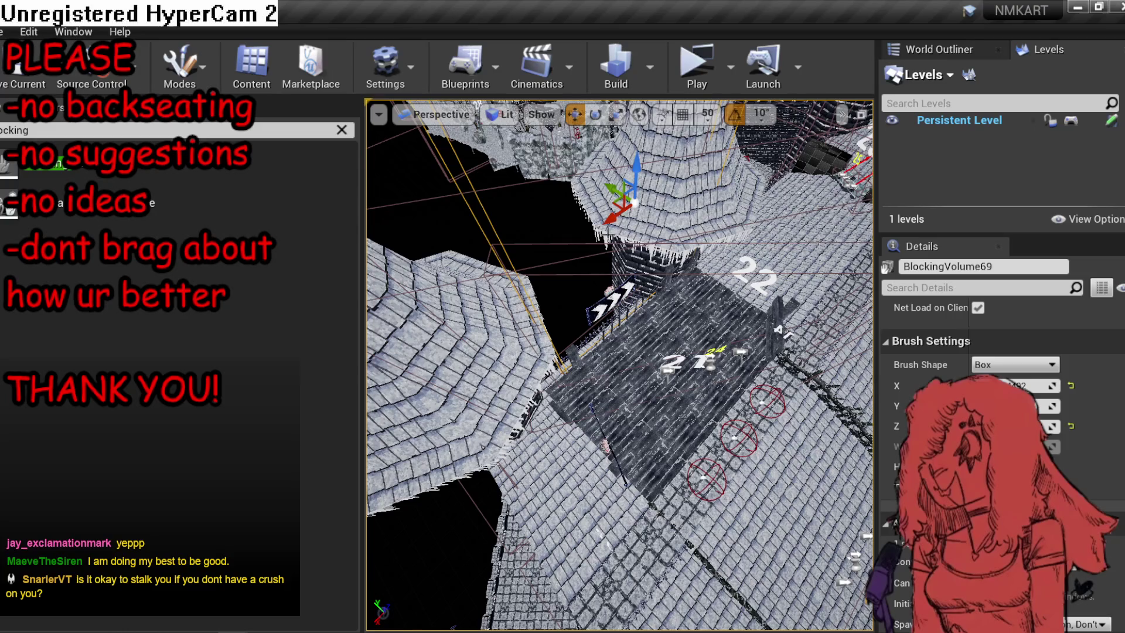
drag(621, 211, 545, 266)
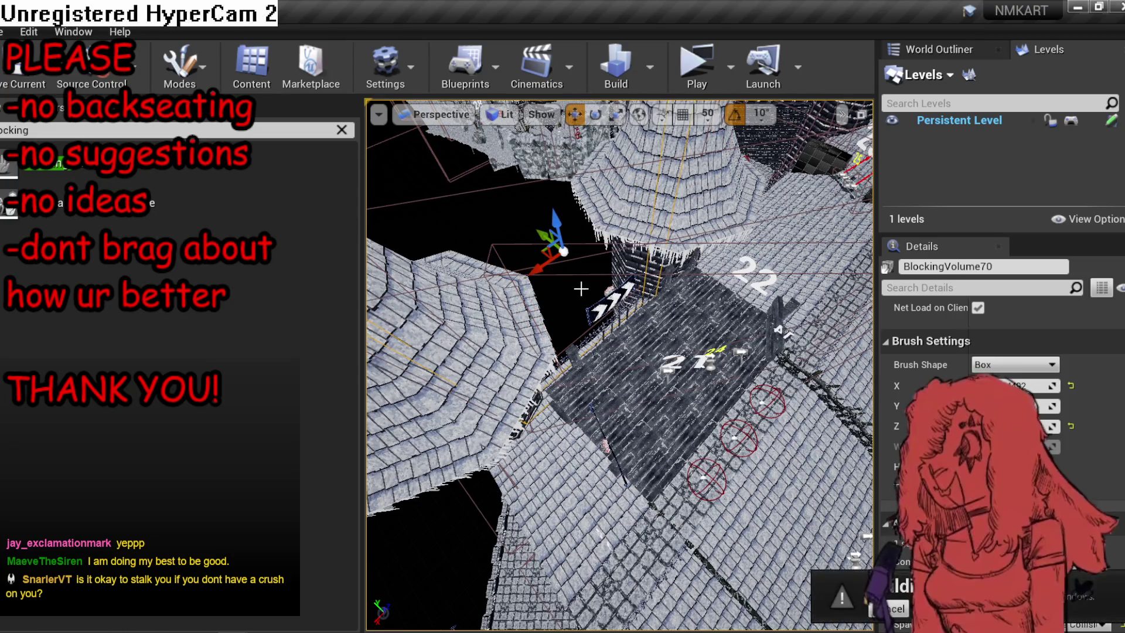
In Top view, turn the new volume diagonally and slide it up-right along the track edge.
key(alt+2)
key(alt+j)
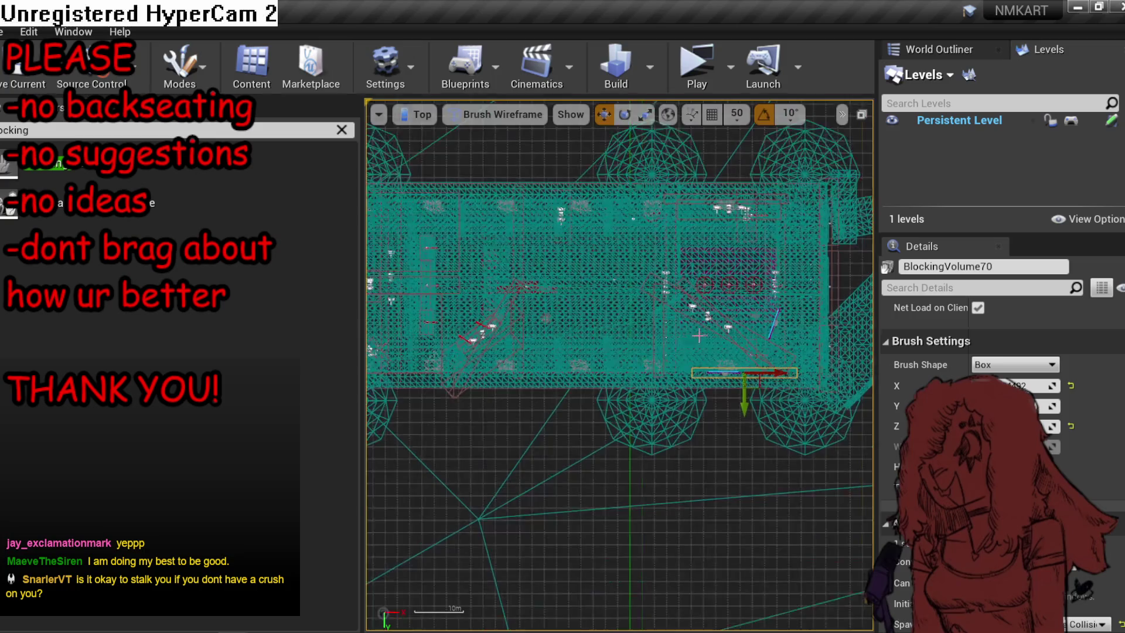
key(alt+4)
scroll(761, 344, up, 6)
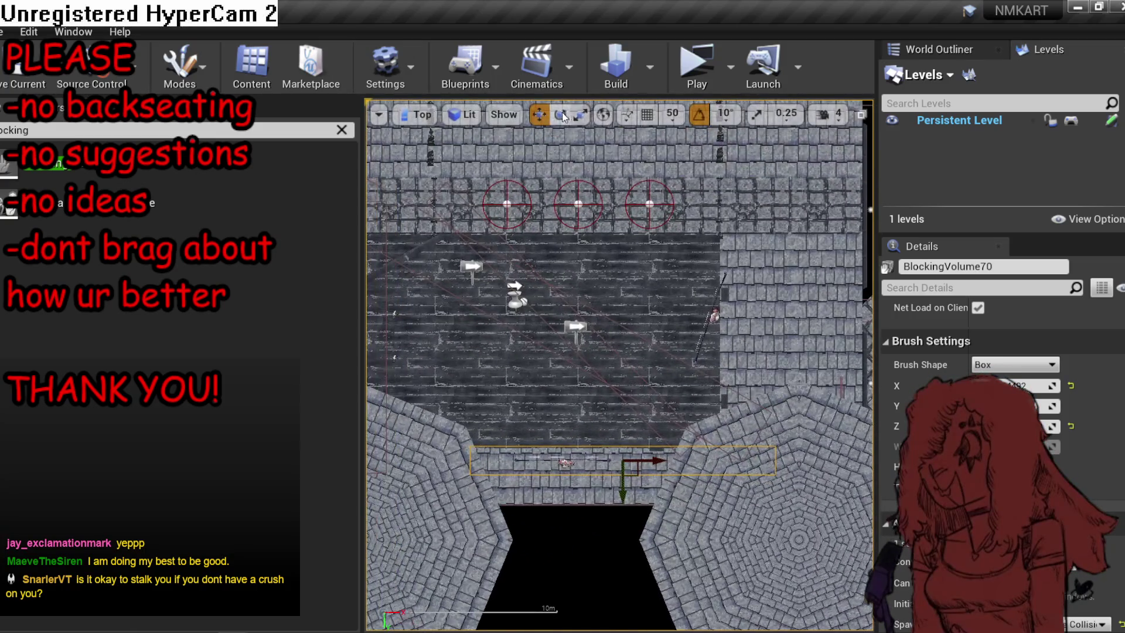
drag(571, 375, 661, 443)
drag(744, 456, 702, 488)
key(e)
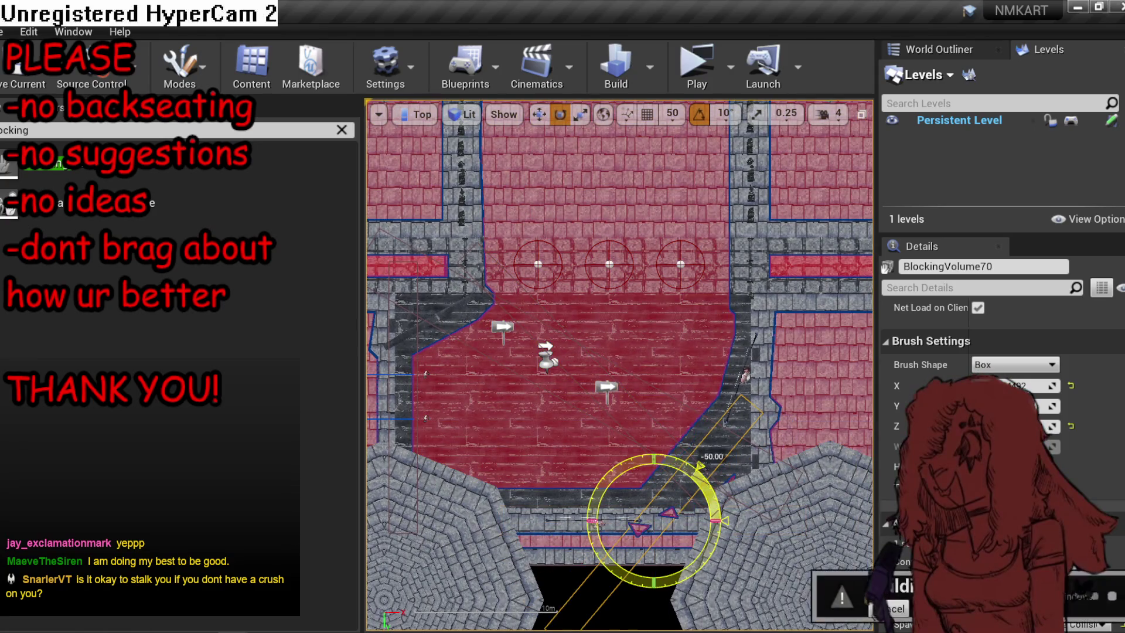
key(r)
key(w)
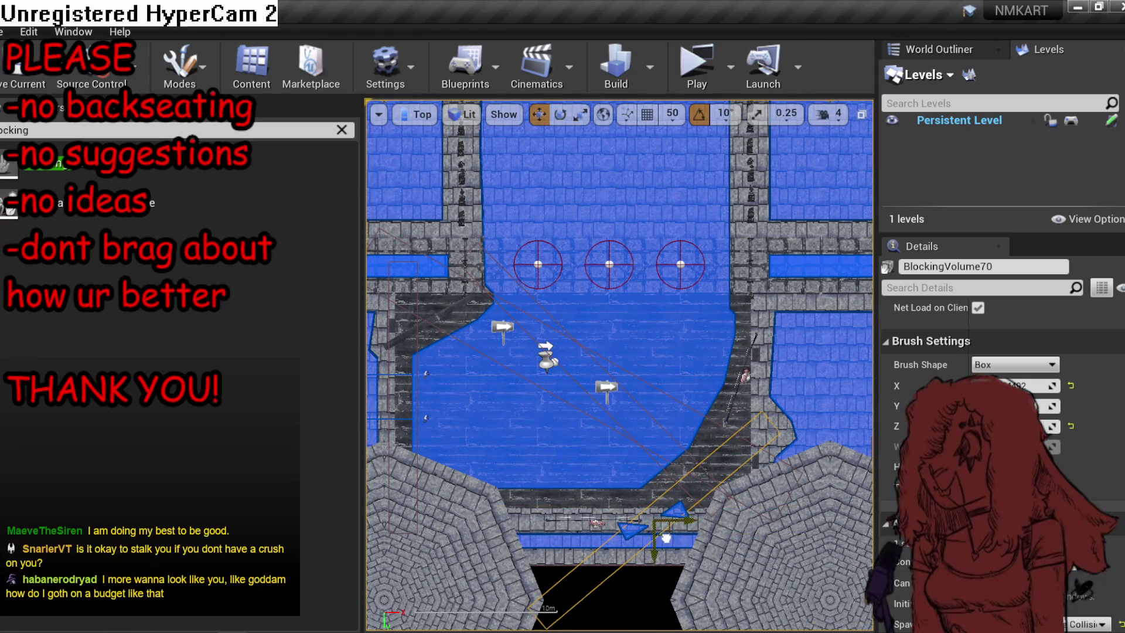
drag(666, 537, 739, 482)
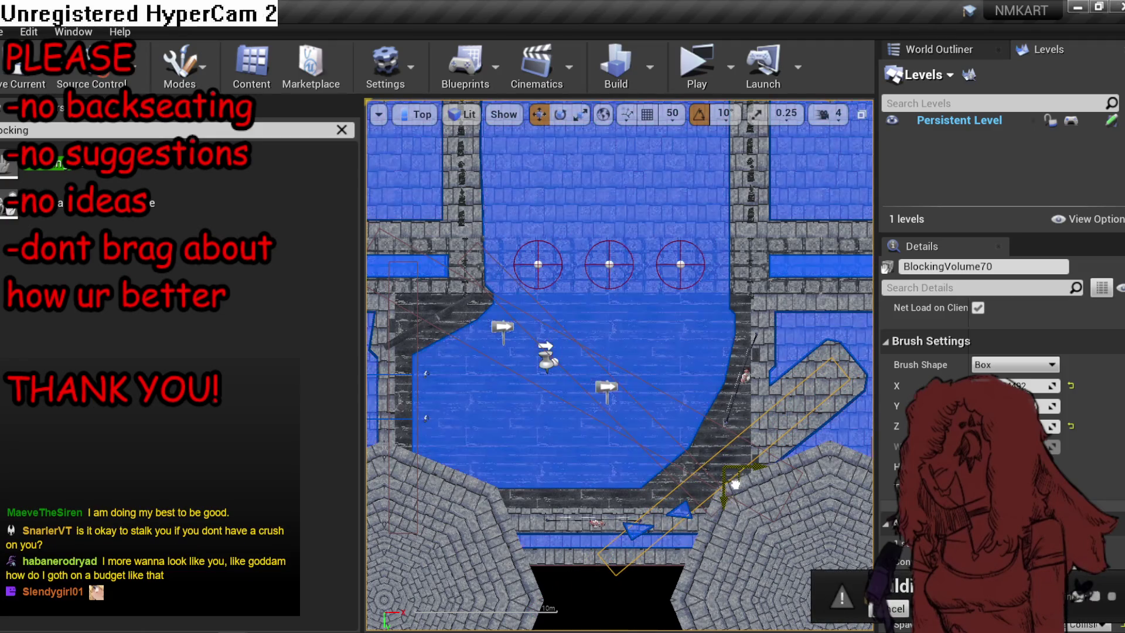
Back in perspective, lengthen the volume along X and rotate it 10° around vertical.
key(alt+g)
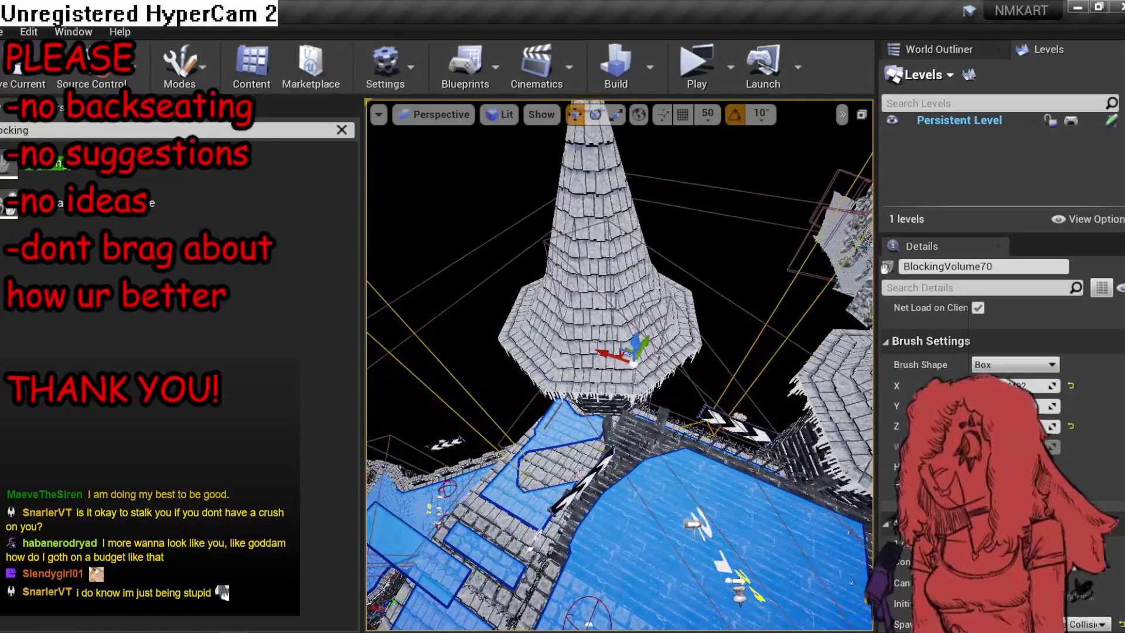
key(e)
drag(1019, 386, 1037, 385)
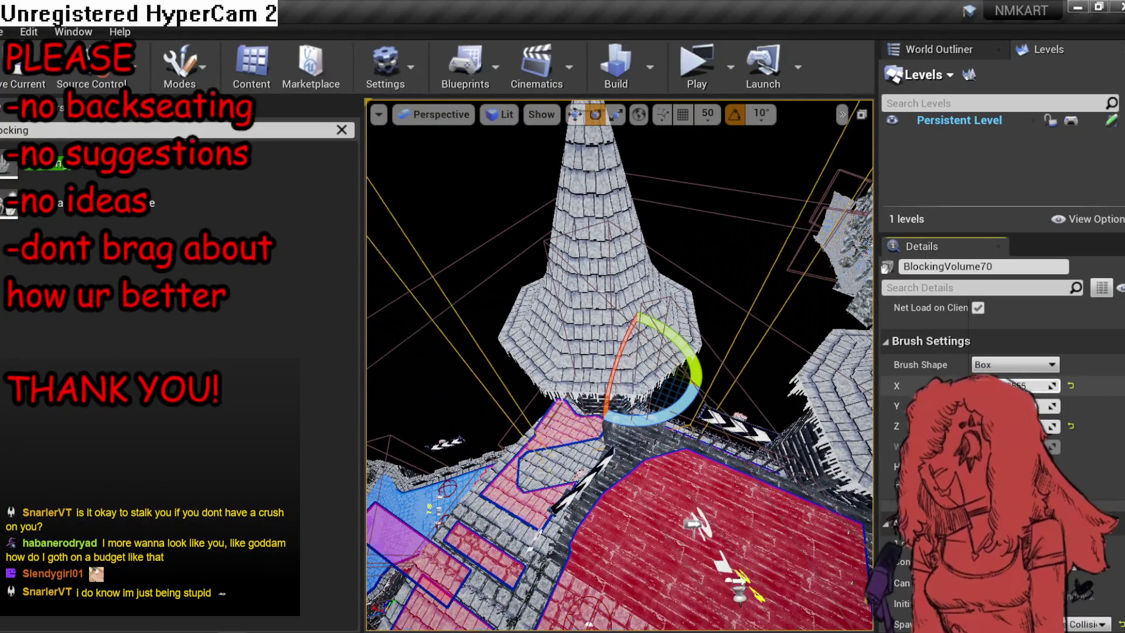
drag(694, 366, 572, 346)
click(507, 114)
In Player Collision view, rotate BlockingVolume70 by 10°, disable rotation snap, and fine-tune by -1.79°.
mouse_move(547, 302)
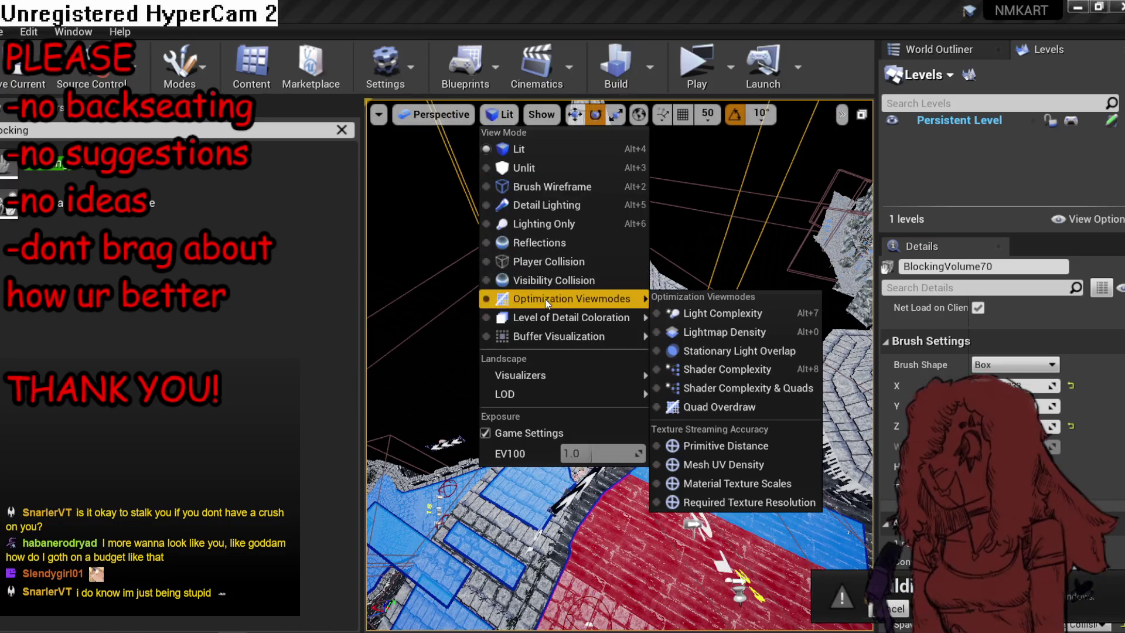
click(546, 262)
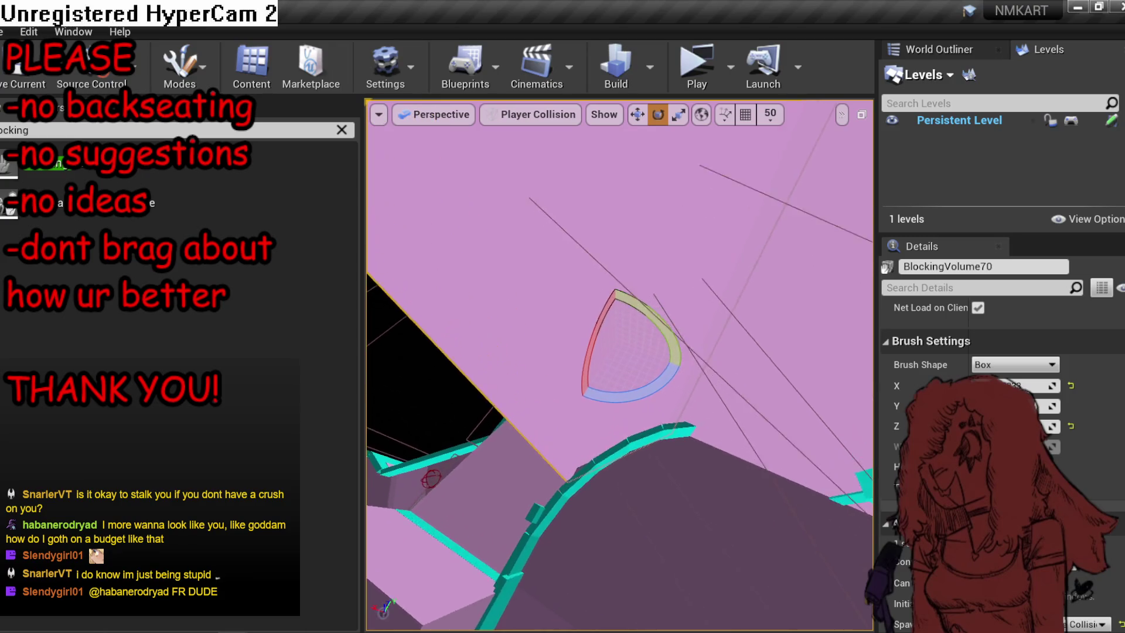
key(r)
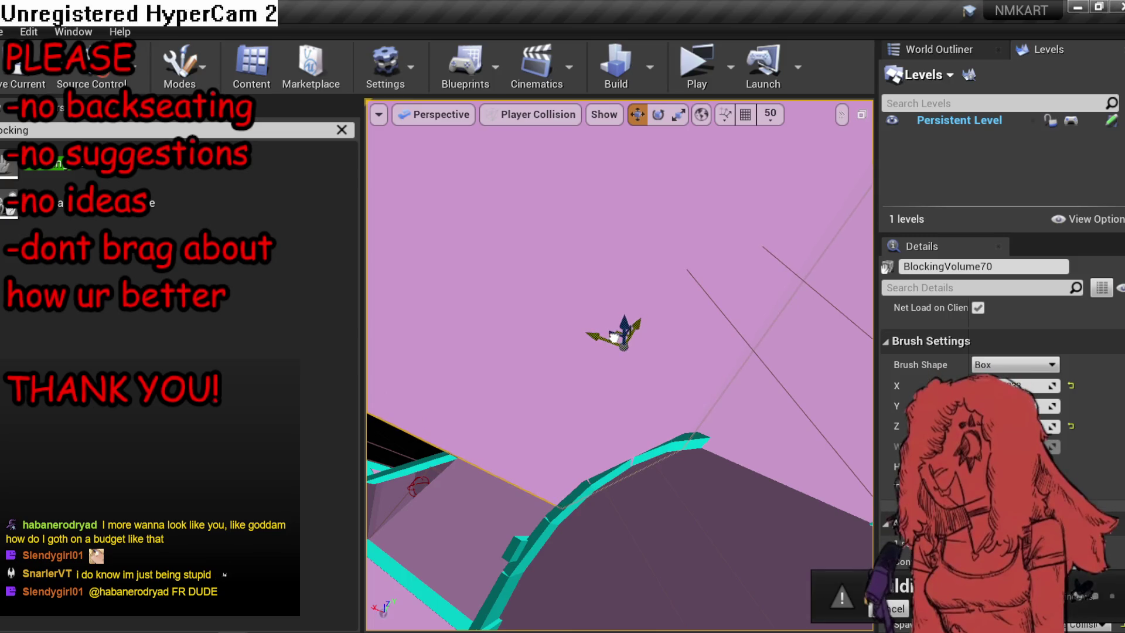
mouse_move(631, 396)
mouse_down()
mouse_move(559, 319)
mouse_move(577, 319)
mouse_up()
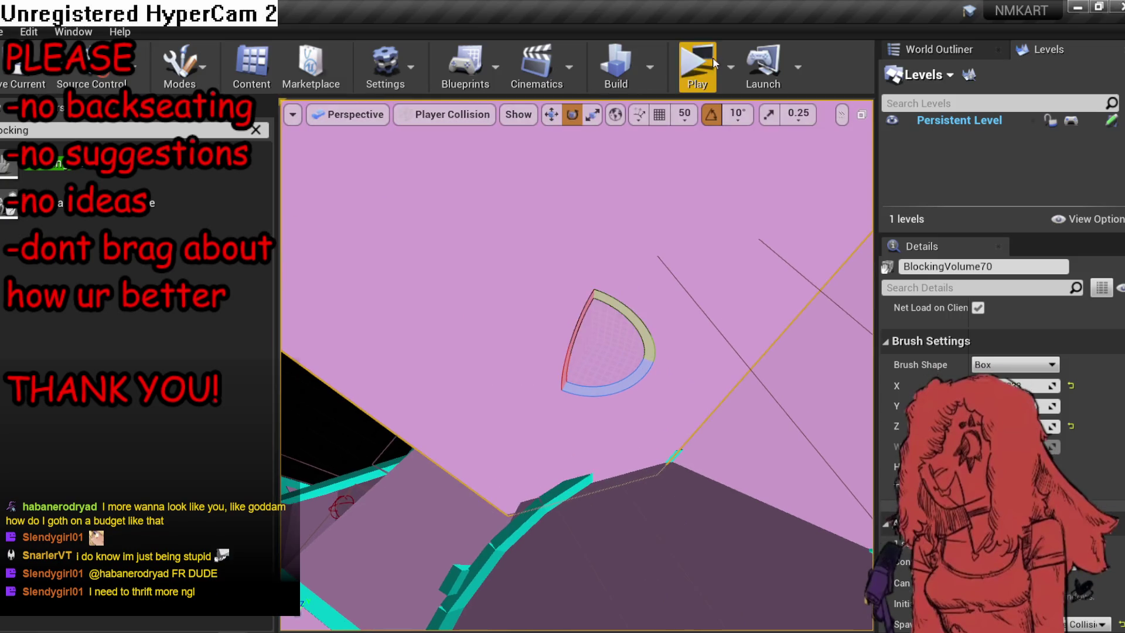
click(713, 115)
mouse_move(626, 402)
mouse_down()
mouse_move(516, 317)
mouse_move(530, 318)
mouse_up()
Rotate BlockingVolume71 to -27.20 degrees to follow the slanted wall.
key(r)
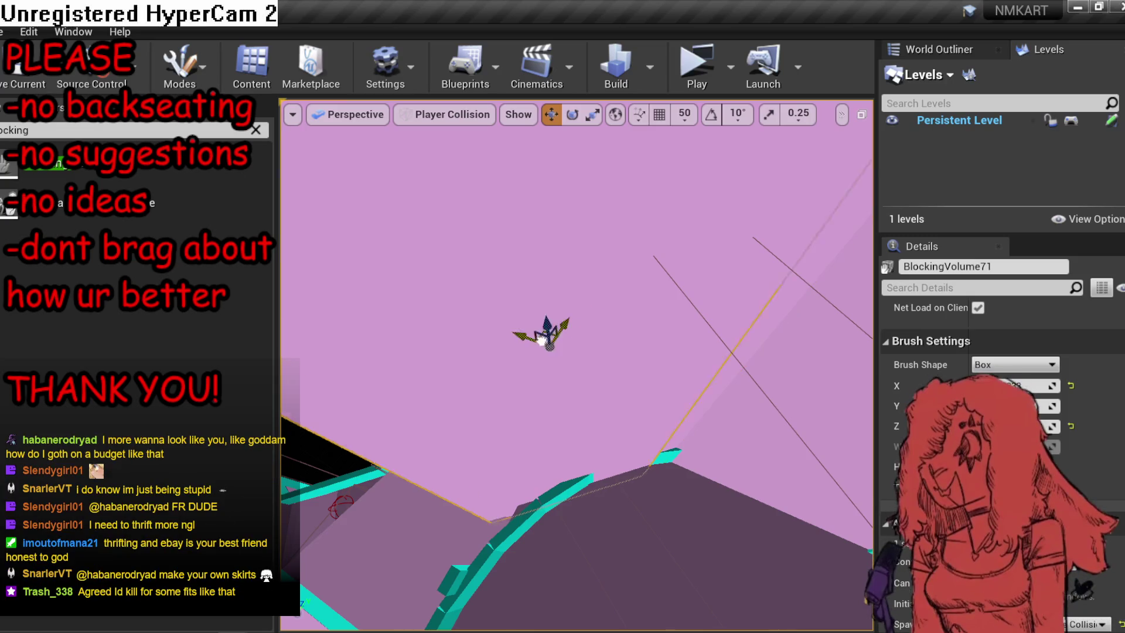
key(e)
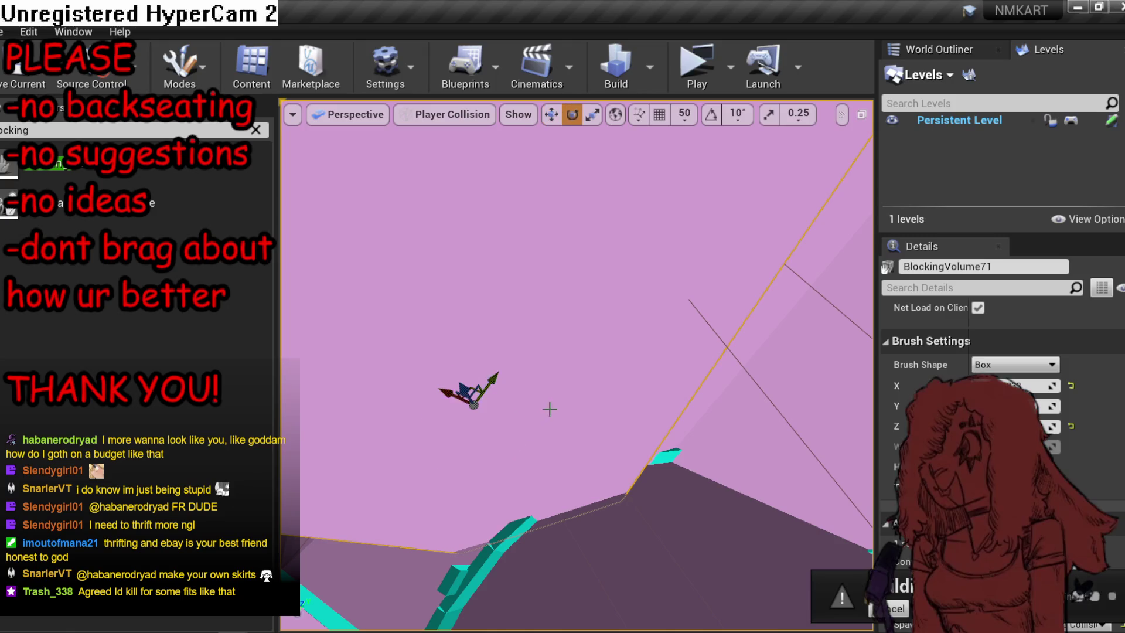
drag(420, 382, 404, 406)
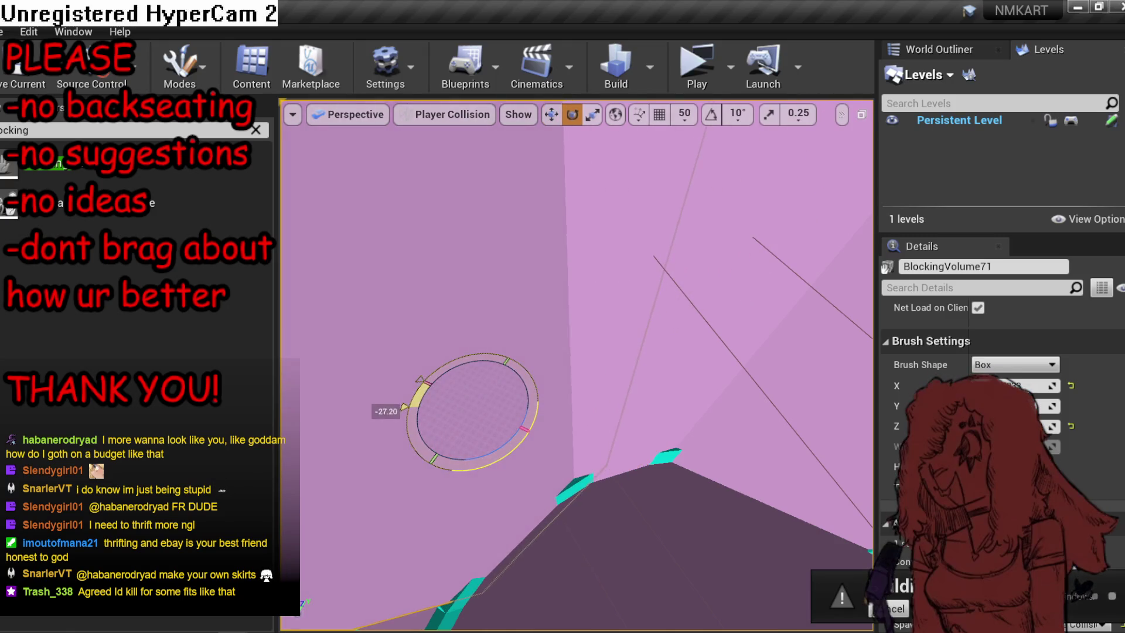
key(w)
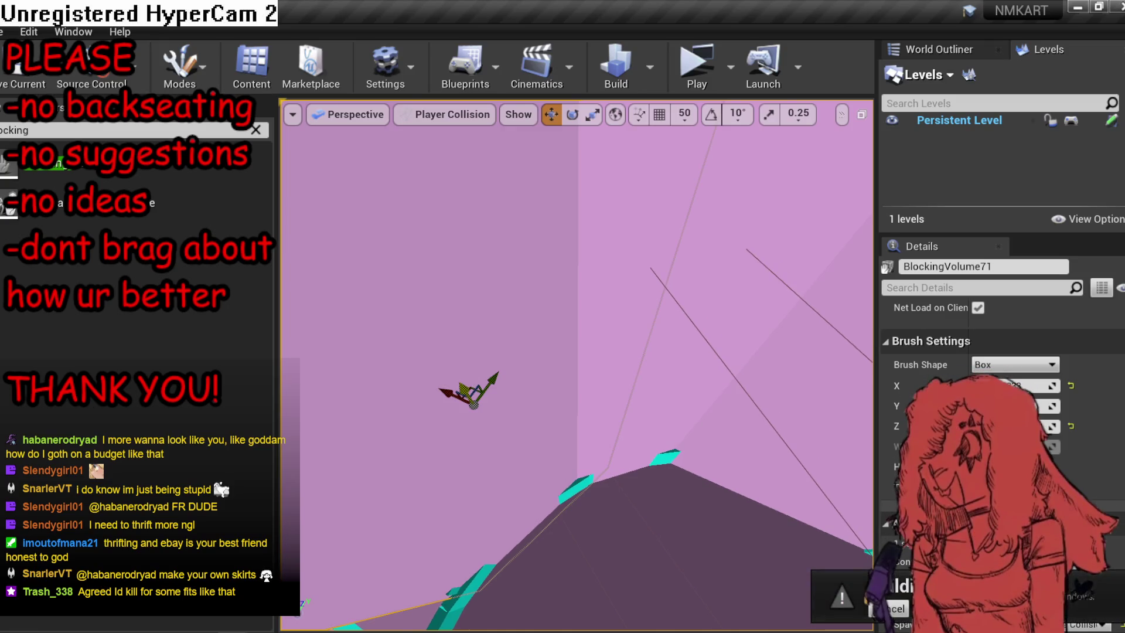
Return to Lit view and orbit to inspect both castle towers.
key(alt+4)
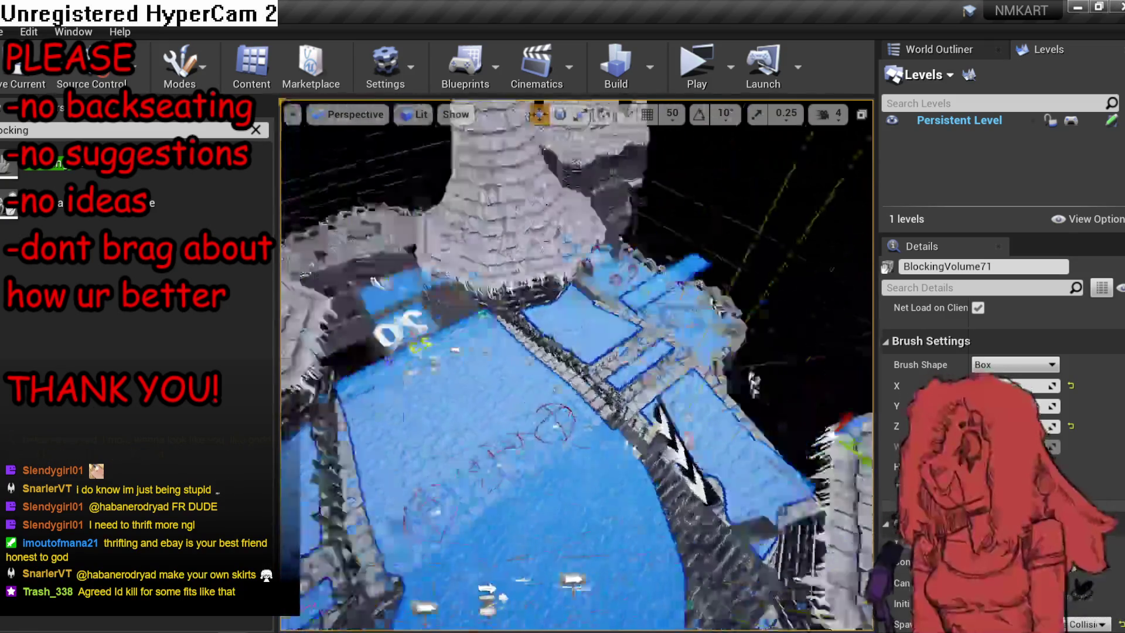
mouse_move(754, 384)
mouse_down()
mouse_move(689, 470)
mouse_move(690, 401)
mouse_up()
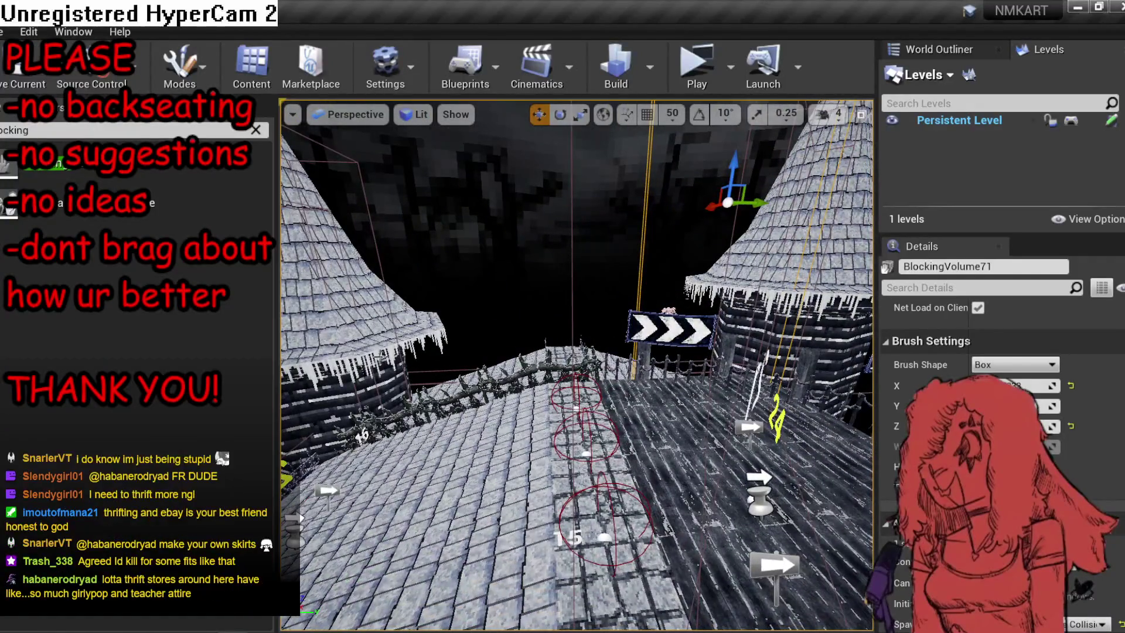
drag(537, 463, 537, 493)
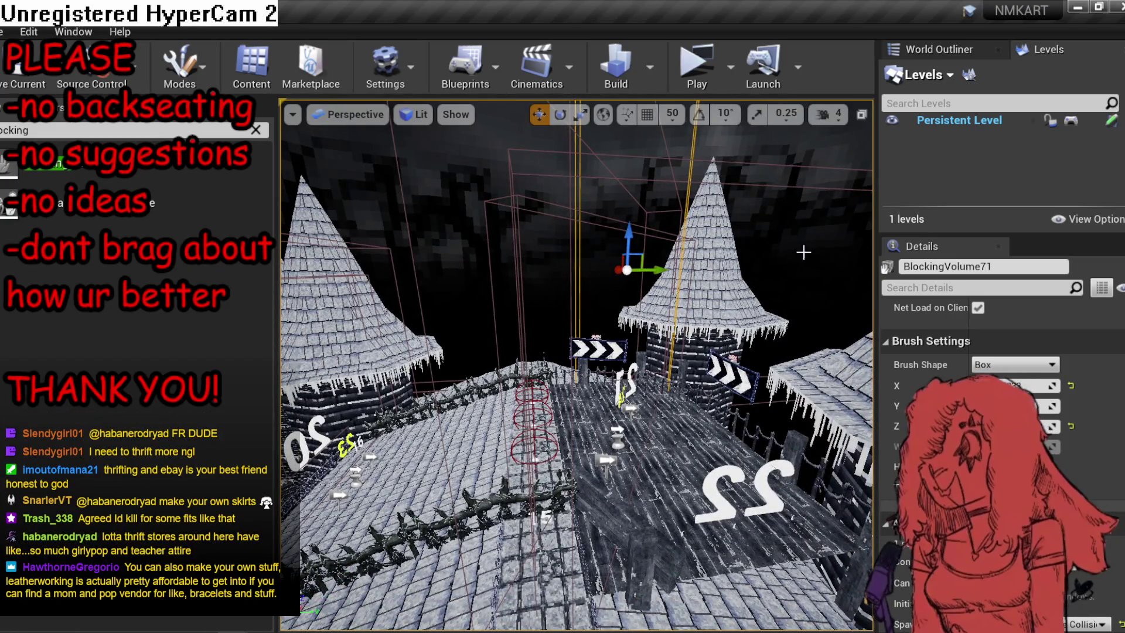
drag(838, 284, 821, 311)
click(414, 114)
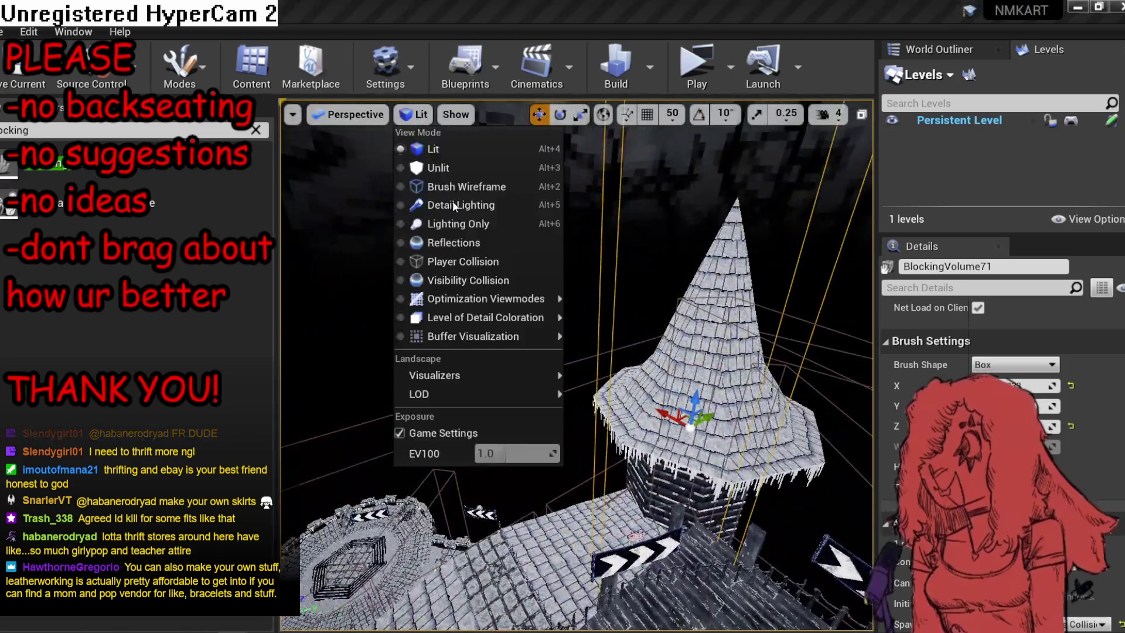
With a local-space gizmo in Player Collision view, rotate BlockingVolume72 about -3.5°, then return to Lit.
click(454, 263)
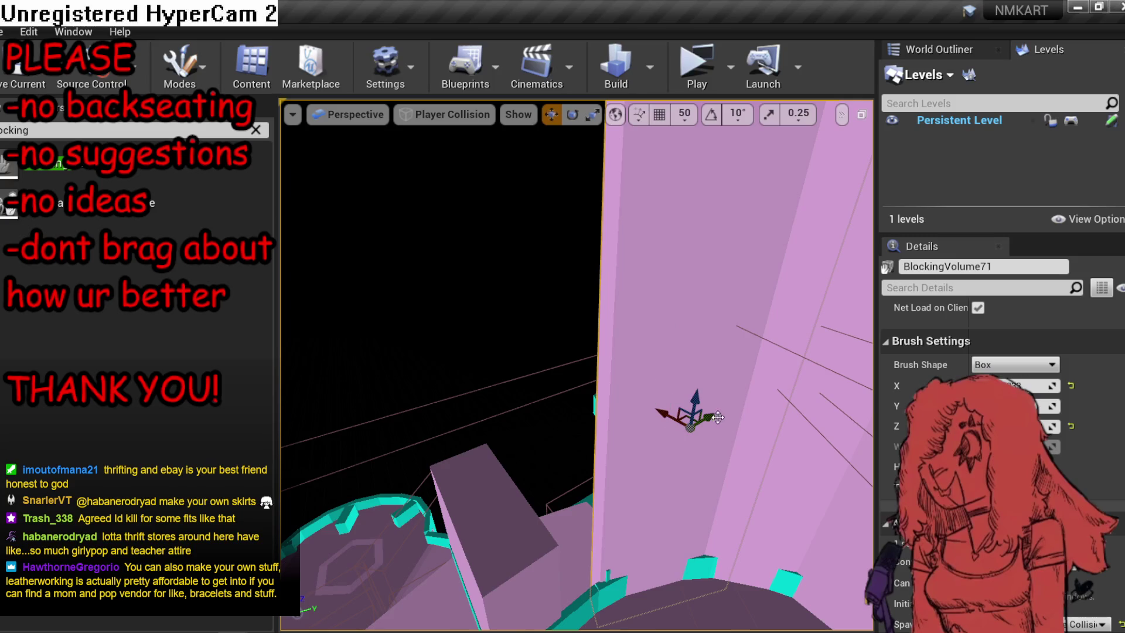
mouse_move(718, 417)
mouse_down()
mouse_move(692, 425)
mouse_move(561, 260)
mouse_up()
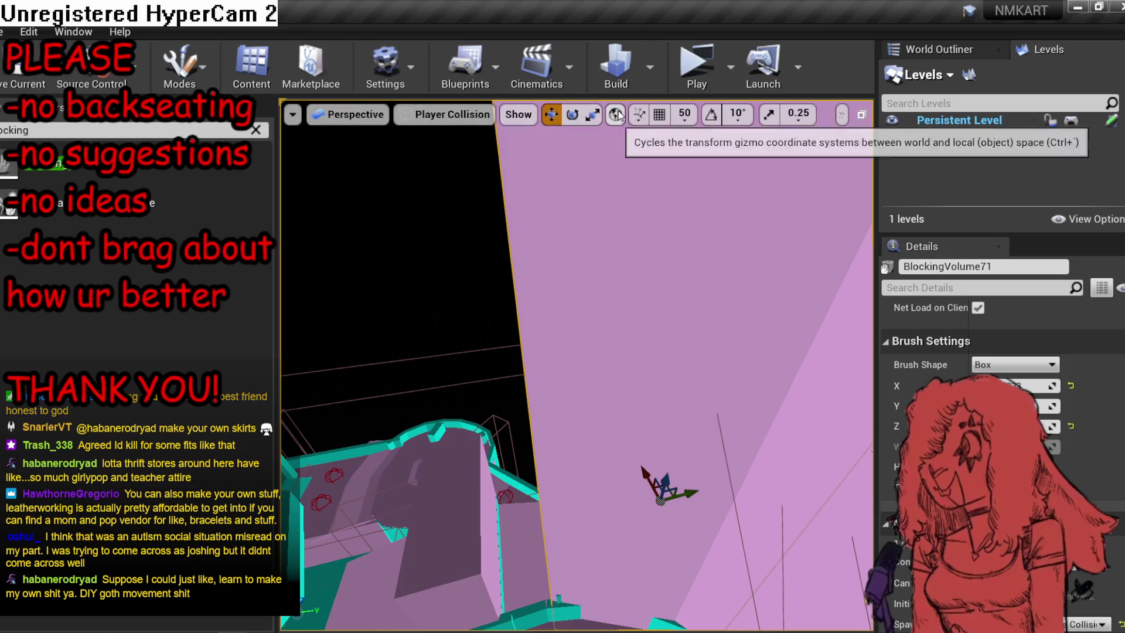
click(617, 114)
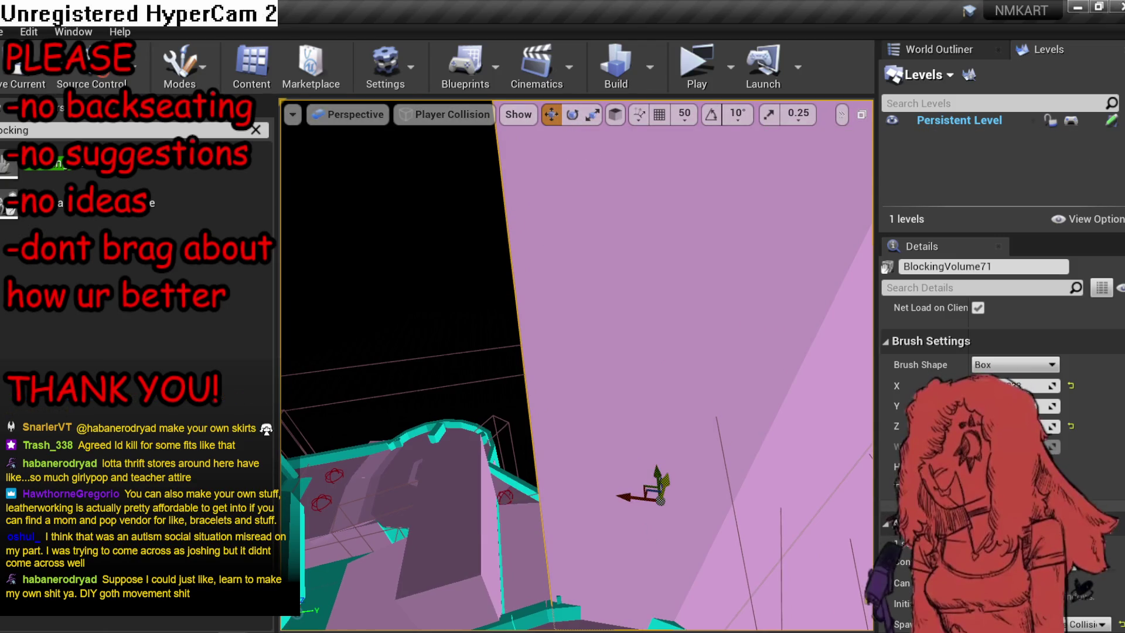
mouse_move(576, 364)
mouse_down()
mouse_move(551, 328)
mouse_move(741, 417)
mouse_up()
drag(654, 447, 639, 413)
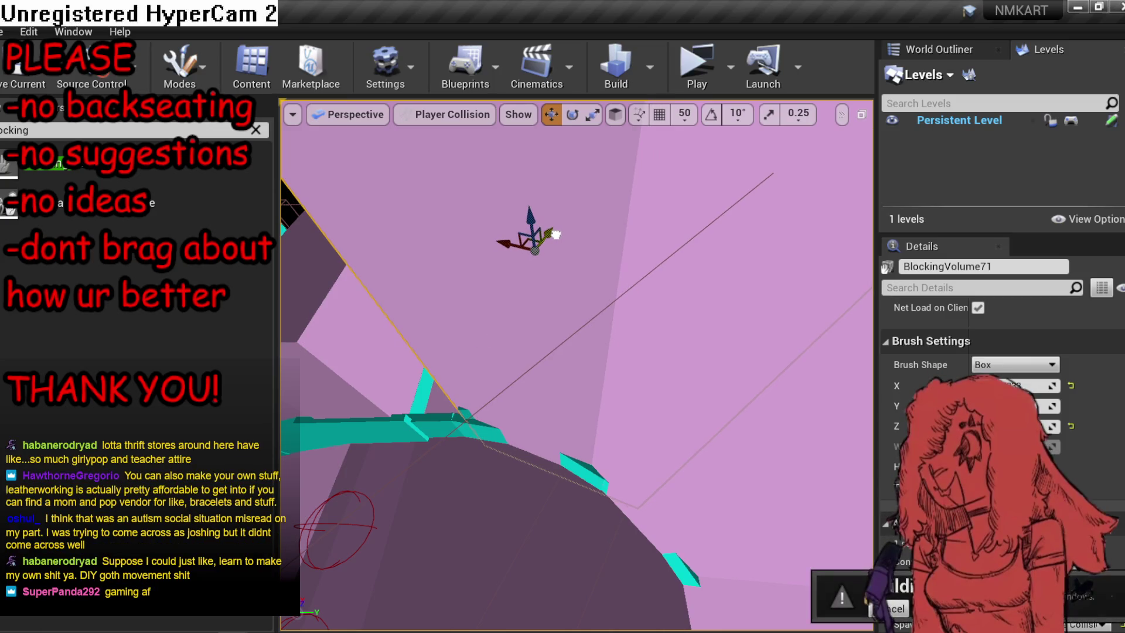
drag(594, 297, 749, 252)
key(e)
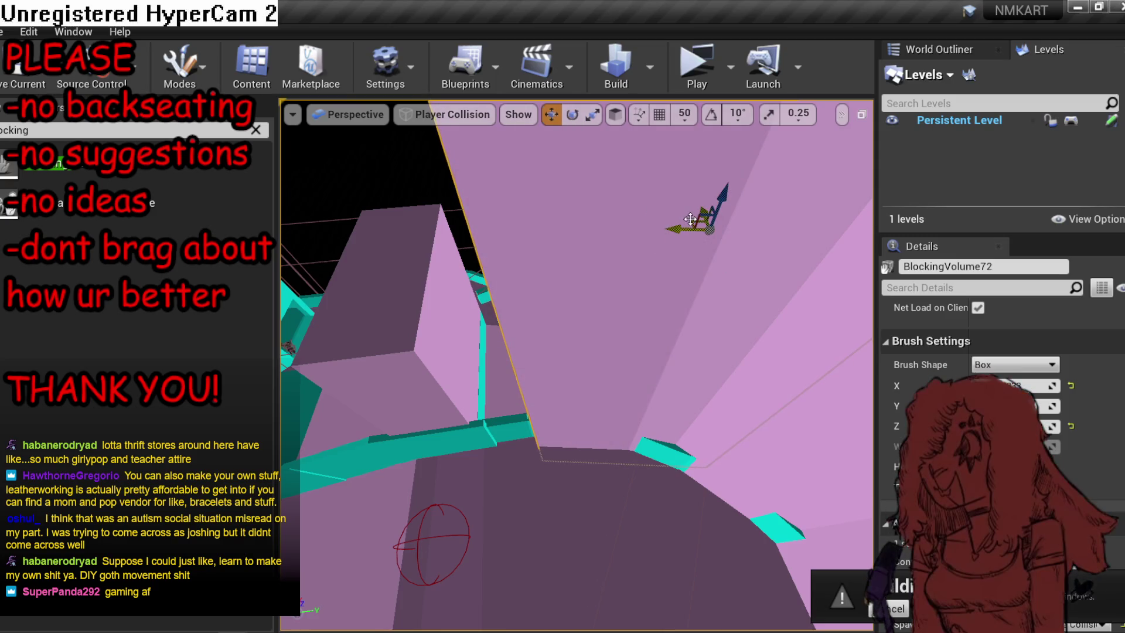
mouse_move(677, 228)
mouse_down()
mouse_move(551, 196)
mouse_move(511, 203)
mouse_up()
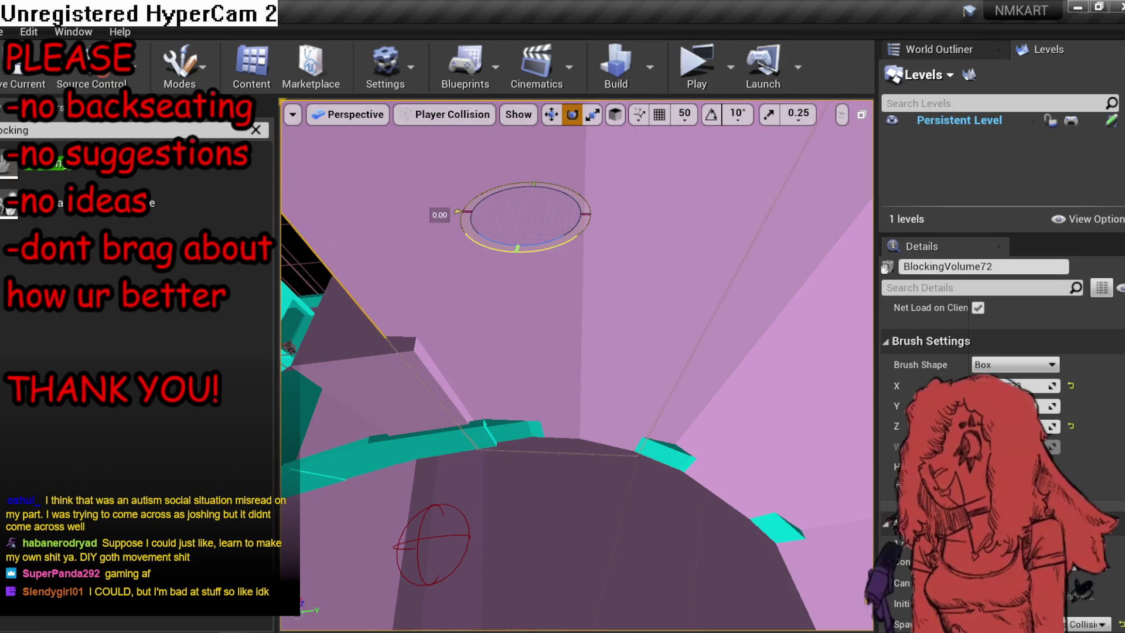
drag(517, 248, 522, 248)
key(w)
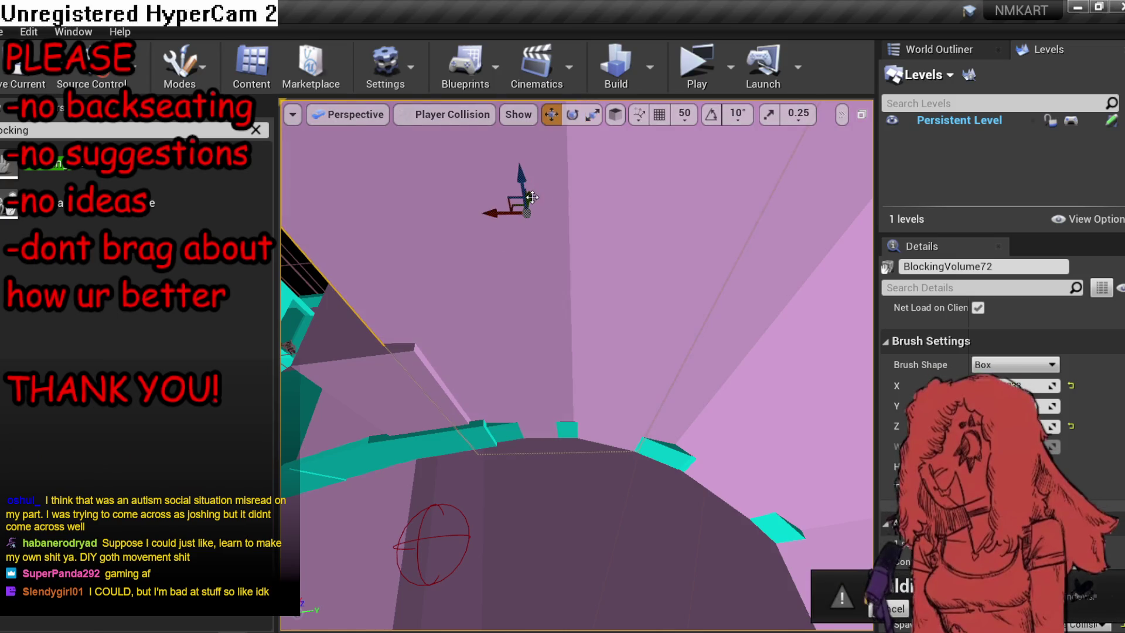
key(alt+4)
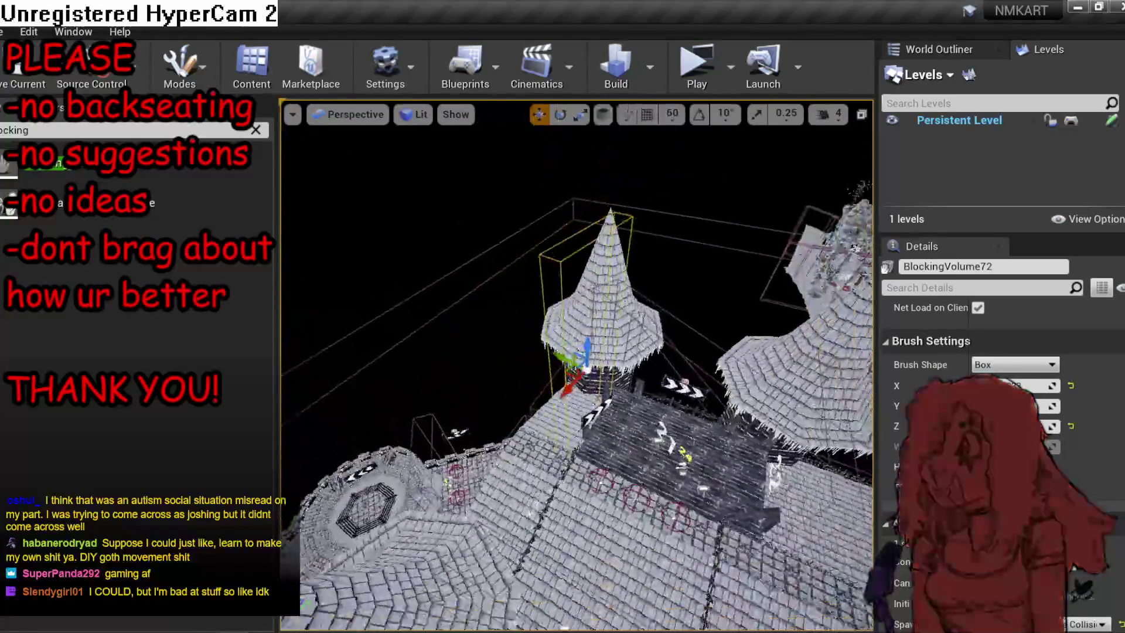
Deselect the volume, bring up the content browser, and save the modified level packages.
key(Escape)
key(ctrl+shift+f)
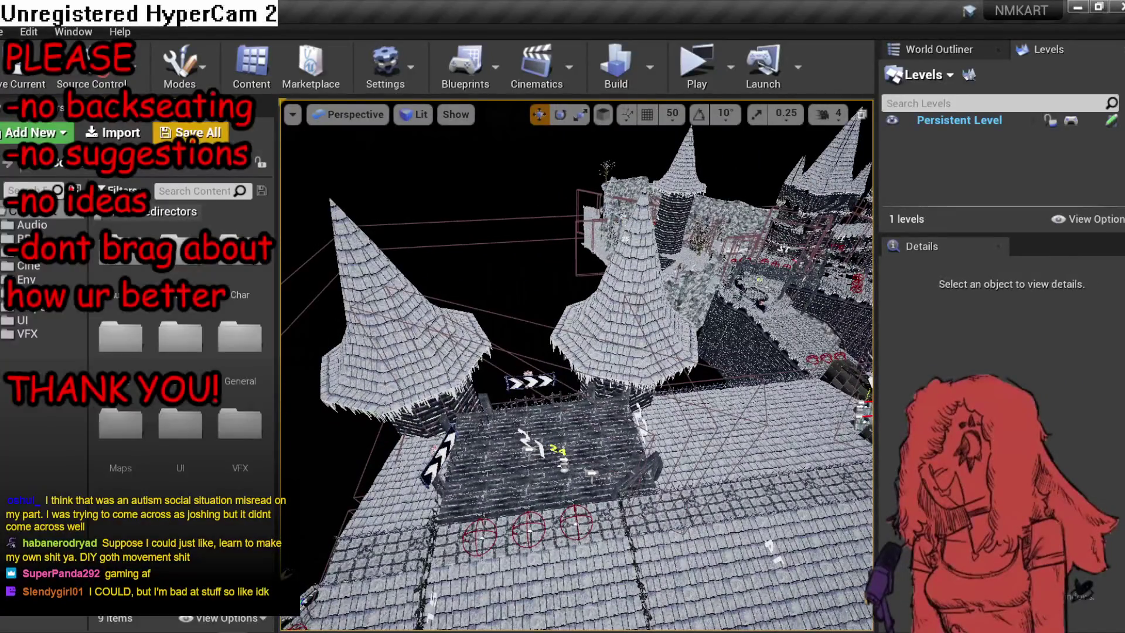
key(ctrl+shift+s)
click(623, 429)
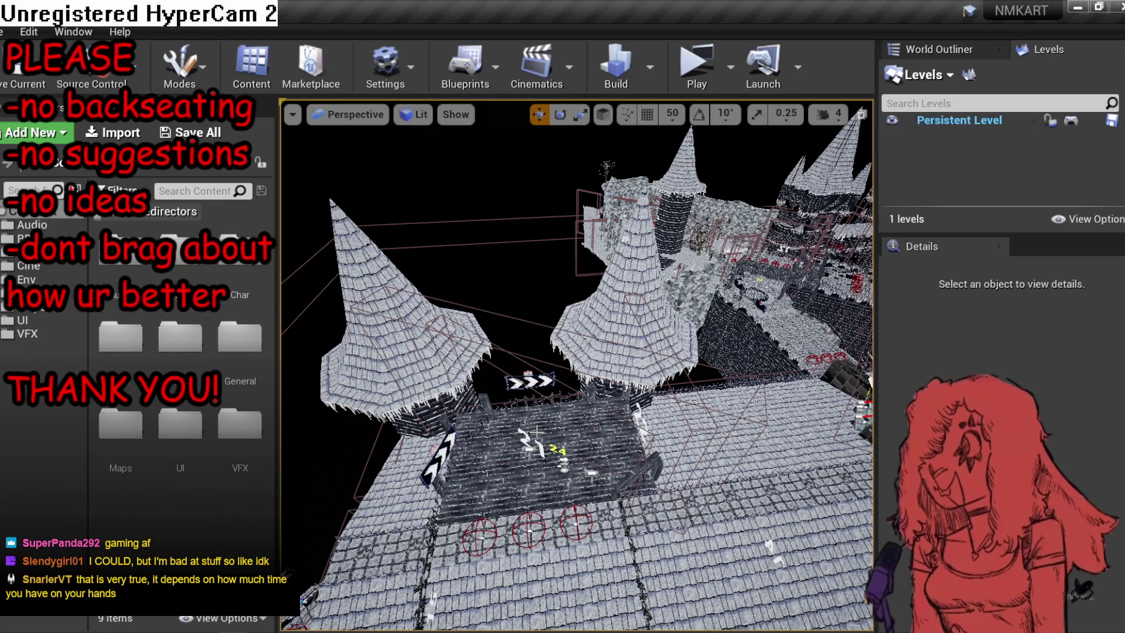
Check the blocking volumes over the towers in Player Collision view, then return to Lit.
drag(410, 293, 322, 141)
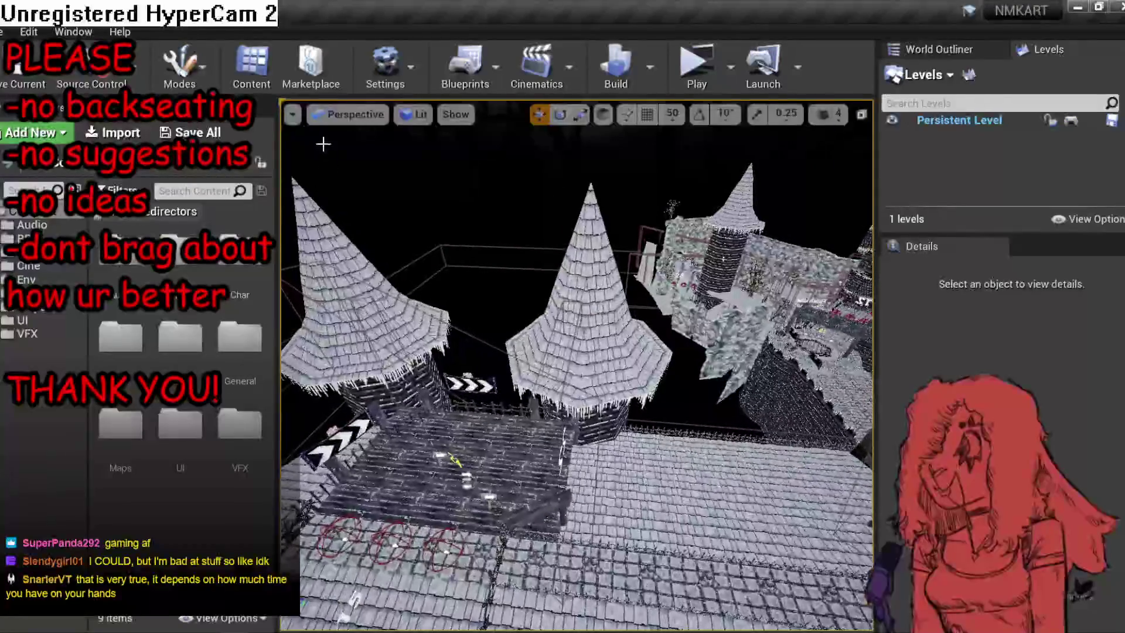
click(413, 114)
key(Escape)
click(466, 261)
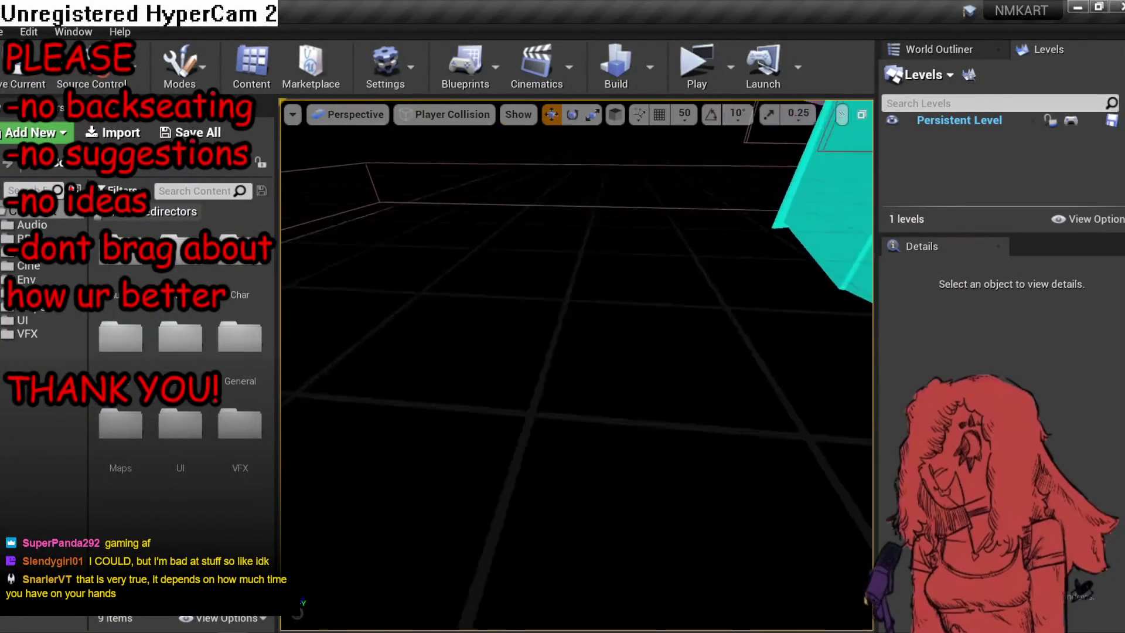
mouse_move(577, 363)
mouse_down()
mouse_move(545, 305)
mouse_move(516, 287)
mouse_move(574, 351)
mouse_move(557, 287)
mouse_move(527, 262)
mouse_up()
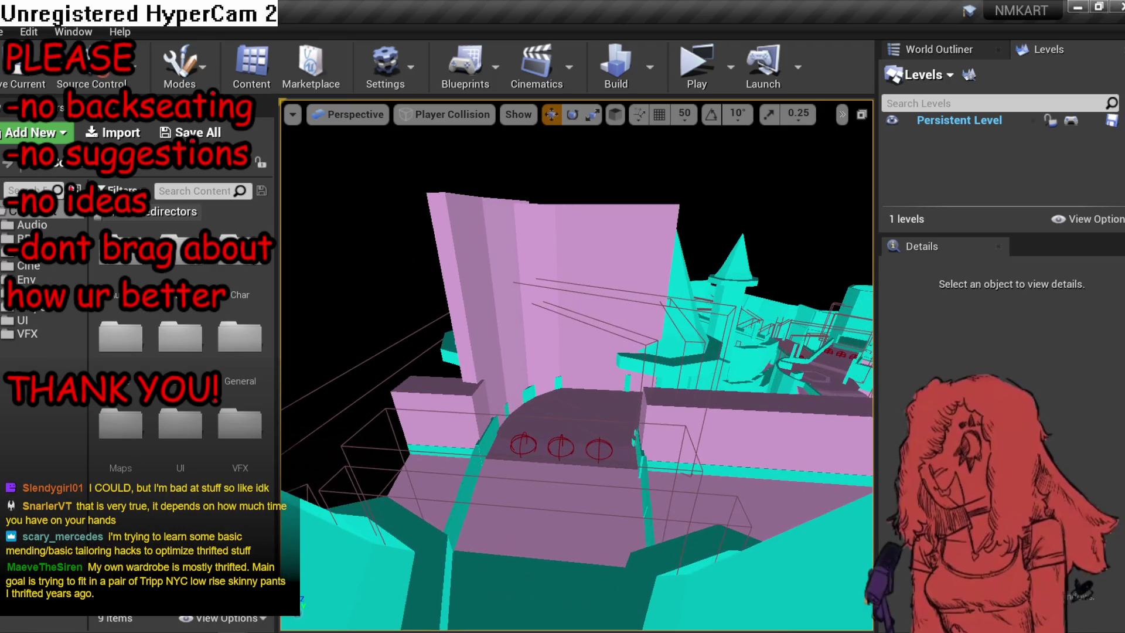
key(alt+4)
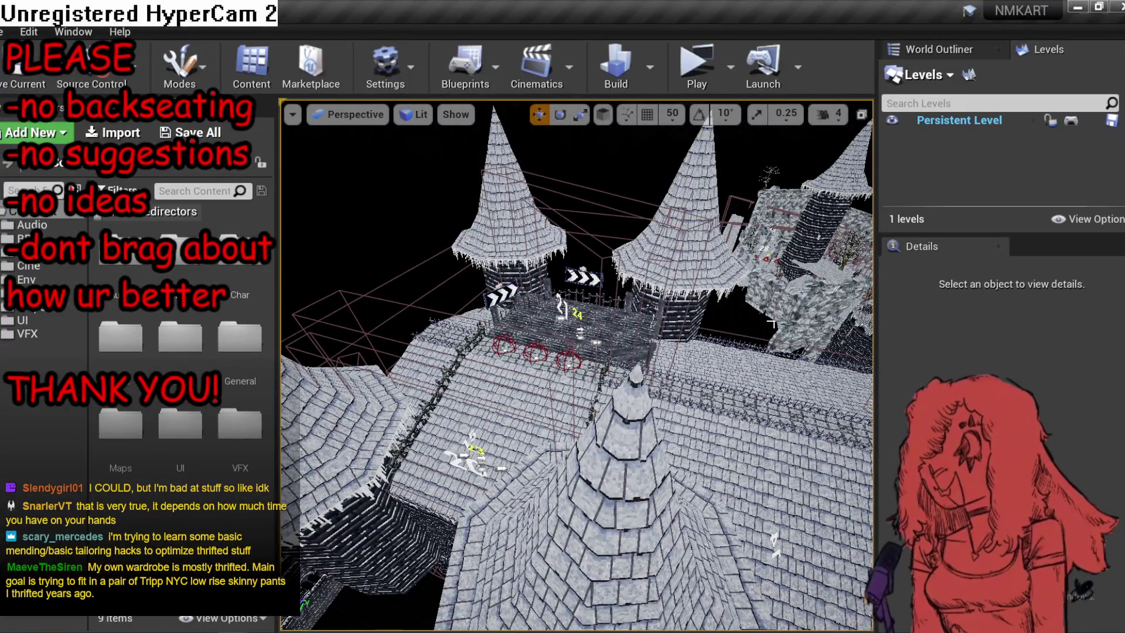
drag(528, 262, 521, 249)
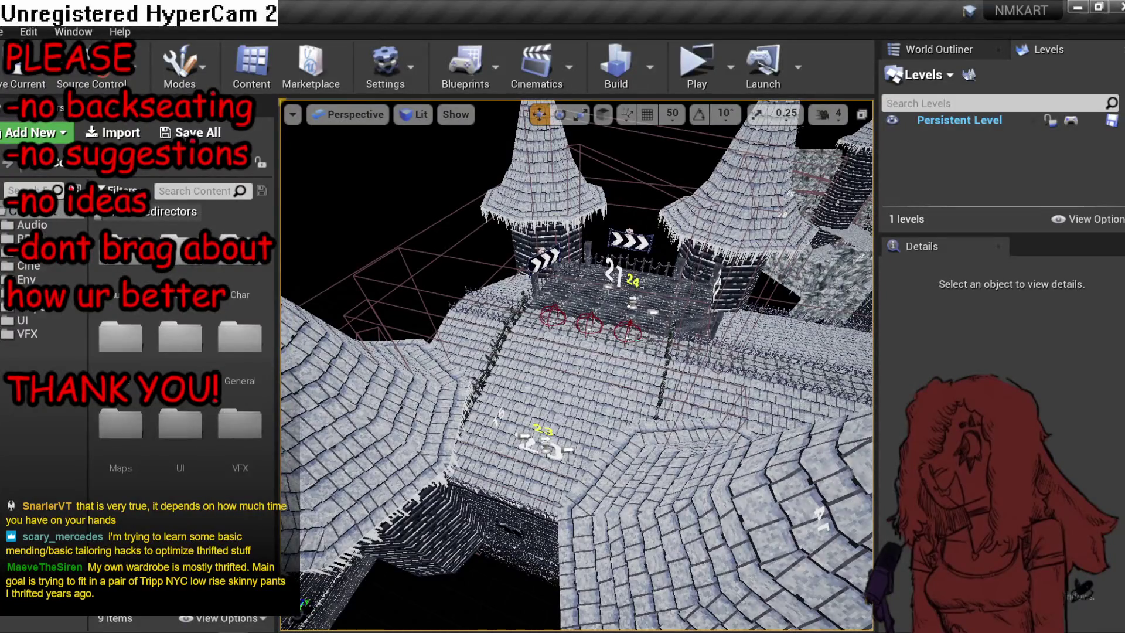